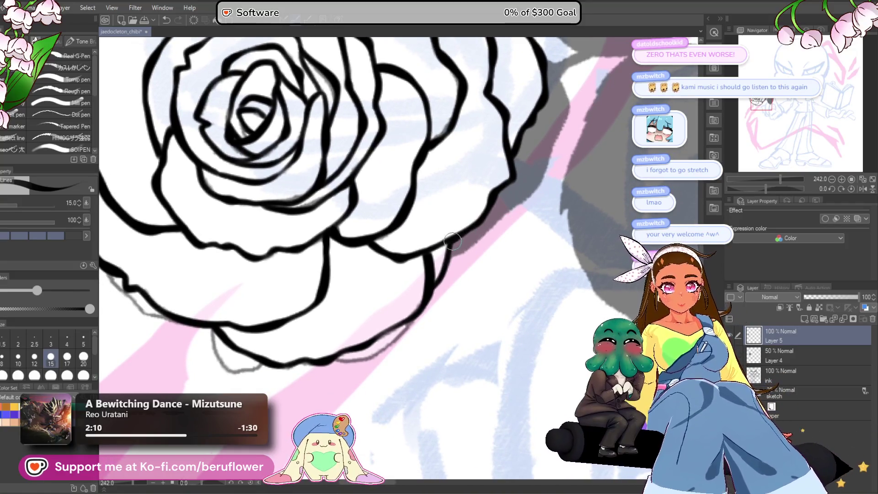
Ink heavier G-pen strokes along the rose's lower outer petal edges.
left_click_drag(329, 362, 389, 275)
scroll(389, 275, "up", 3)
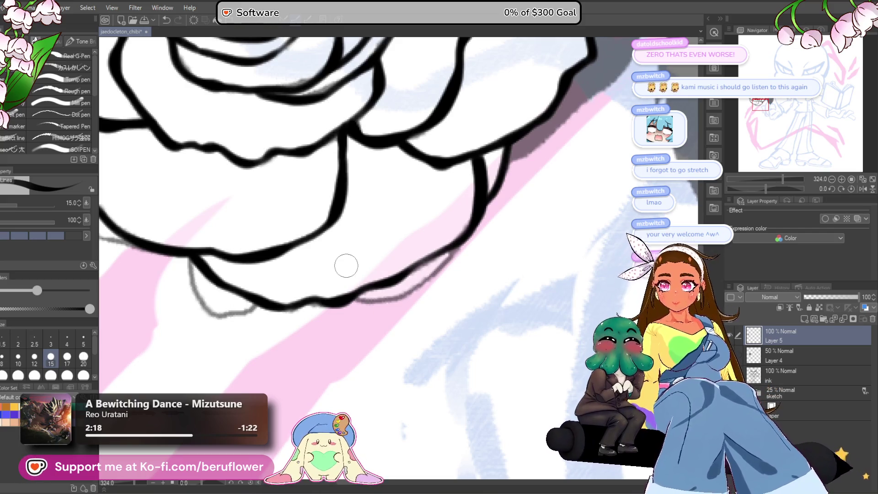
scroll(346, 266, "up", 4)
mouse_move(368, 332)
left_mouse_down()
mouse_move(416, 339)
mouse_move(470, 314)
mouse_move(525, 270)
mouse_move(572, 189)
left_mouse_up()
scroll(573, 189, "down", 2)
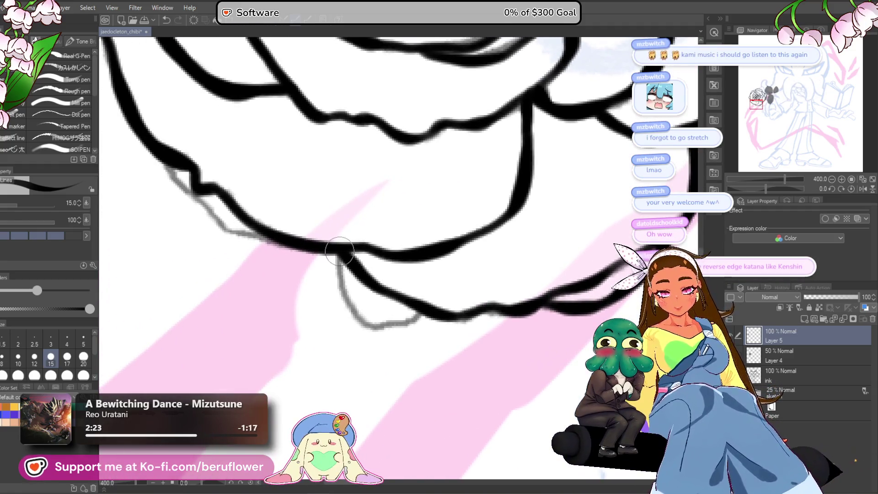
left_click_drag(339, 250, 343, 285)
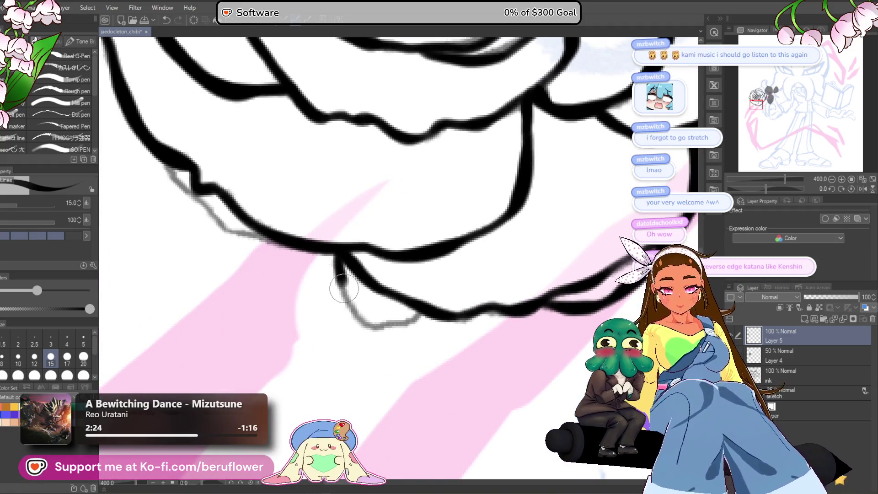
scroll(439, 314, "down", 3)
Pan and zoom around the rose to review the thickened lower petals.
mouse_move(595, 164)
left_mouse_down()
mouse_move(613, 243)
mouse_move(544, 266)
left_mouse_up()
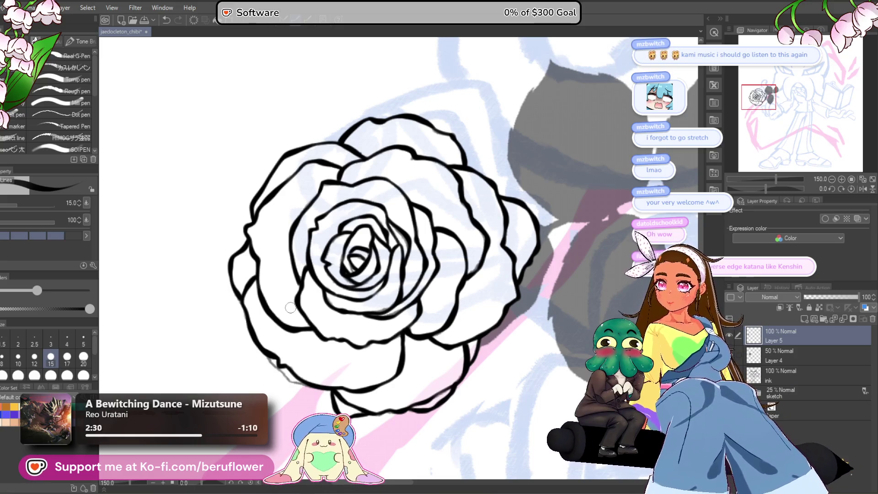
scroll(291, 307, "up", 3)
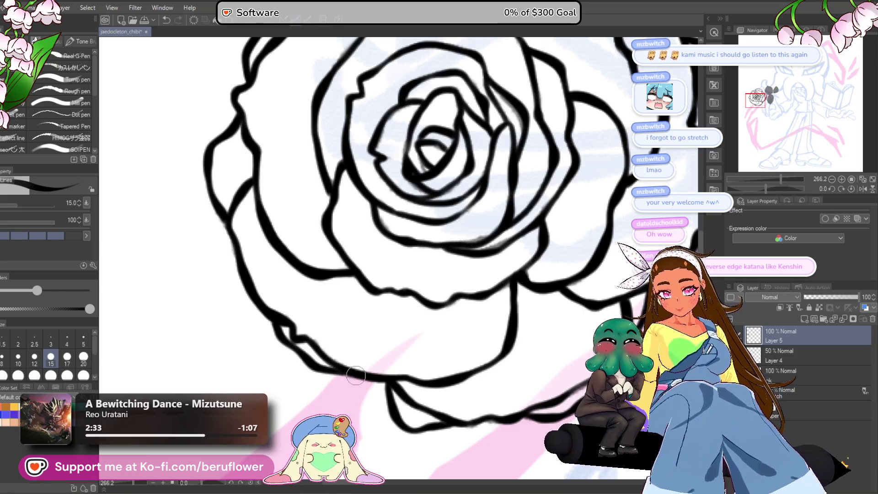
scroll(292, 339, "down", 1)
scroll(302, 371, "up", 3)
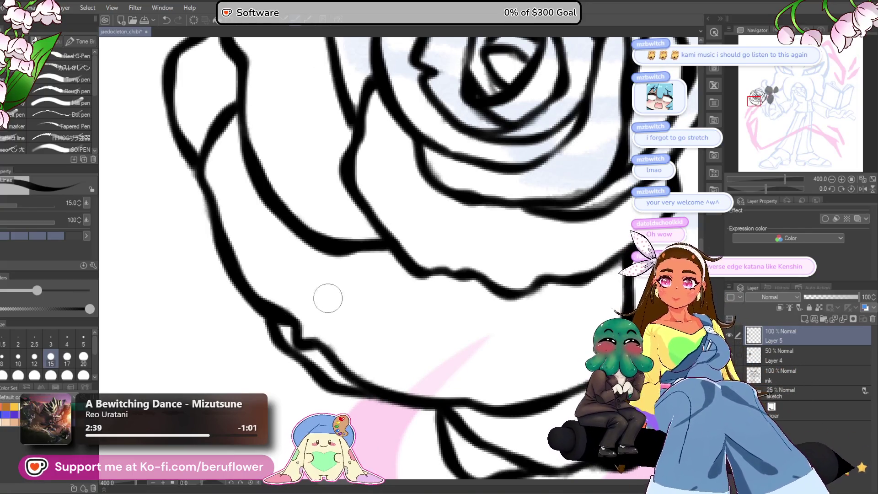
left_click_drag(280, 327, 276, 315)
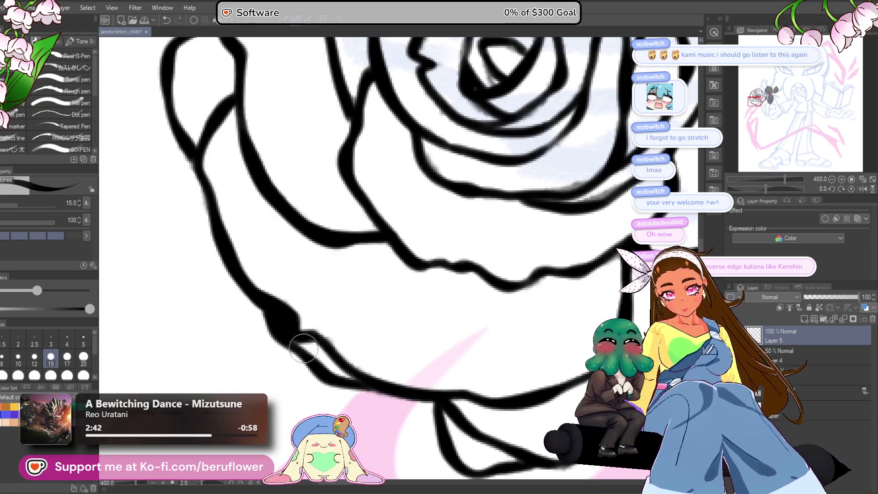
scroll(359, 371, "down", 3)
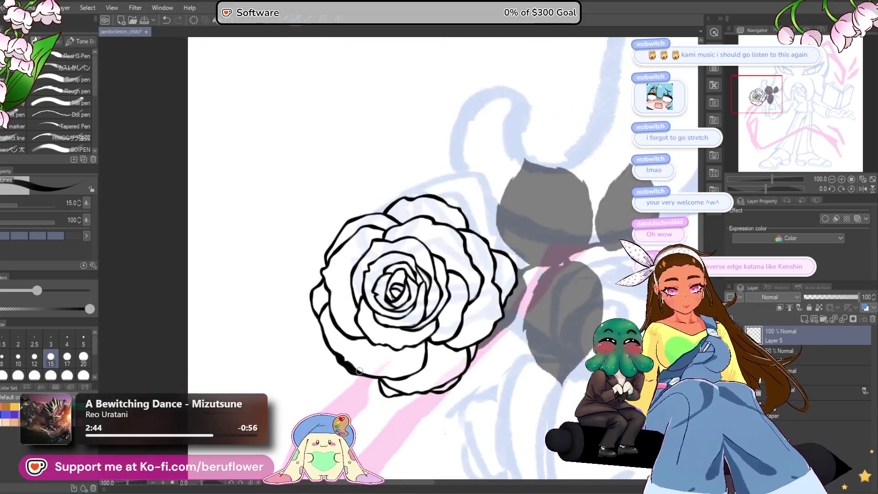
scroll(484, 287, "up", 3)
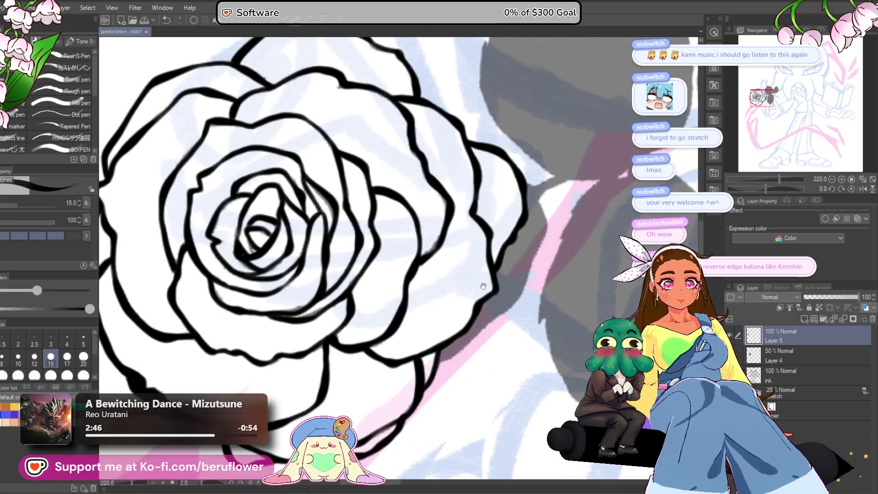
left_click_drag(483, 286, 463, 297)
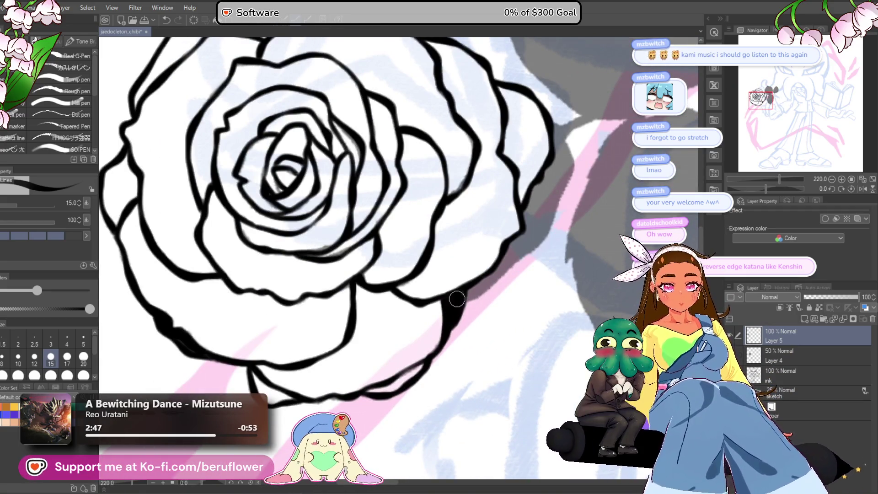
scroll(456, 298, "down", 3)
scroll(498, 266, "up", 2)
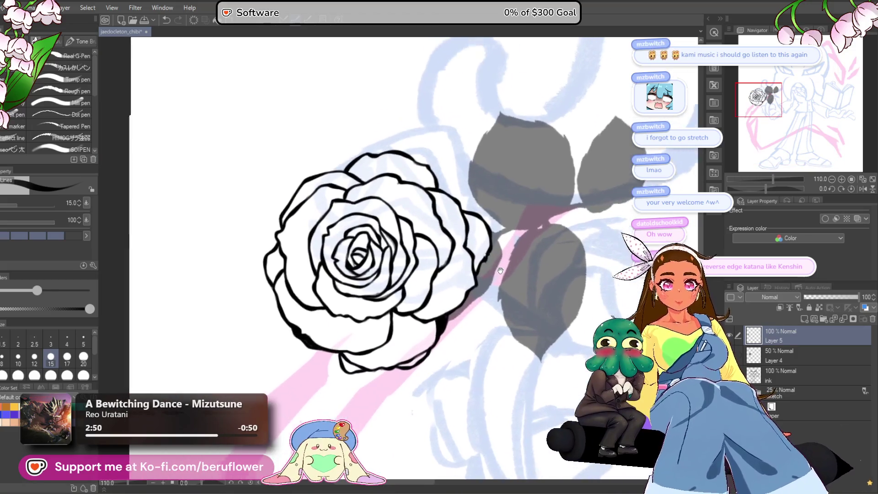
left_click_drag(498, 266, 542, 235)
scroll(493, 263, "up", 3)
scroll(492, 263, "down", 1)
scroll(407, 315, "up", 2)
scroll(416, 343, "down", 1)
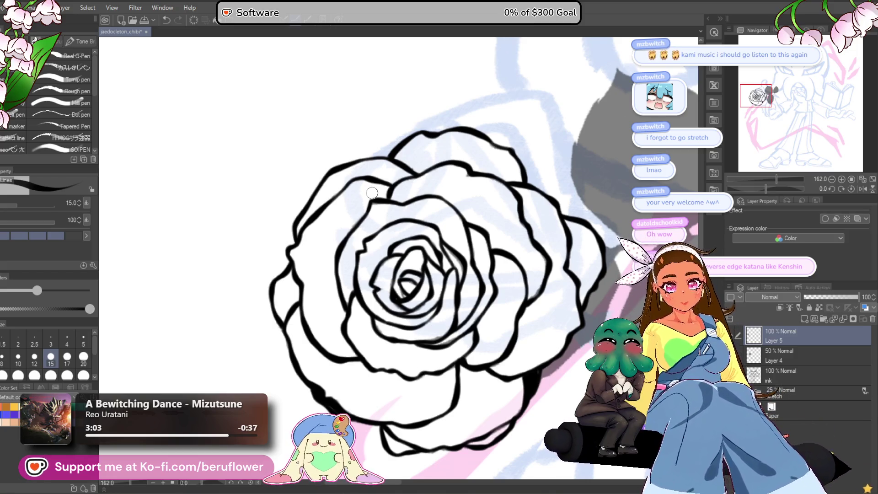
scroll(372, 193, "up", 5)
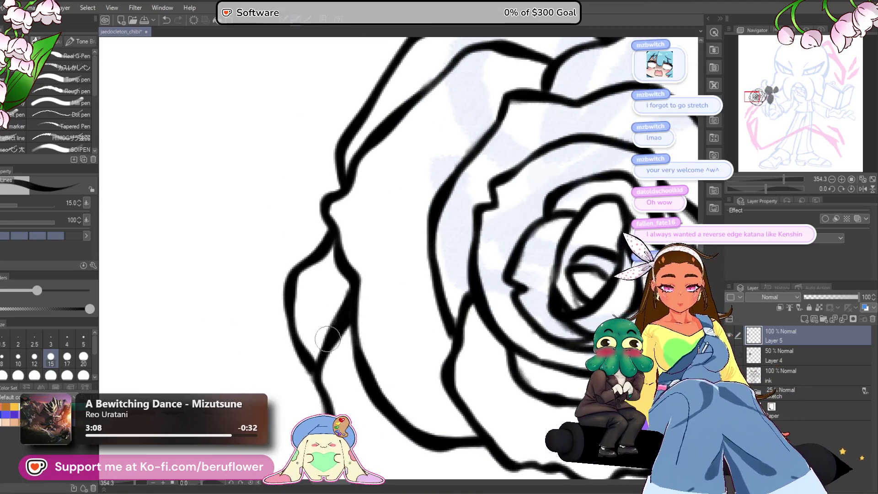
Zoom into the rose's centre and thicken the join between the upper inner petal lines.
scroll(358, 286, "down", 5)
scroll(312, 351, "up", 4)
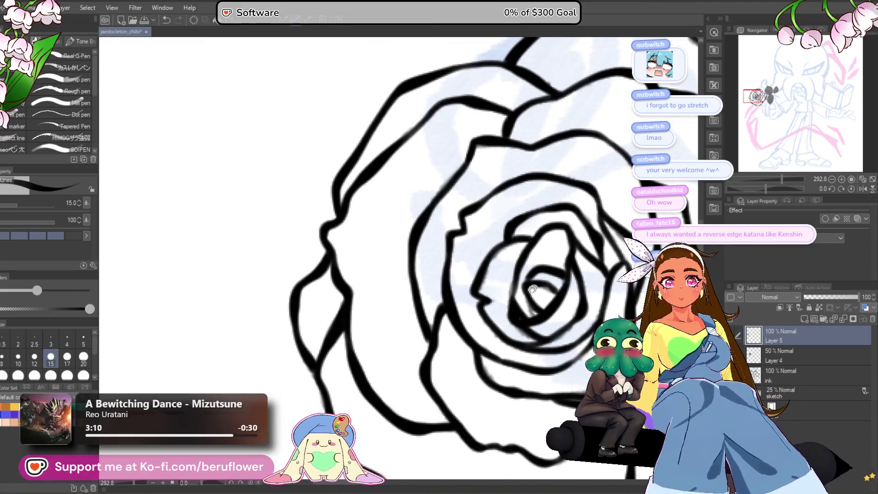
left_click_drag(541, 282, 420, 345)
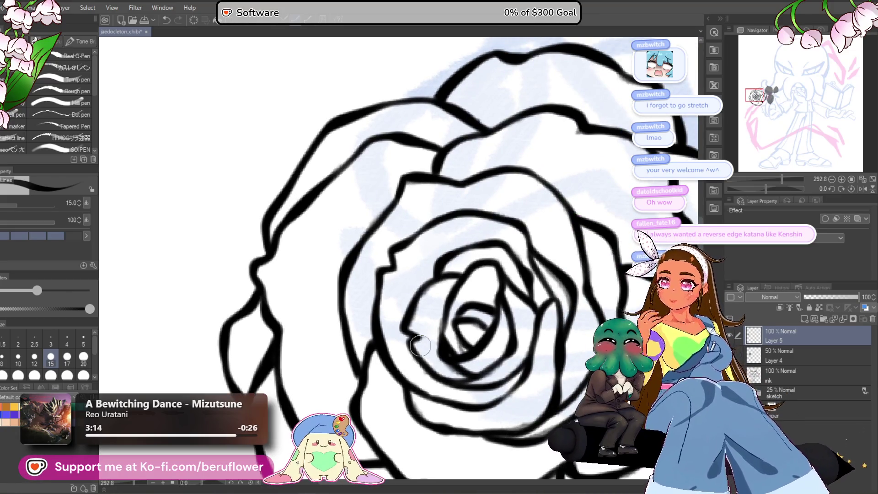
scroll(426, 183, "up", 3)
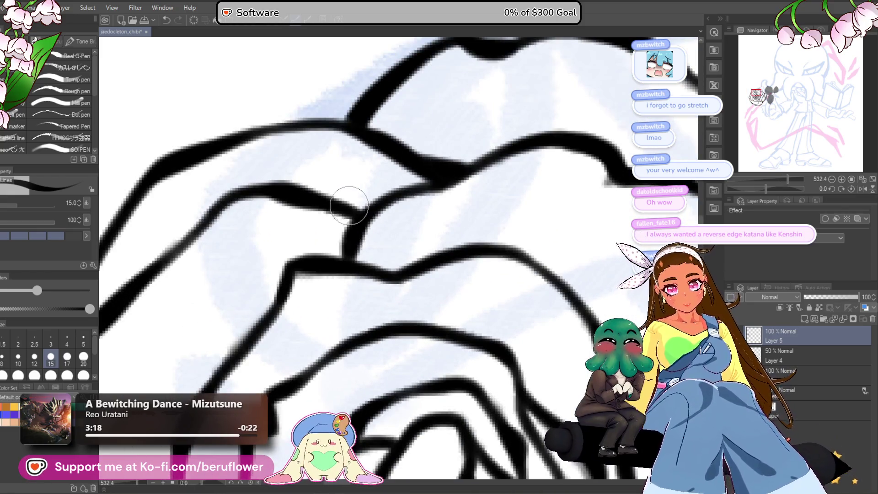
mouse_move(297, 184)
left_mouse_down()
mouse_move(433, 176)
mouse_move(363, 197)
mouse_move(389, 188)
left_mouse_up()
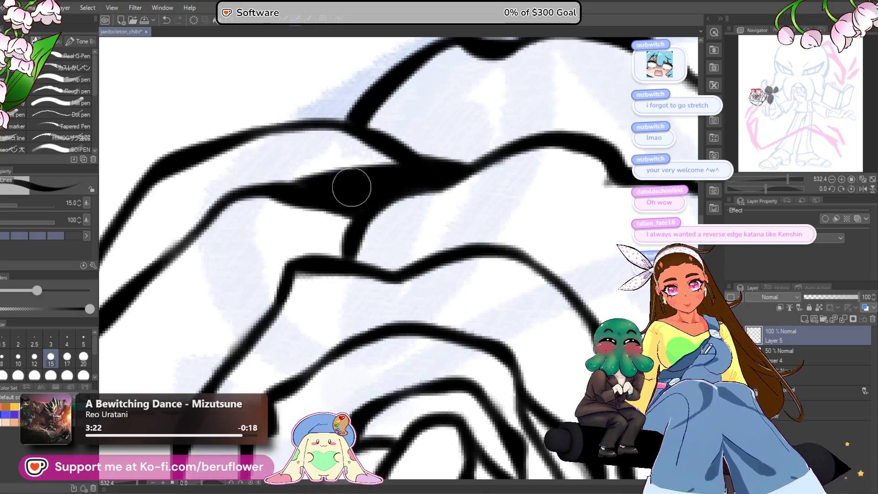
scroll(289, 192, "down", 4)
scroll(499, 179, "up", 1)
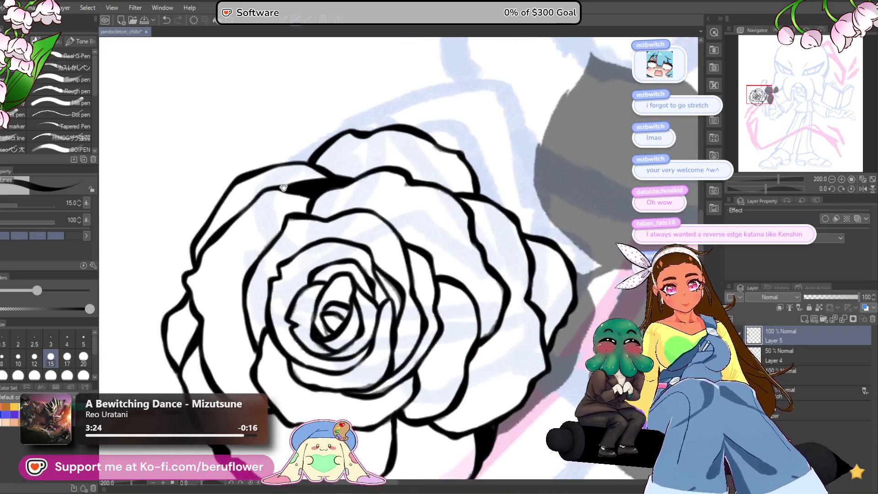
scroll(500, 178, "up", 2)
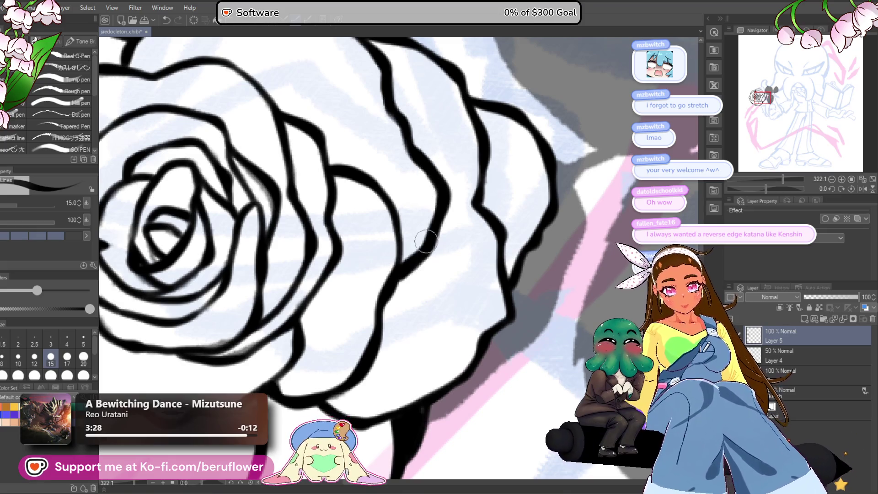
Add heavier strokes to the lower inner petal line, then zoom back out.
left_click_drag(383, 184, 434, 244)
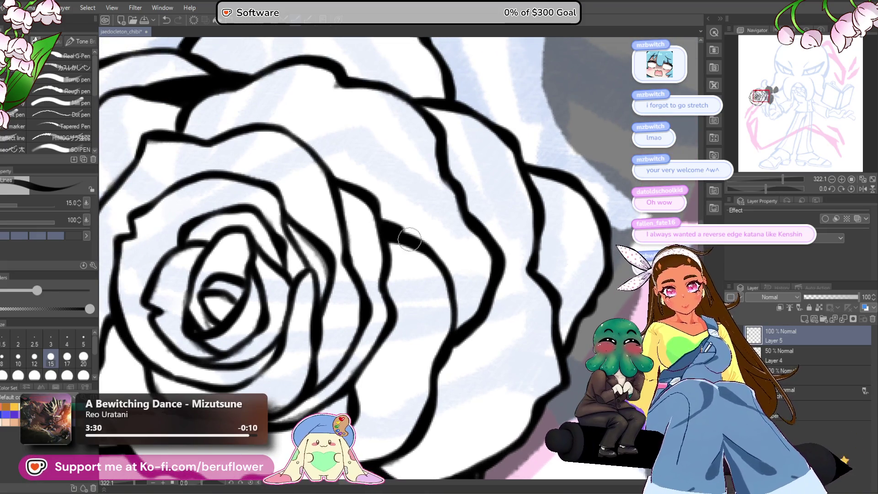
scroll(396, 230, "down", 2)
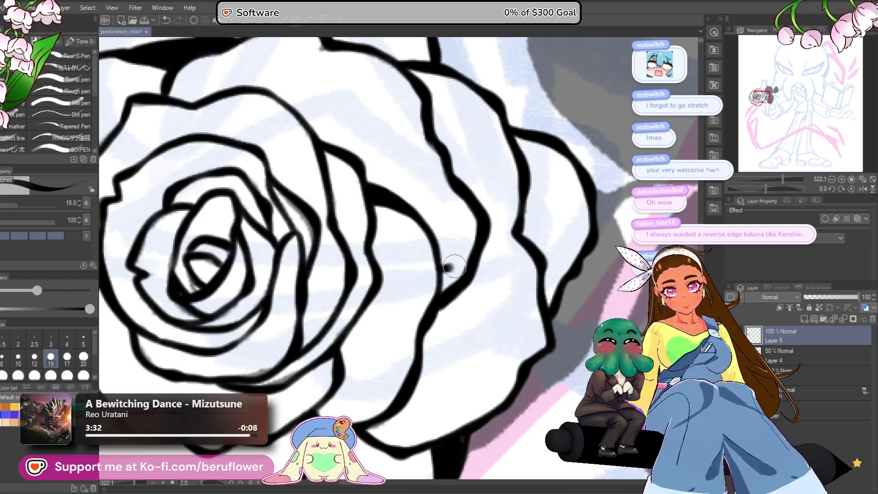
scroll(465, 236, "down", 5)
scroll(497, 260, "up", 5)
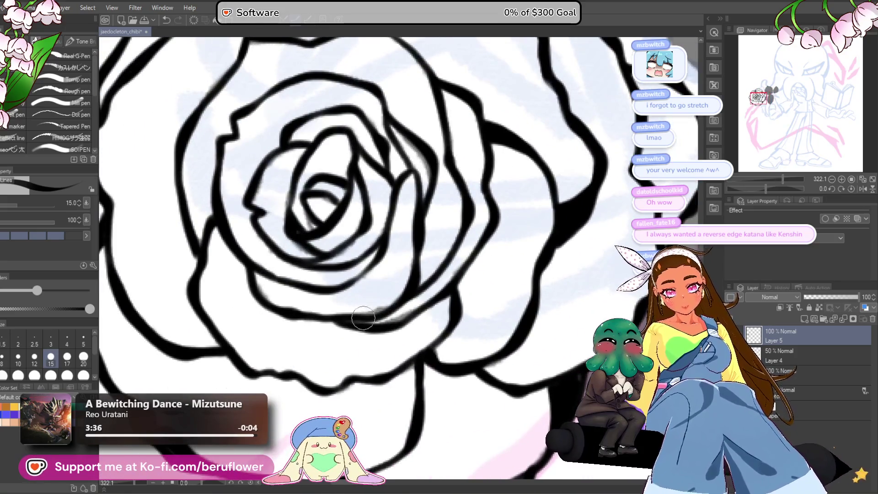
mouse_move(341, 322)
left_mouse_down()
mouse_move(388, 311)
mouse_move(384, 320)
mouse_move(439, 288)
mouse_move(373, 322)
left_mouse_up()
left_click_drag(435, 287, 402, 307)
scroll(402, 308, "down", 5)
scroll(398, 295, "up", 4)
scroll(399, 295, "down", 3)
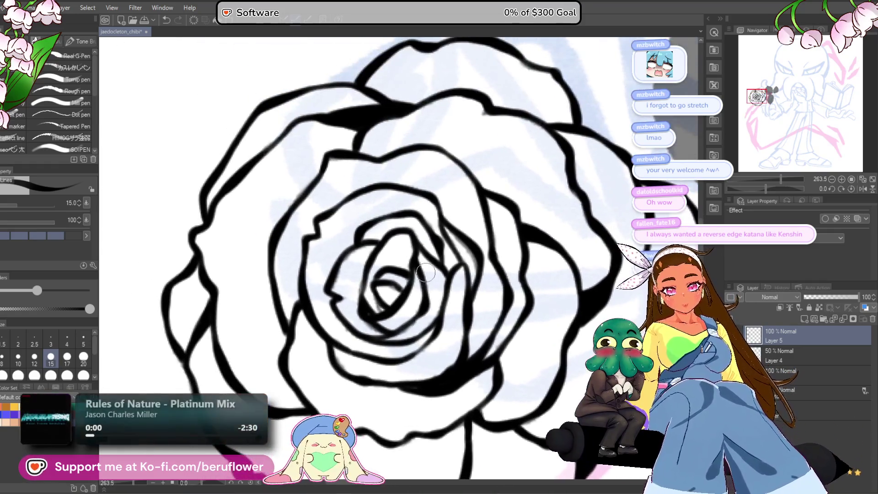
scroll(440, 244, "up", 5)
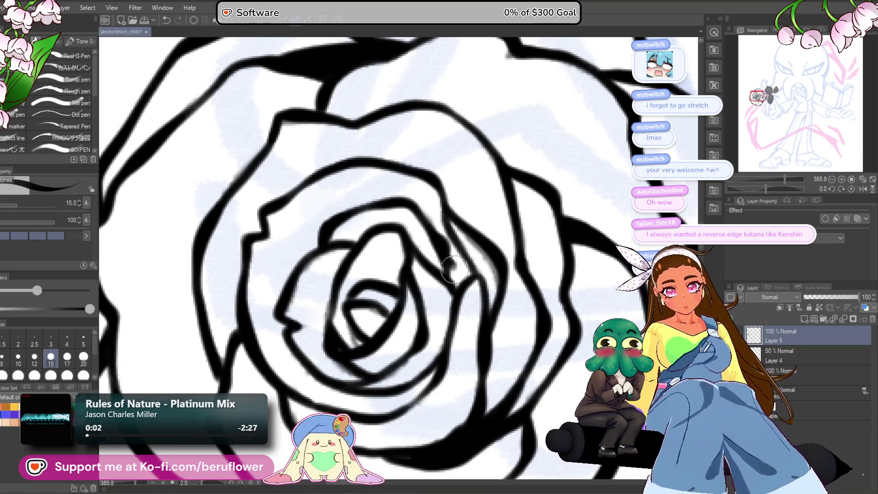
scroll(457, 265, "down", 8)
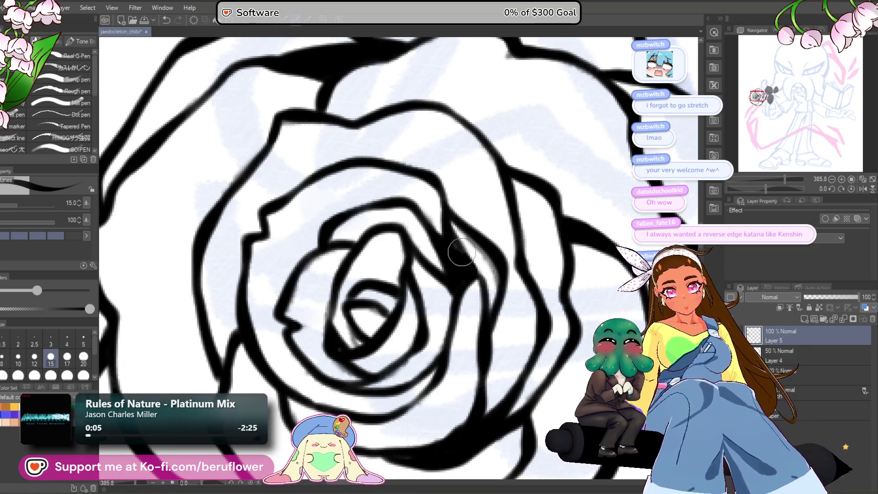
scroll(462, 252, "right", 5)
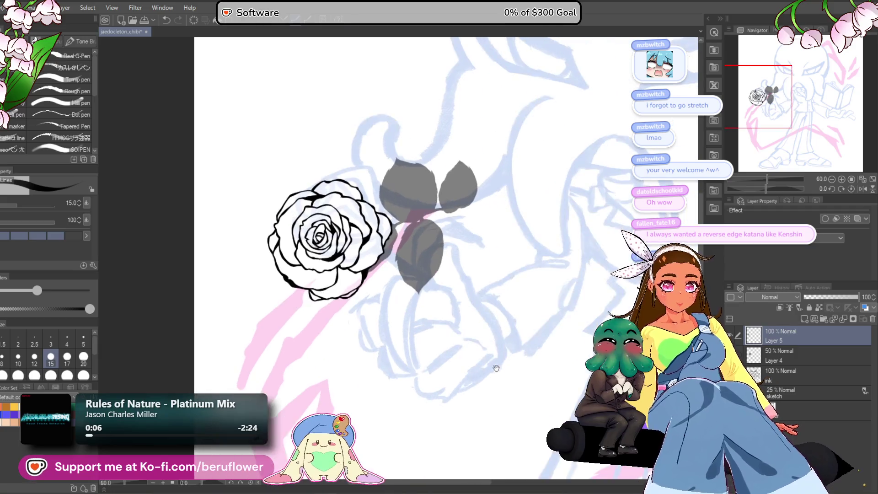
Delete Layer 4, which holds the grey leaves.
left_click(769, 352)
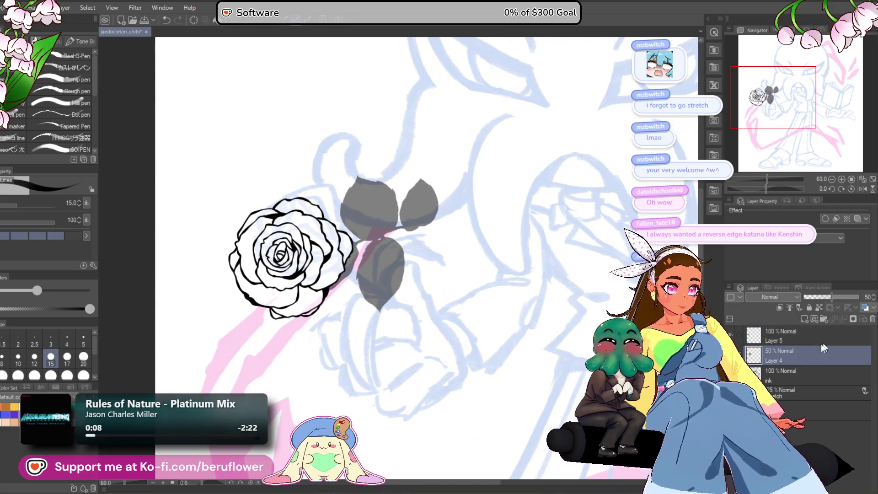
left_click(873, 319)
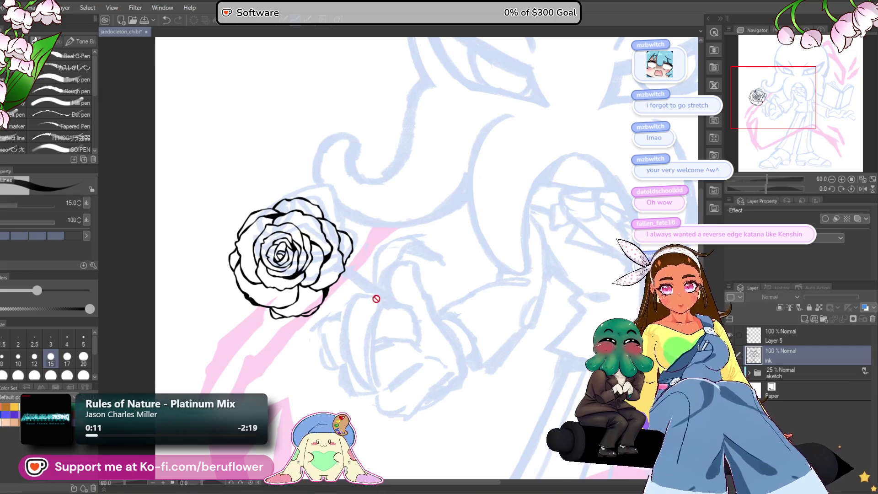
scroll(412, 297, "up", 1)
Move the rose on Layer 5 slightly up and right with Ctrl+T, then start its stem line.
left_click(772, 340)
scroll(306, 254, "right", 1)
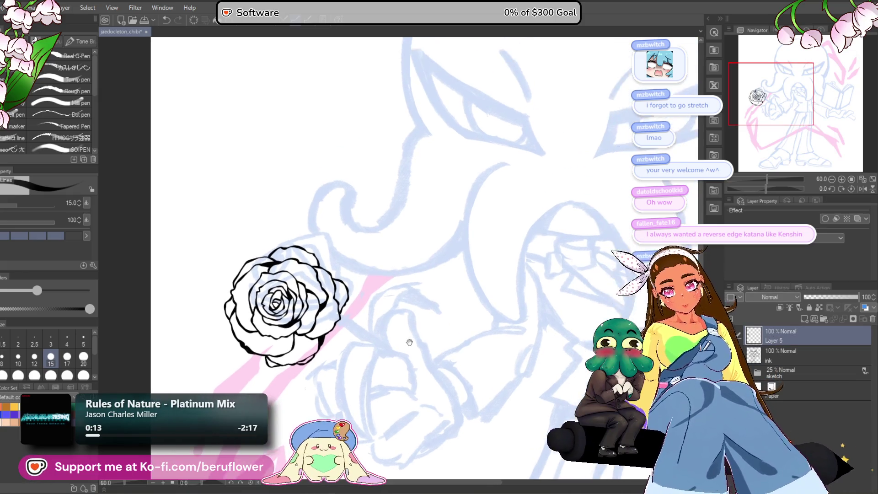
key("ctrl+t")
mouse_move(310, 330)
left_mouse_down()
mouse_move(322, 329)
mouse_move(324, 313)
left_mouse_up()
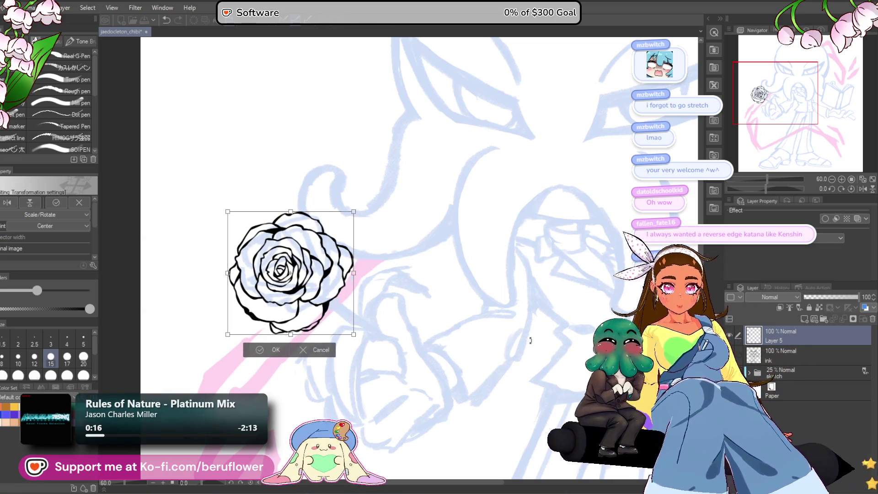
key("Return")
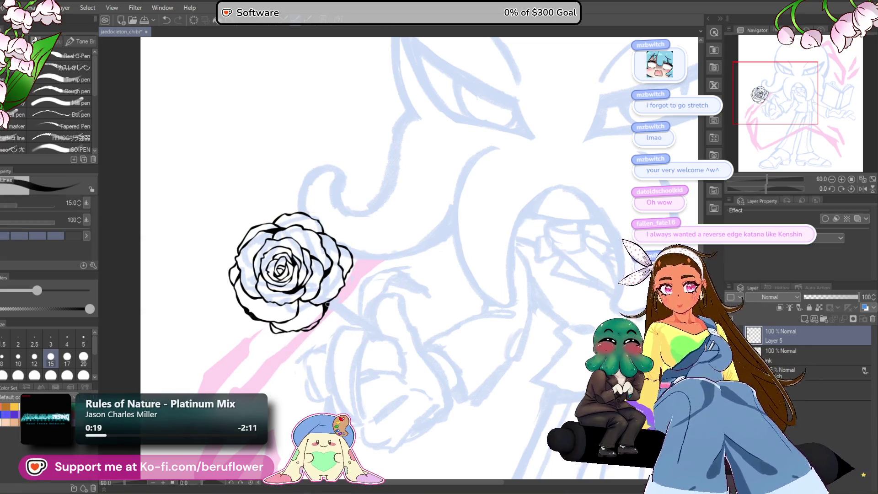
scroll(328, 304, "up", 2)
left_click_drag(330, 264, 417, 326)
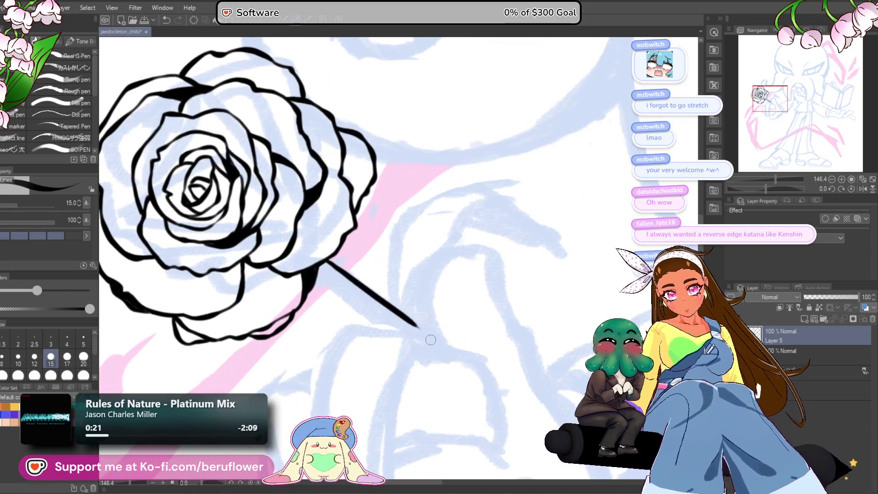
Rotate the canvas and draw the stem as two thin parallel lines up to the thumb.
left_click_drag(765, 188, 748, 188)
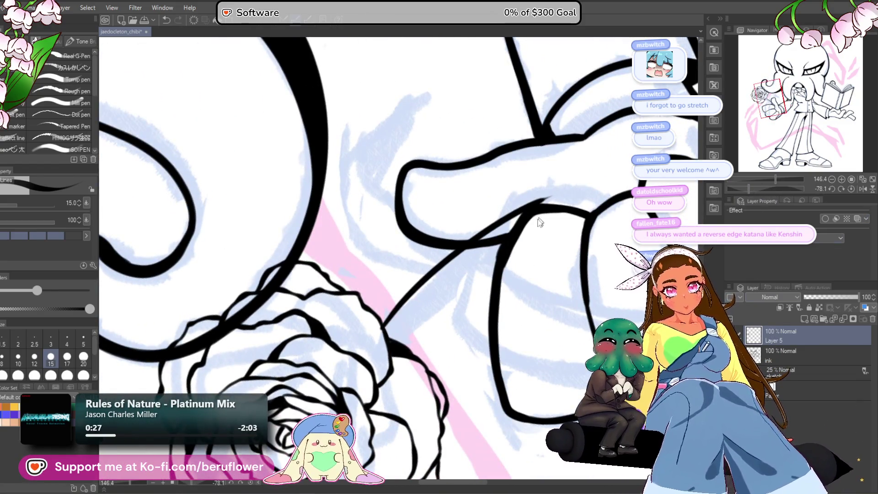
key("ctrl+z")
left_click_drag(463, 249, 379, 316)
left_click_drag(521, 213, 484, 236)
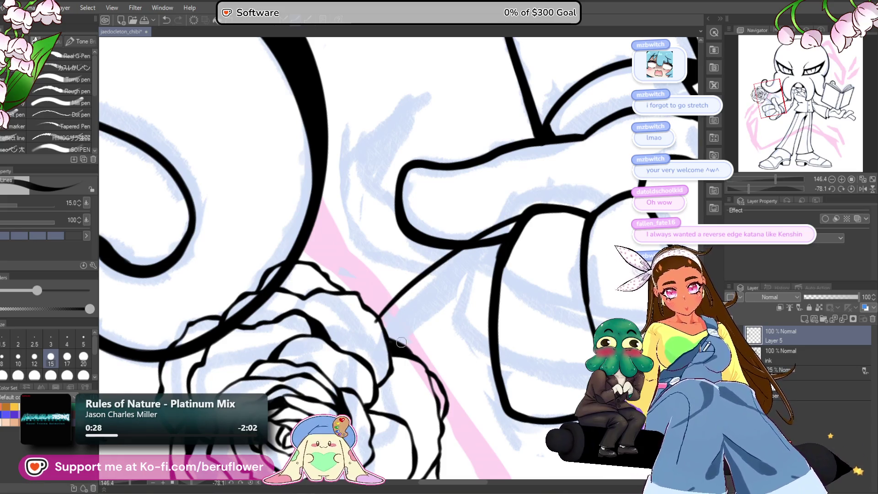
key("ctrl+z")
left_click_drag(381, 318, 523, 216)
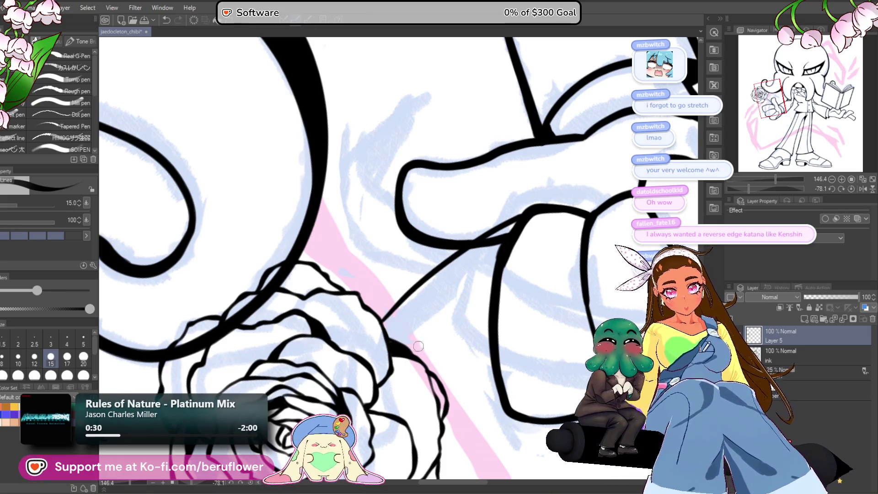
left_click_drag(402, 340, 512, 238)
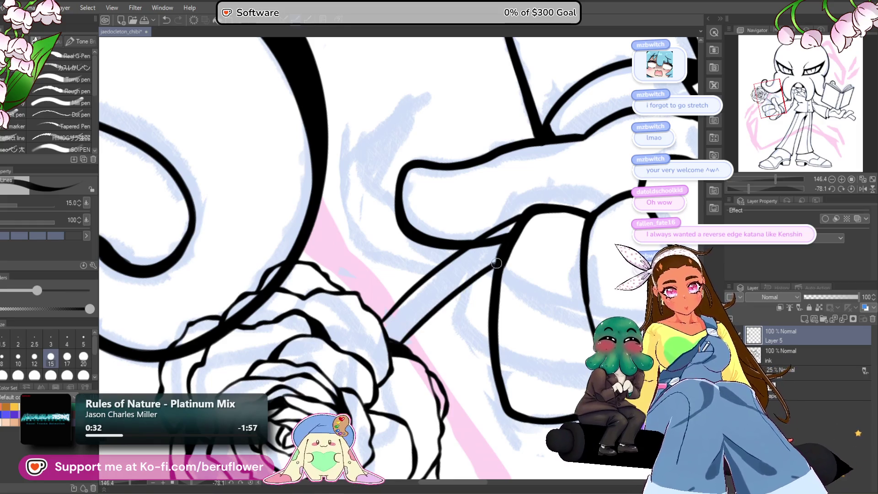
Erase the overlapping ink where the stem meets the hand, then reset the canvas rotation.
scroll(512, 237, "down", 5)
scroll(517, 234, "up", 8)
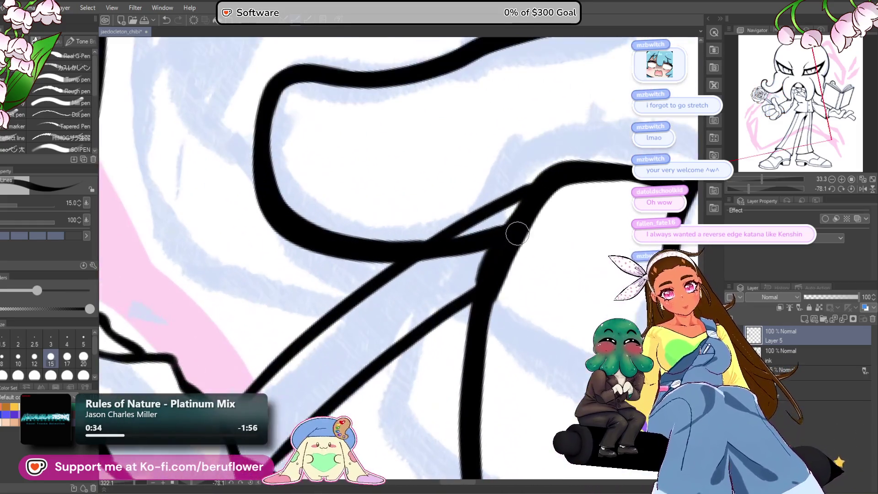
left_click(474, 250, "ctrl+shift")
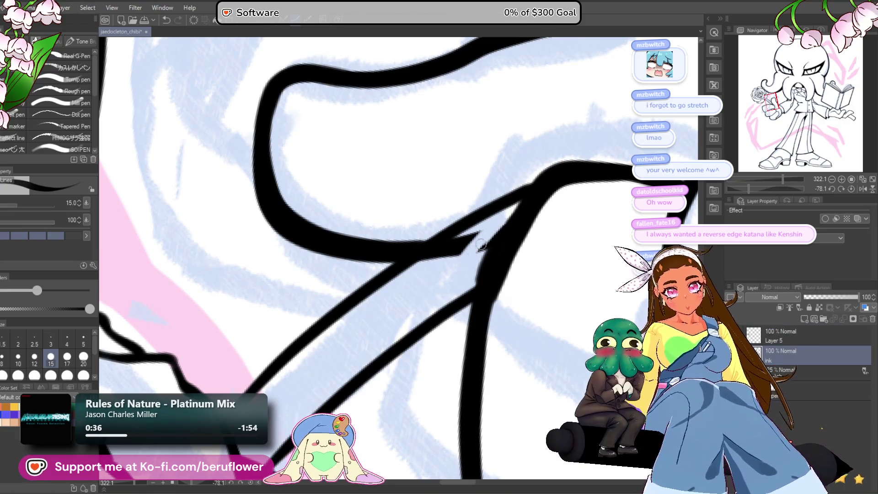
left_click_drag(477, 243, 442, 263)
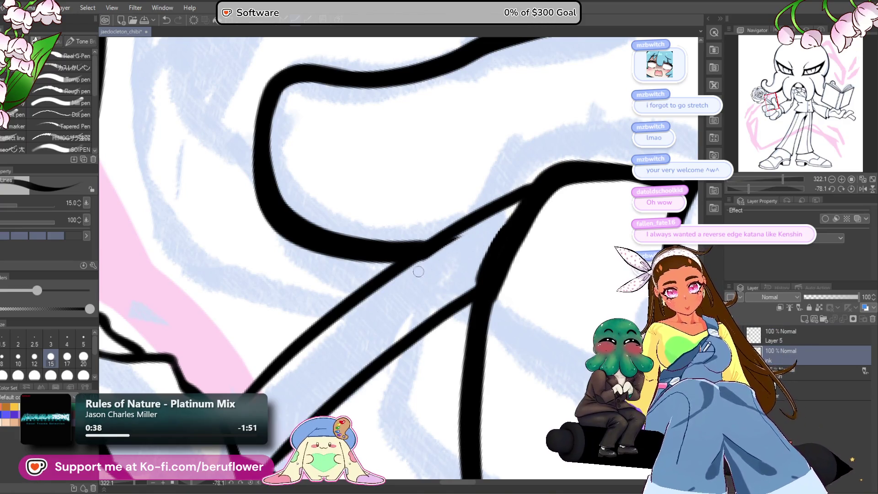
scroll(394, 285, "down", 4)
scroll(393, 285, "down", 3)
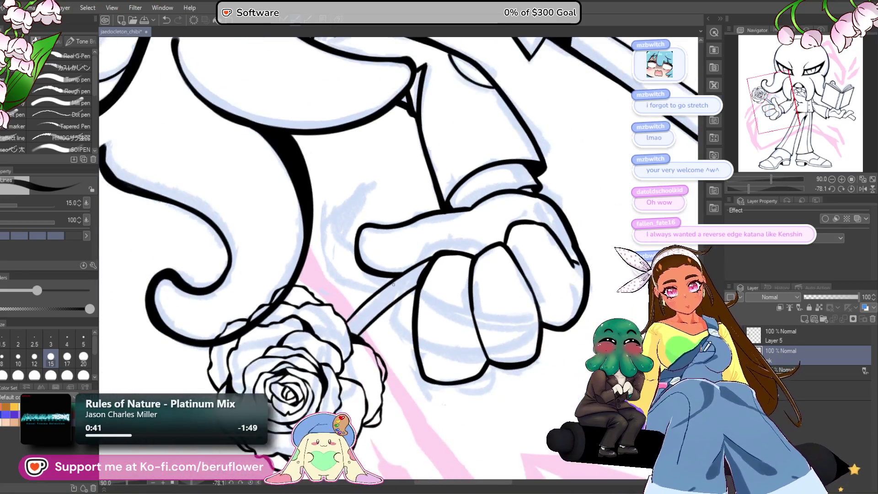
key("ctrl+shift+r")
scroll(524, 251, "down", 3)
scroll(524, 250, "up", 3)
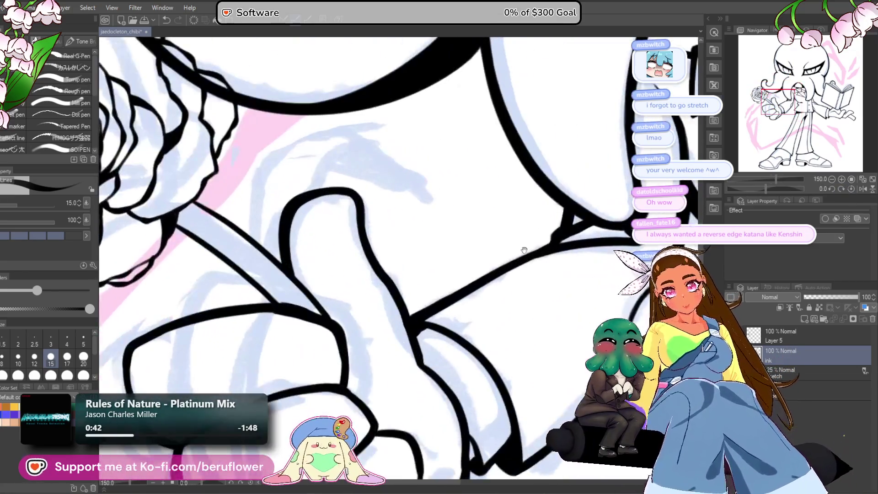
left_click_drag(597, 202, 594, 200)
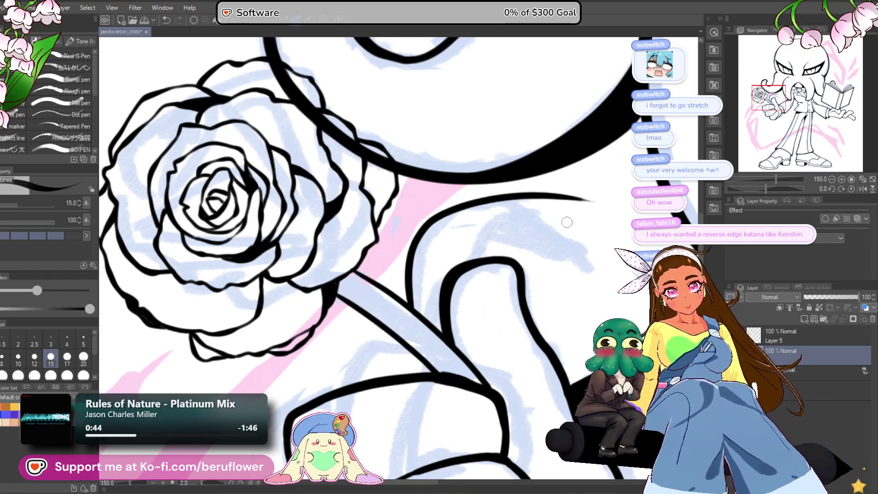
On Layer 5, draw the leaf's tapered outer curve and inner curve rising from the stem.
key("ctrl+z")
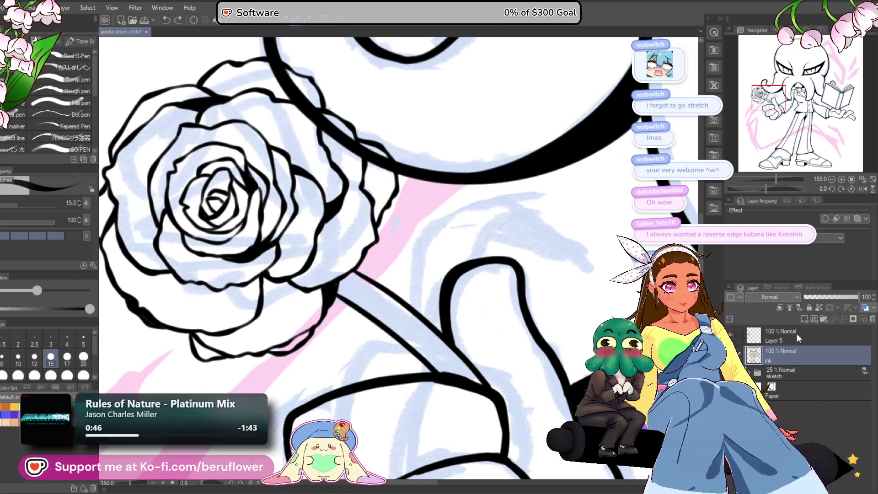
left_click(797, 333)
mouse_move(414, 316)
left_mouse_down()
mouse_move(491, 196)
mouse_move(595, 208)
left_mouse_up()
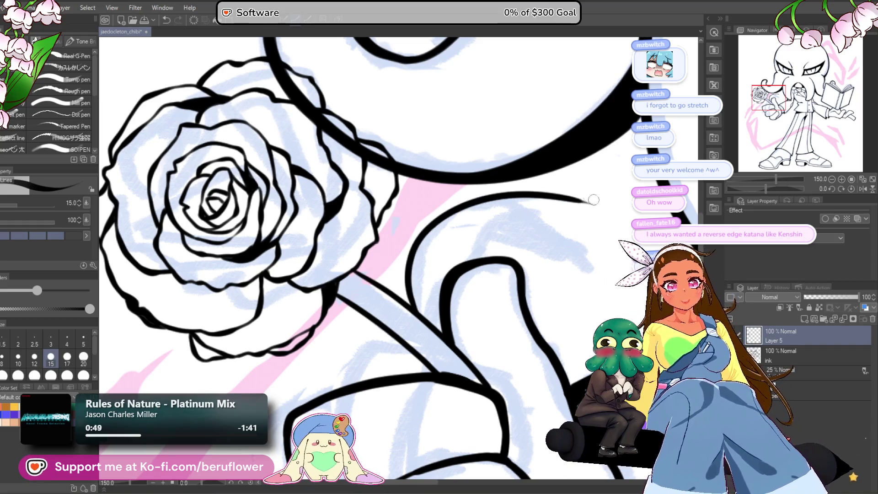
key("ctrl+z")
mouse_move(414, 316)
left_mouse_down()
mouse_move(407, 294)
mouse_move(586, 209)
left_mouse_up()
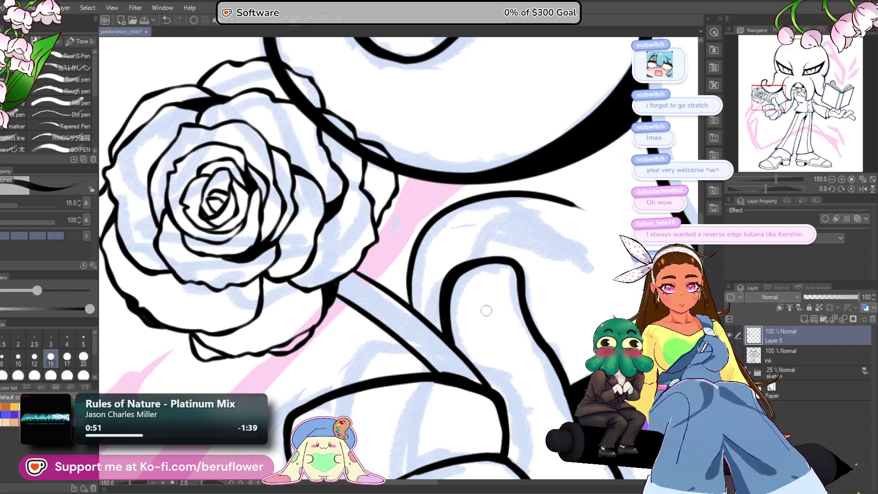
mouse_move(457, 365)
left_mouse_down()
mouse_move(476, 329)
mouse_move(490, 251)
mouse_move(511, 232)
left_mouse_up()
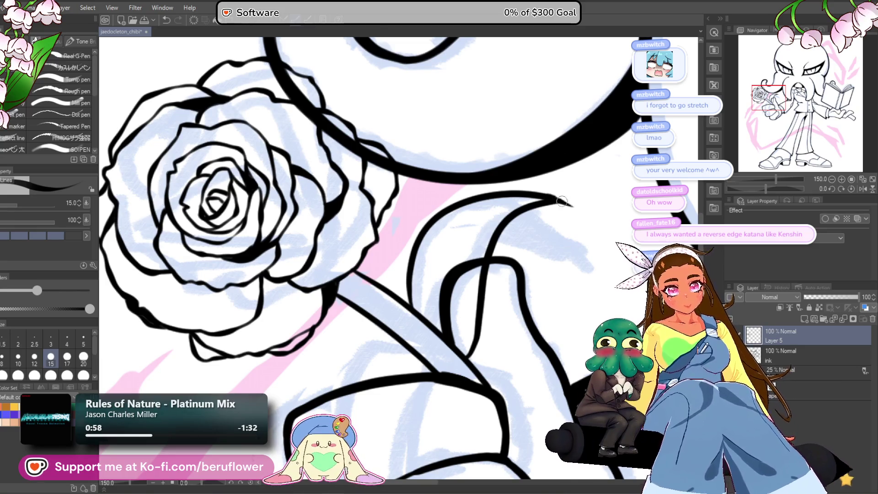
Thicken the leaf's inner curve and add a thin vertical line inside it.
left_click_drag(548, 272, 487, 308)
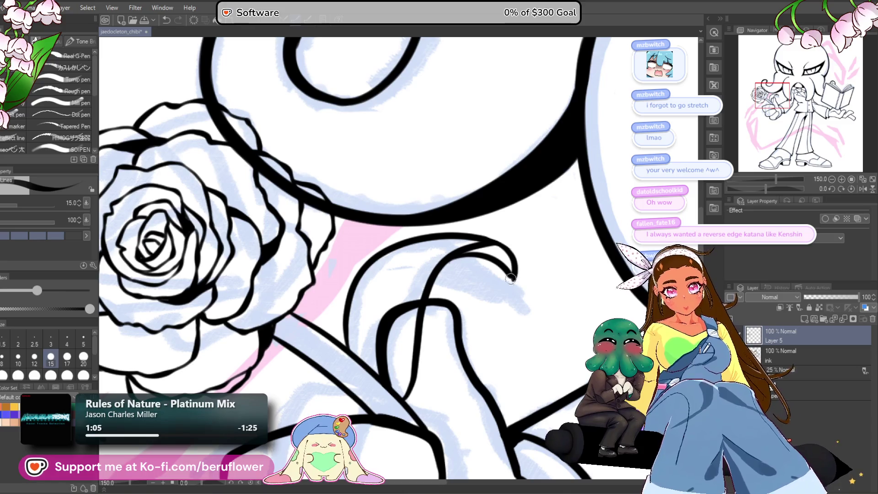
scroll(503, 253, "up", 3)
mouse_move(435, 252)
left_mouse_down()
mouse_move(470, 242)
mouse_move(517, 276)
left_mouse_up()
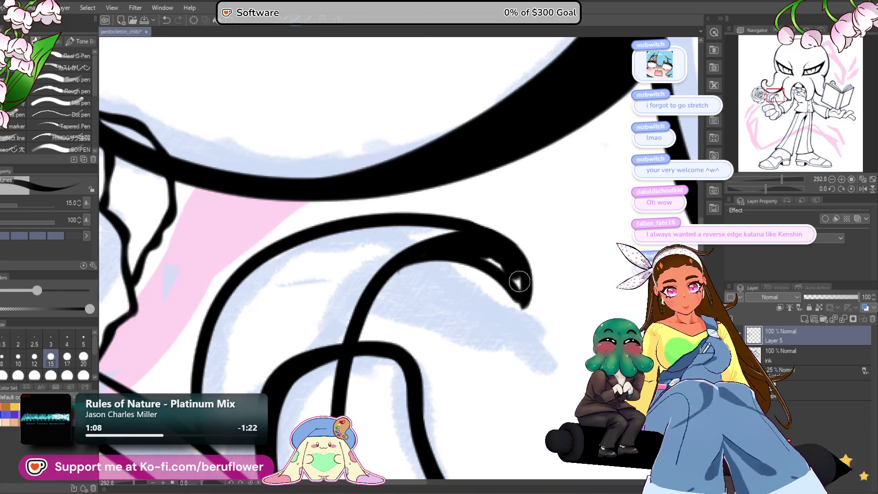
scroll(481, 244, "down", 5)
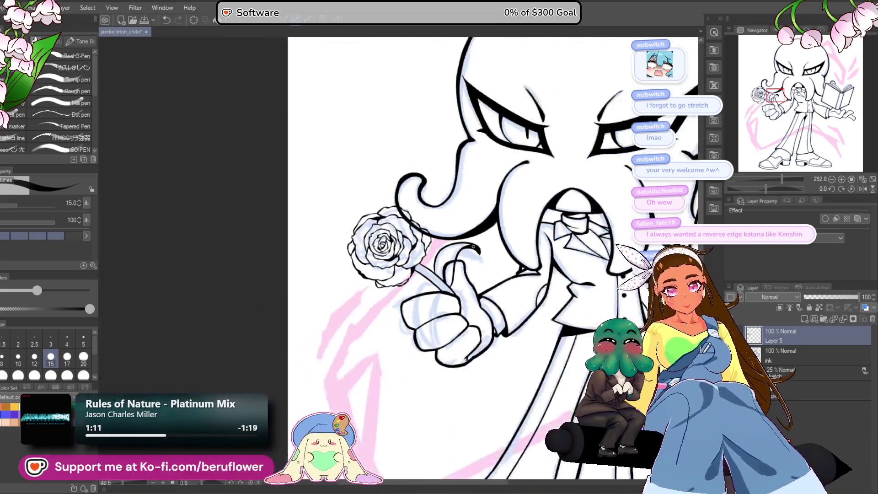
scroll(472, 247, "up", 3)
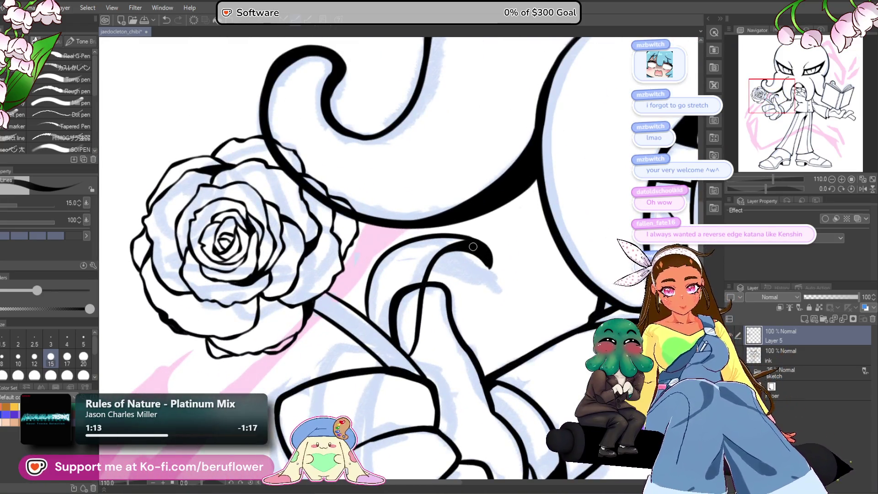
scroll(473, 247, "up", 3)
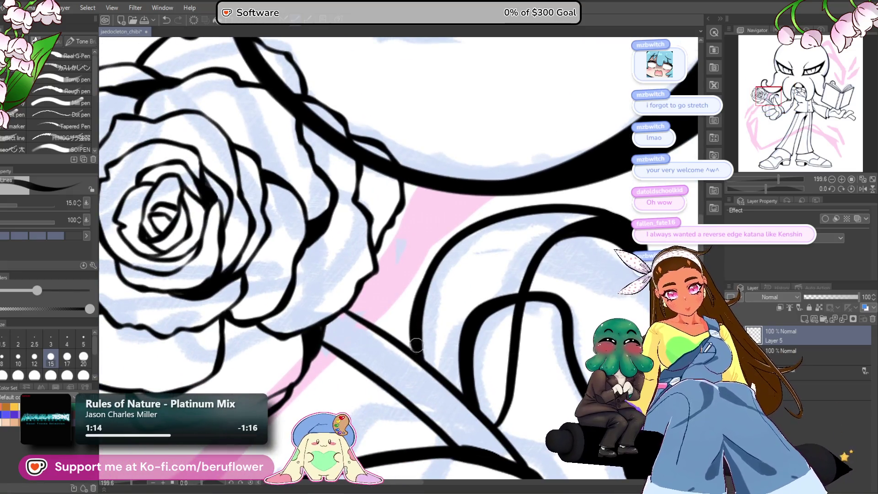
scroll(443, 249, "down", 4)
scroll(447, 247, "up", 3)
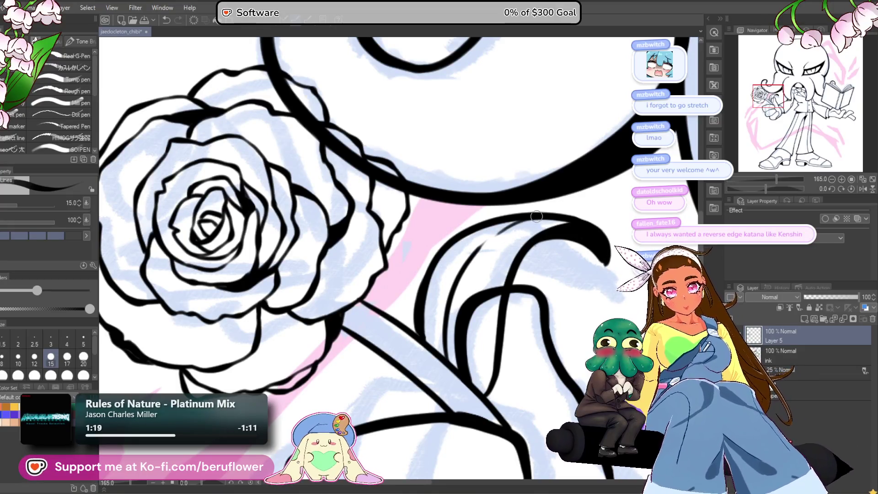
left_click_drag(449, 249, 448, 302)
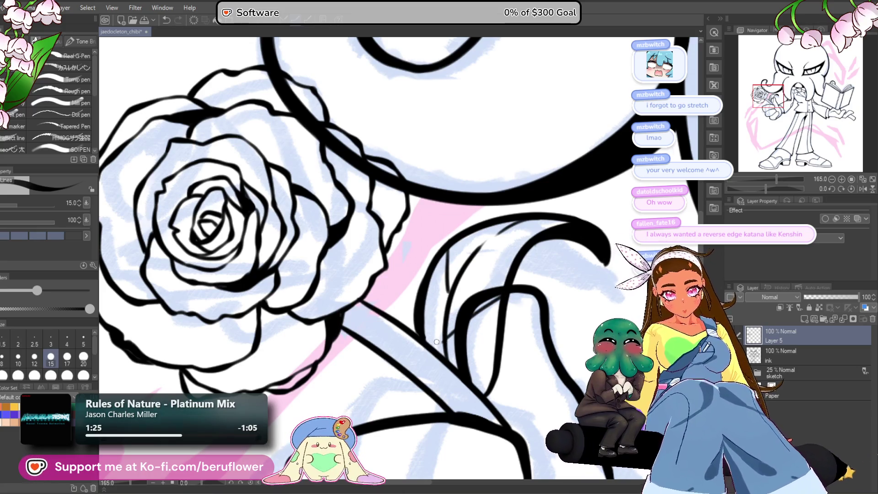
left_click_drag(447, 326, 598, 193)
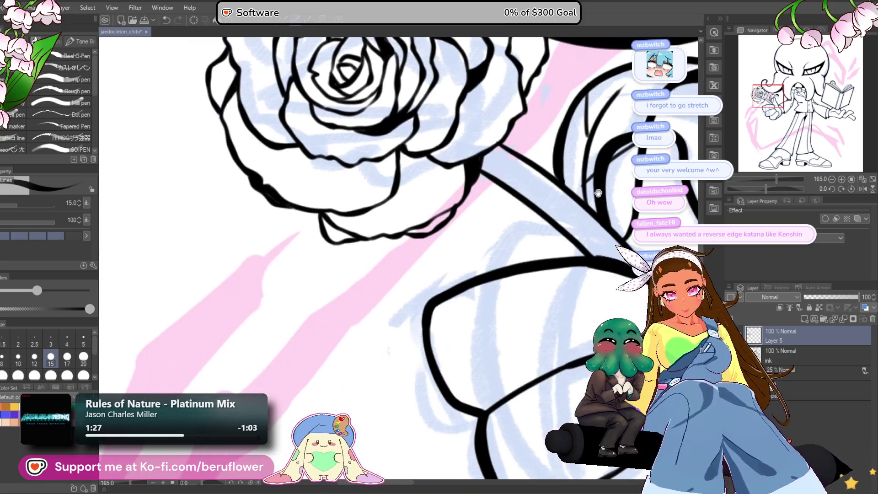
scroll(535, 257, "down", 5)
scroll(488, 293, "up", 3)
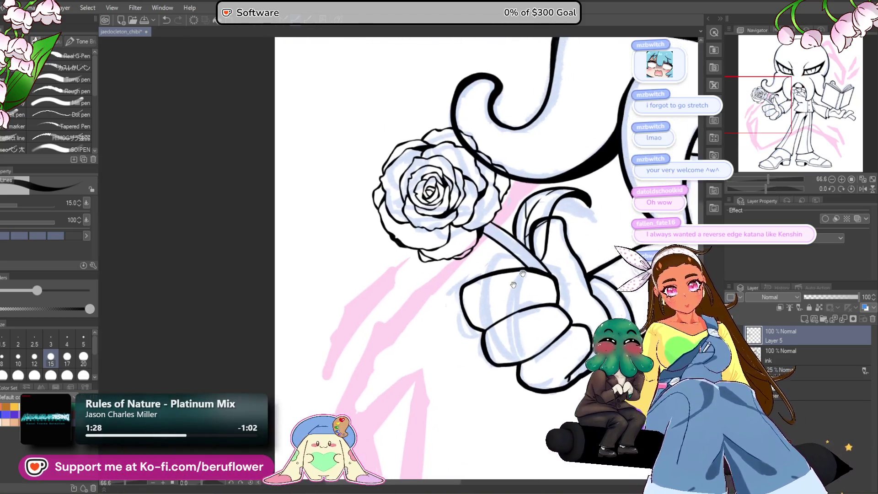
scroll(488, 292, "up", 2)
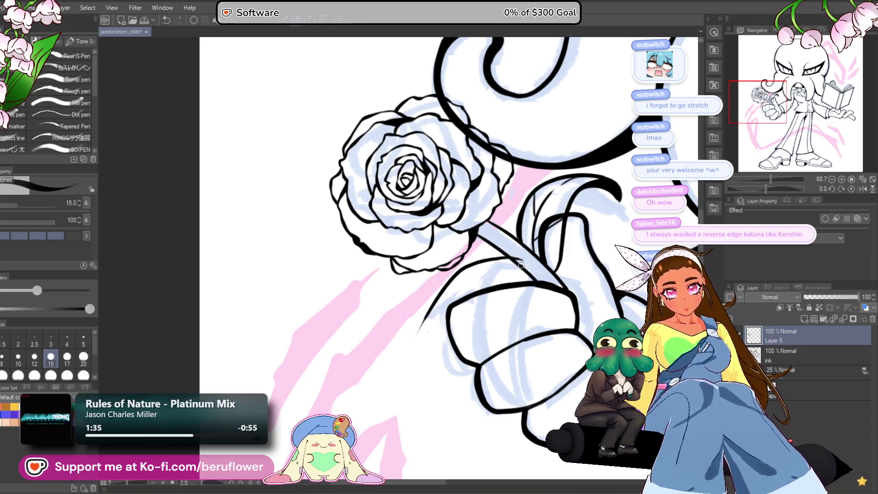
Draw tapered black strokes from the stem down across the fist, filling the tip gap.
left_click_drag(453, 297, 418, 350)
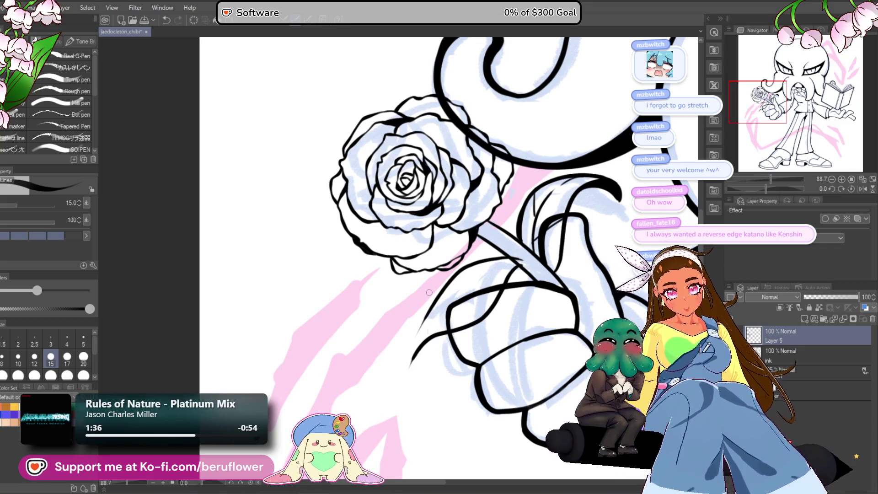
scroll(429, 292, "up", 5)
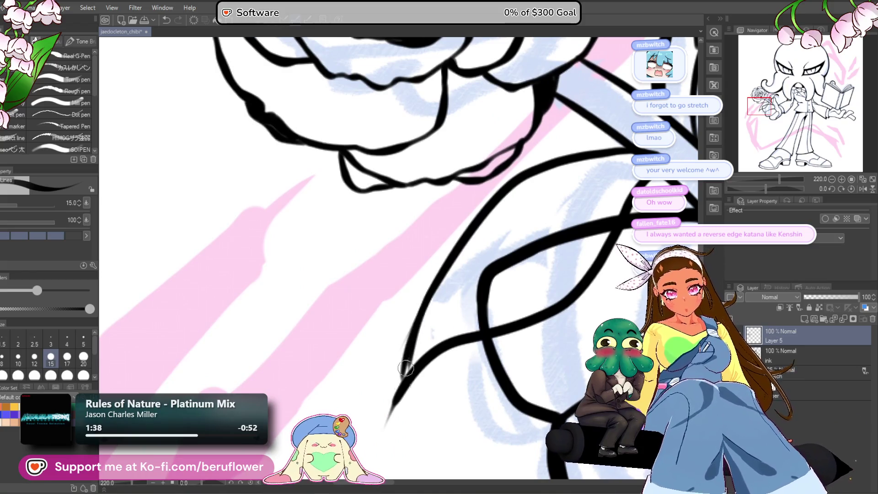
left_click_drag(438, 271, 388, 421)
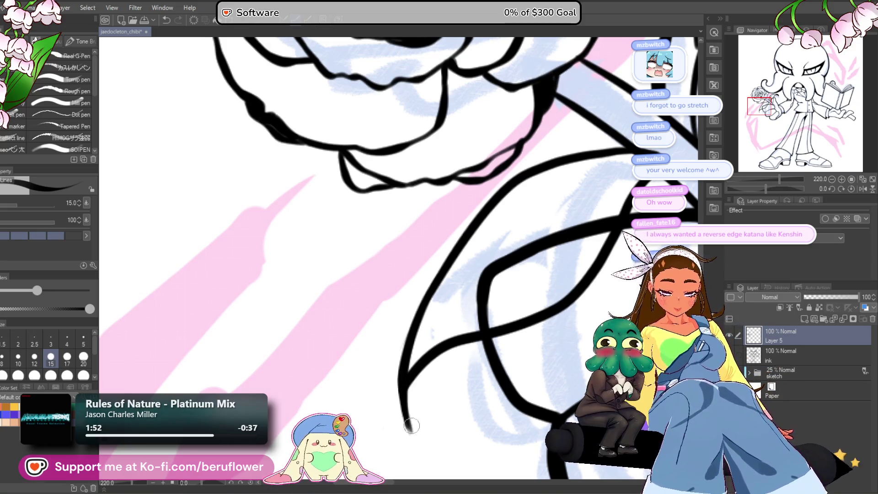
left_click_drag(421, 380, 417, 437)
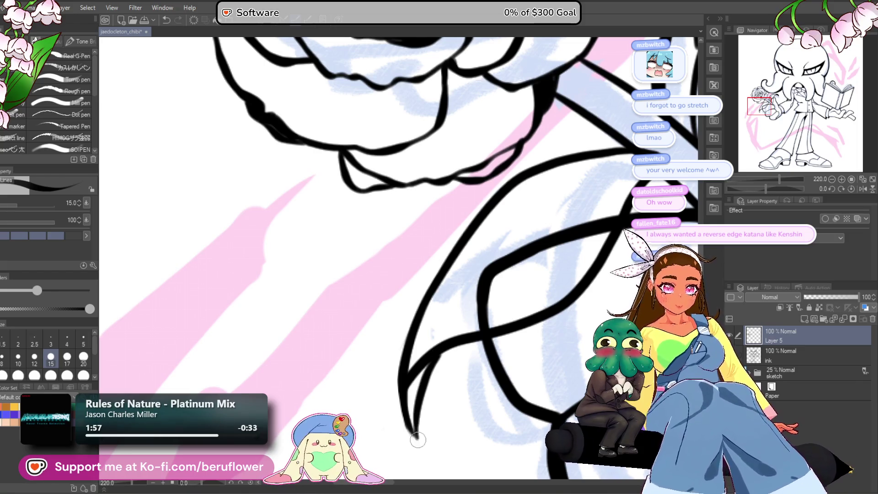
left_click_drag(414, 387, 411, 416)
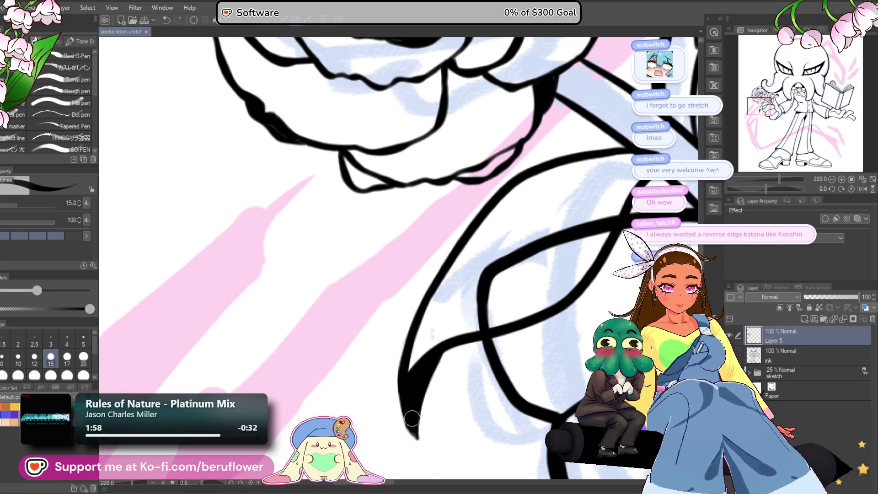
Ink a short black line where the stem crosses the fingers.
scroll(447, 336, "down", 8)
scroll(407, 347, "up", 3)
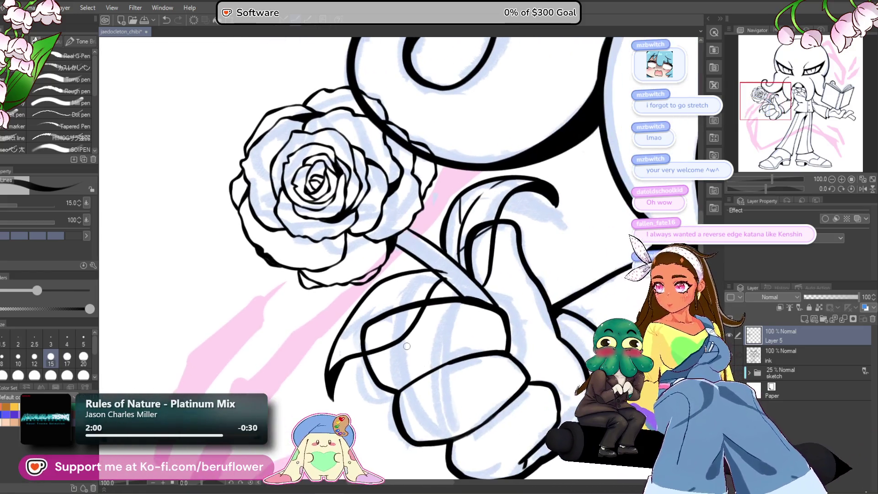
scroll(406, 346, "up", 4)
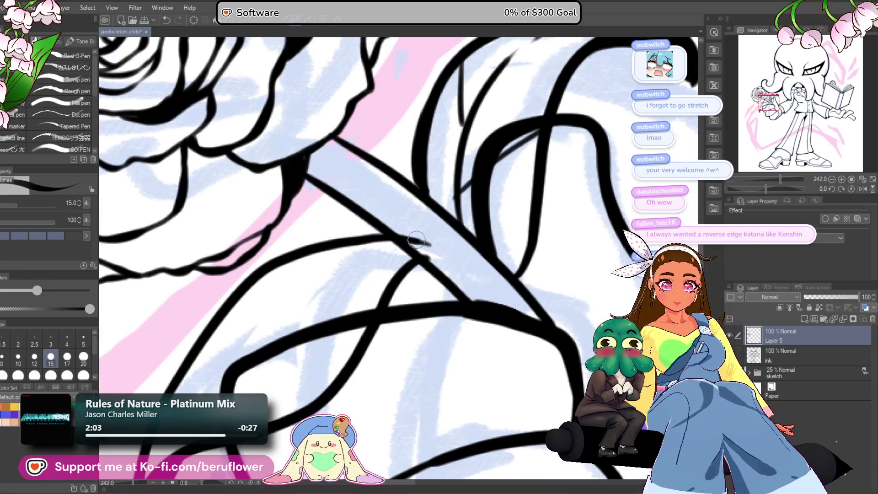
left_click_drag(417, 258, 444, 262)
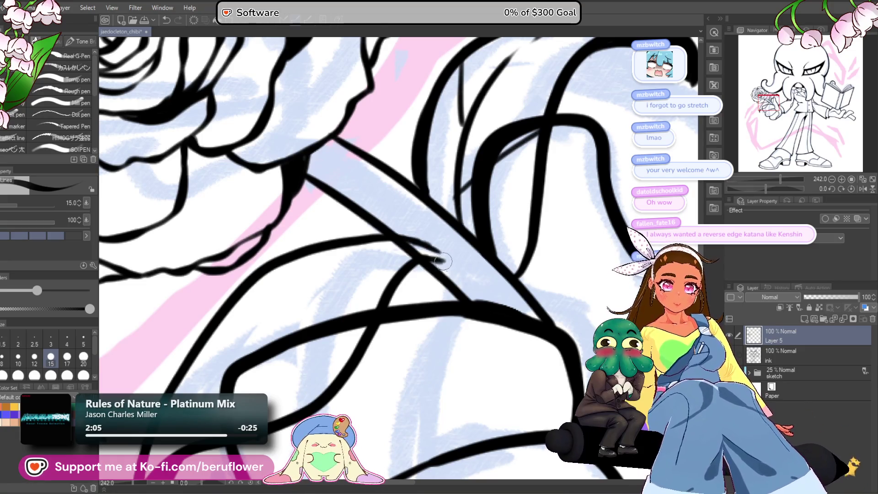
scroll(438, 253, "down", 5)
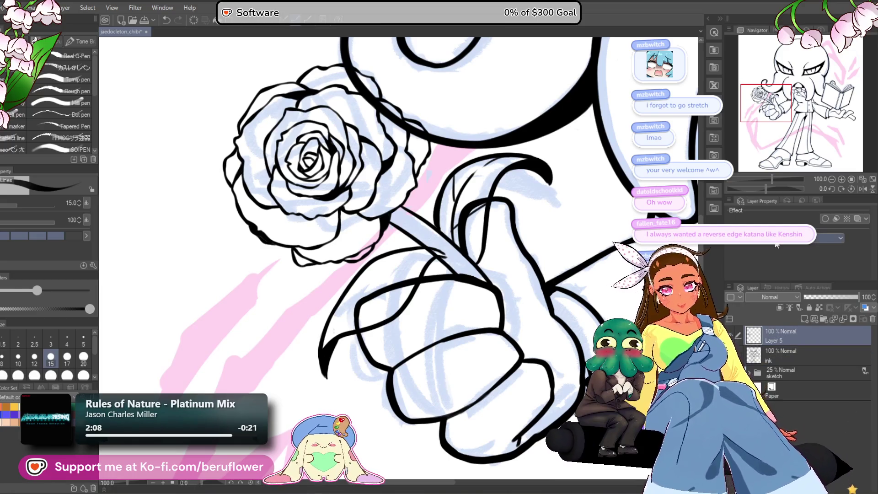
scroll(431, 256, "up", 6)
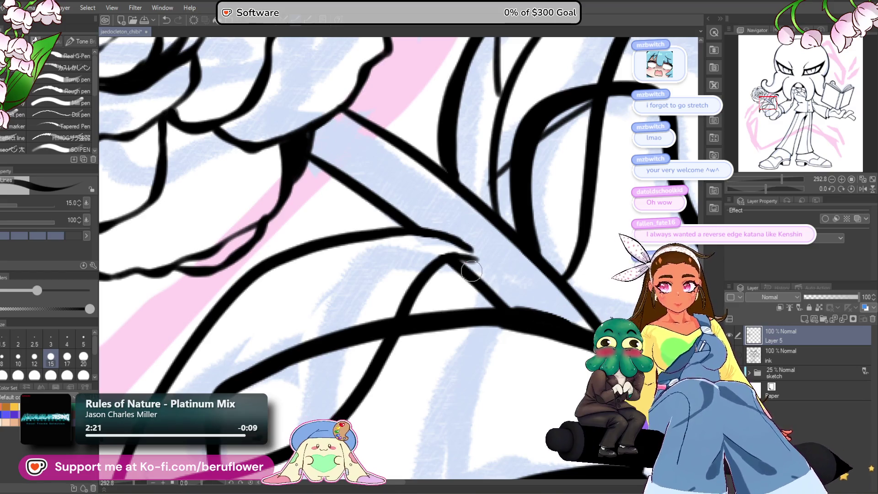
Bring the rose stem into view and undo the stray stroke below it.
scroll(472, 271, "down", 5)
scroll(471, 271, "up", 3)
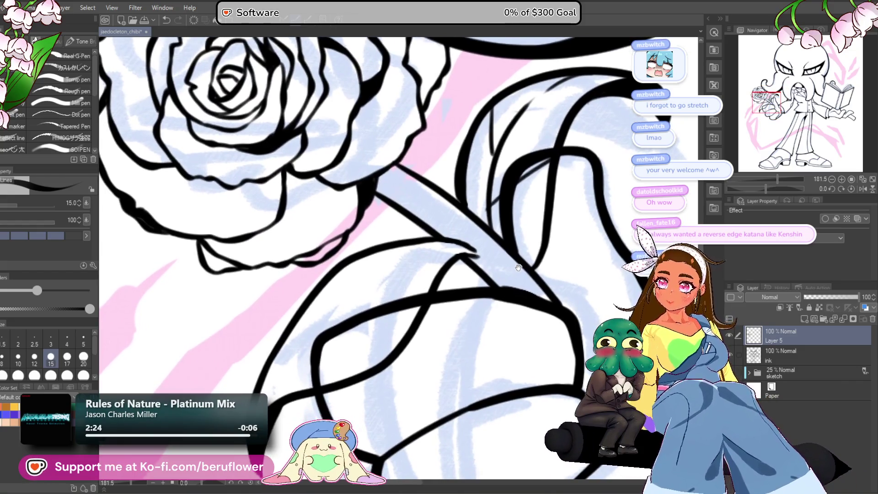
mouse_move(442, 249)
left_mouse_down()
mouse_move(492, 195)
mouse_move(359, 288)
left_mouse_up()
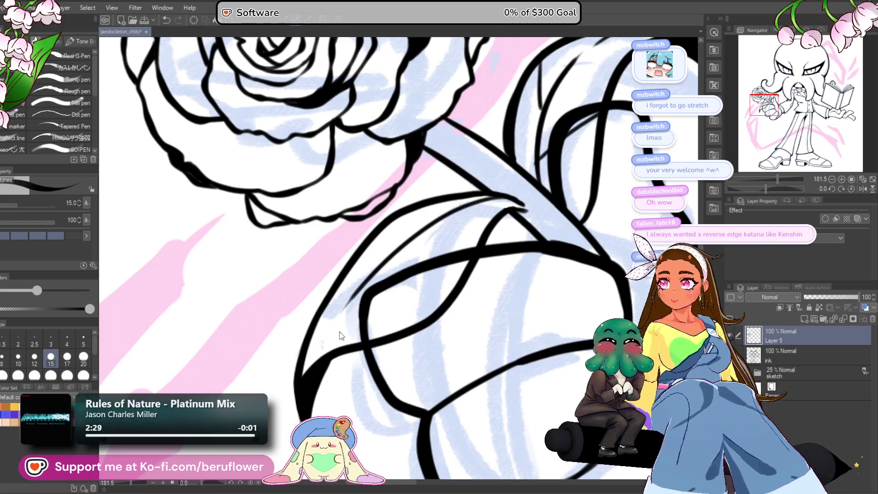
key("ctrl+z")
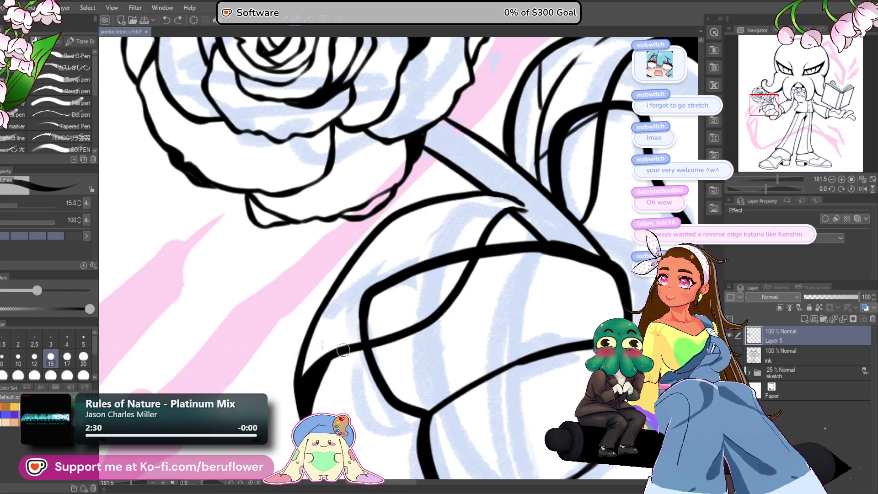
left_click_drag(471, 316, 480, 300)
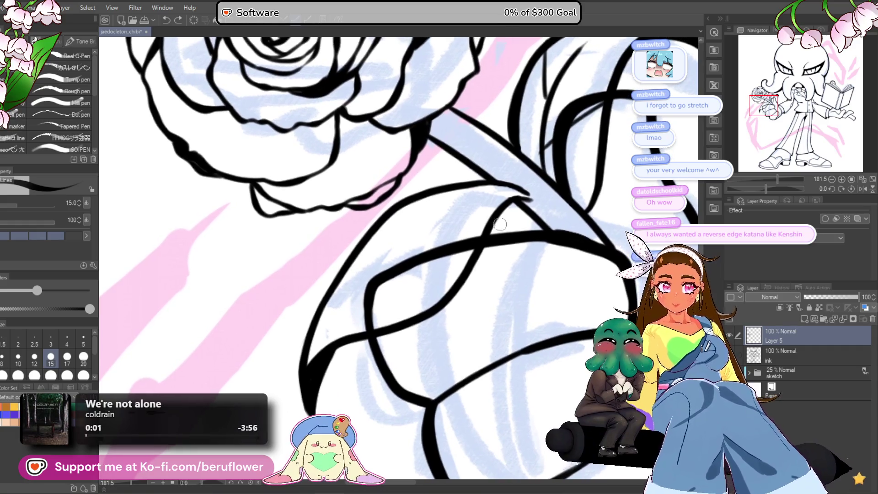
Draw thin ink lines running down-left from the stem, plus two shorter lines beneath it.
left_click_drag(491, 185, 396, 240)
mouse_move(479, 180)
left_mouse_down()
mouse_move(398, 241)
mouse_move(322, 329)
left_mouse_up()
key("ctrl+z")
left_click_drag(475, 185, 315, 334)
key("ctrl+z")
key("ctrl+z")
left_click_drag(391, 244, 338, 343)
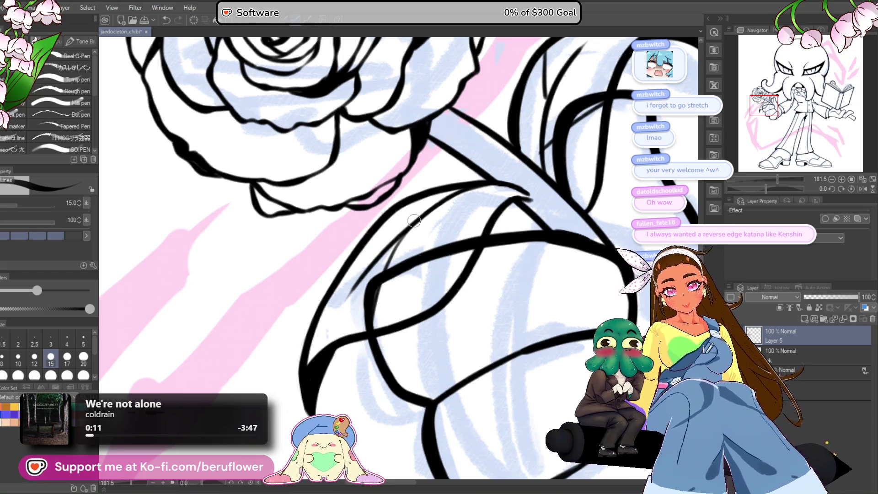
left_click_drag(418, 218, 364, 249)
left_click_drag(443, 197, 453, 279)
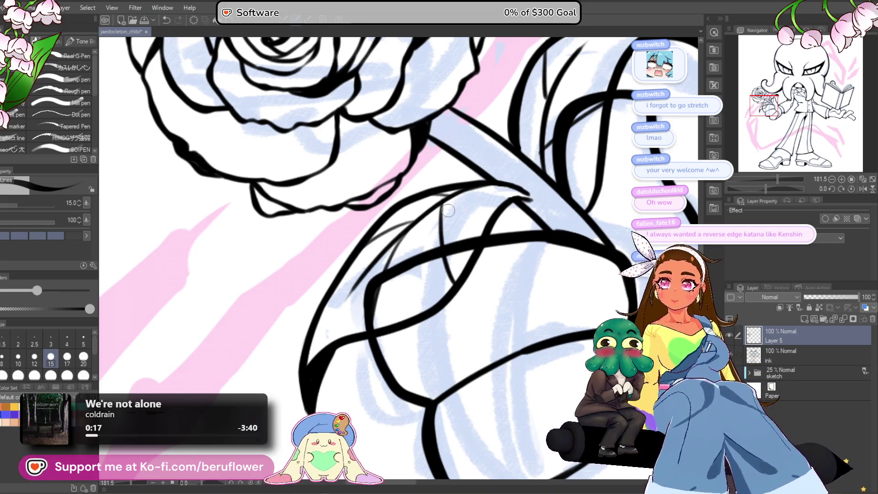
Erase the thick old stroke across the stem on the ink layer, then extend the stem line on Layer 5.
left_click(782, 355)
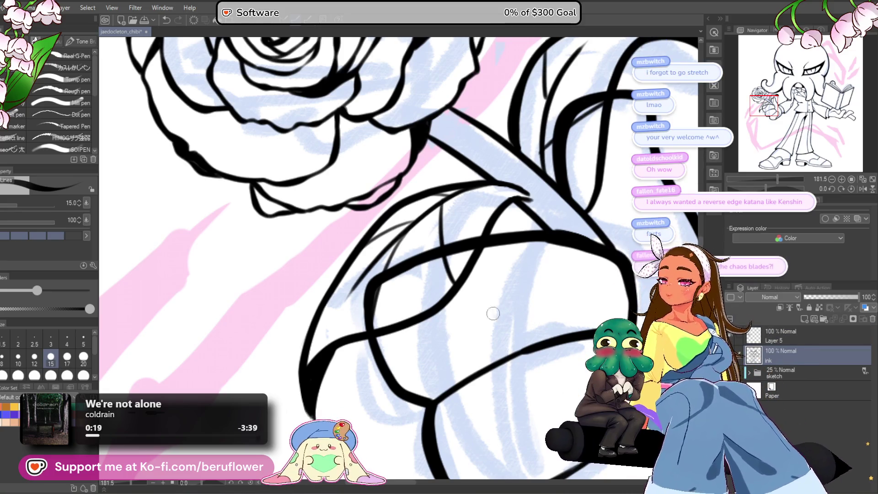
left_click_drag(373, 285, 464, 231)
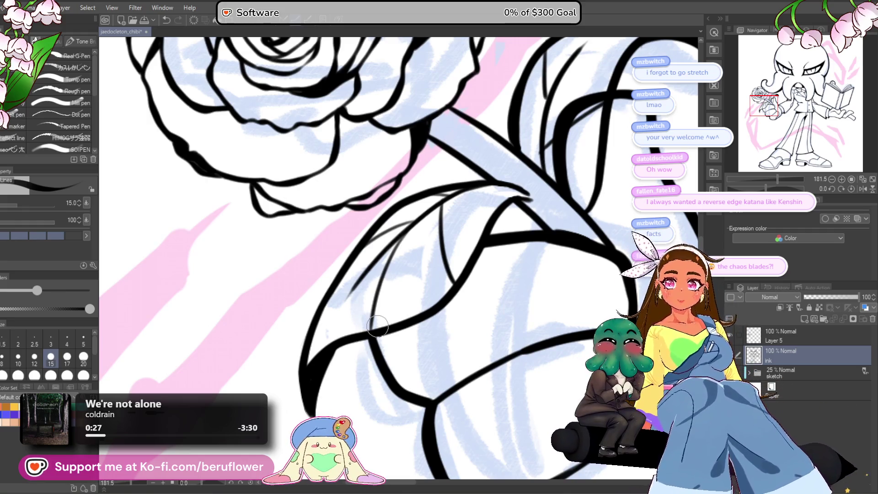
left_click(785, 341)
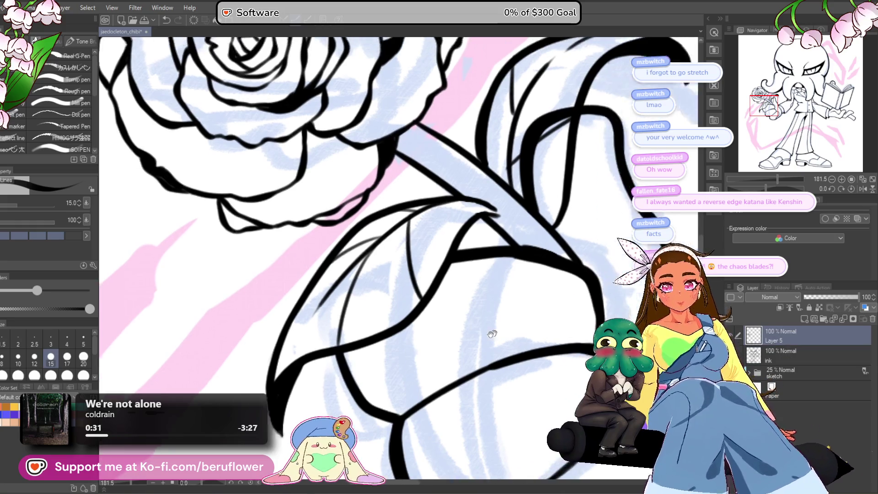
scroll(461, 233, "up", 1)
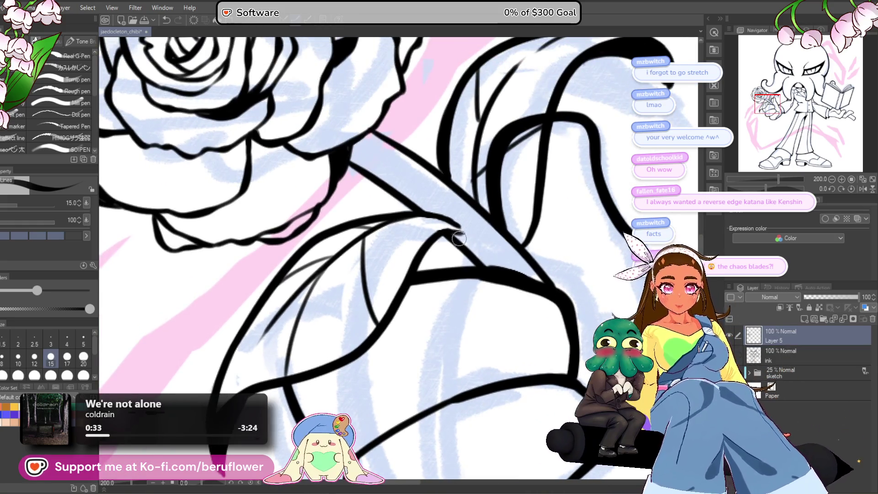
left_click_drag(461, 233, 476, 243)
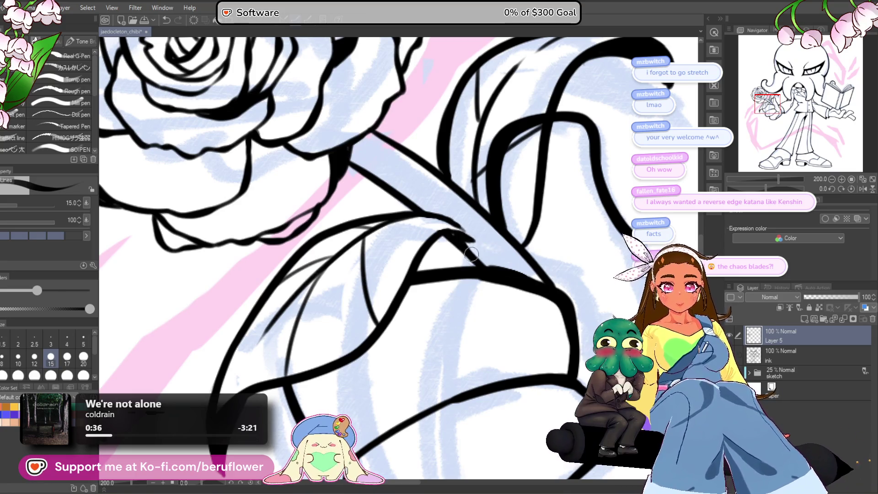
scroll(462, 242, "down", 5)
scroll(604, 288, "up", 2)
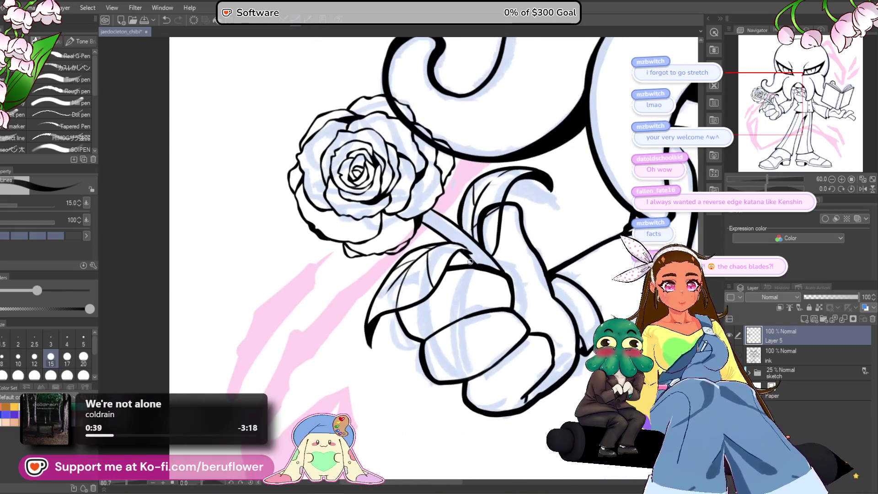
Remove the thick hook stroke on the stem from the ink layer.
key("alt+bracketleft")
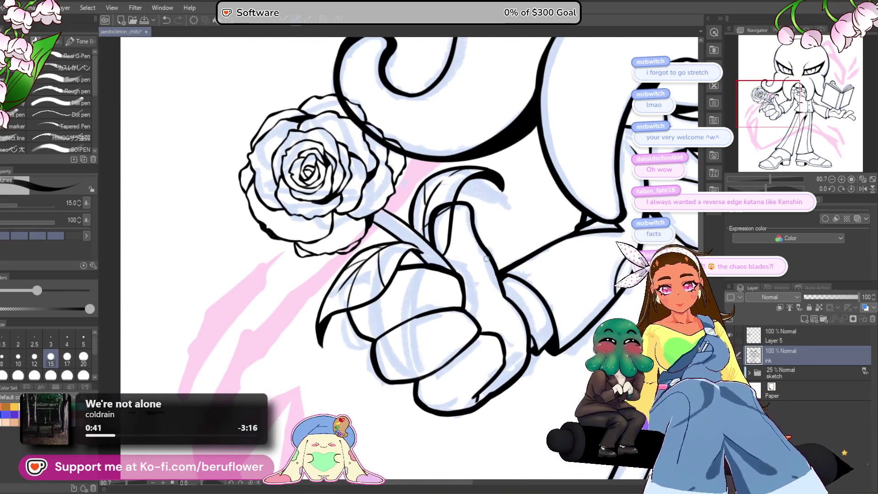
scroll(434, 238, "up", 4)
key("ctrl+z")
key("ctrl+z")
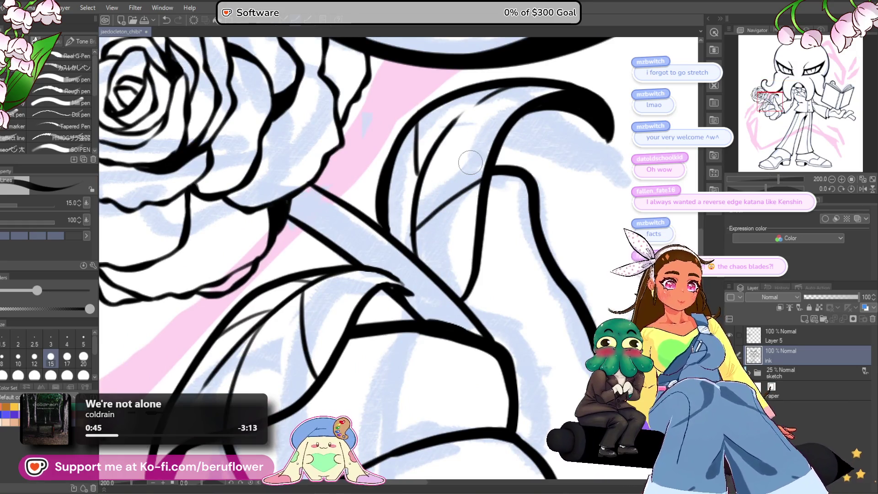
scroll(471, 161, "down", 7)
scroll(565, 297, "up", 2)
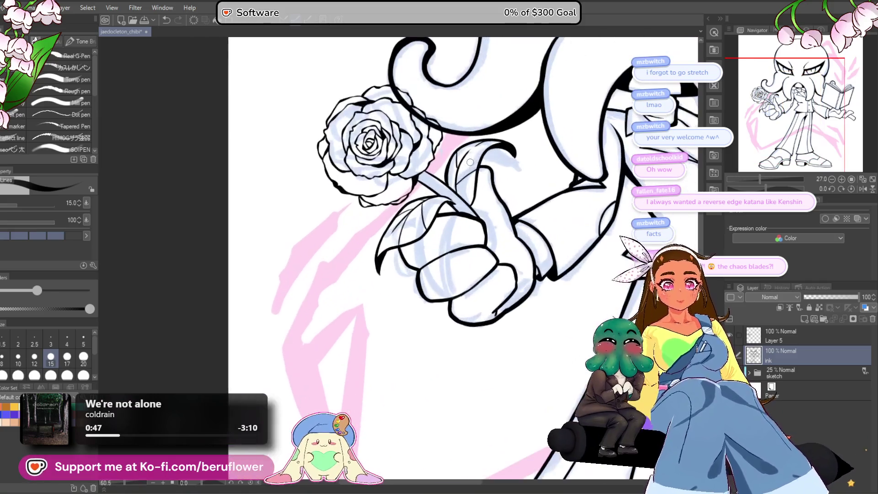
scroll(357, 189, "up", 4)
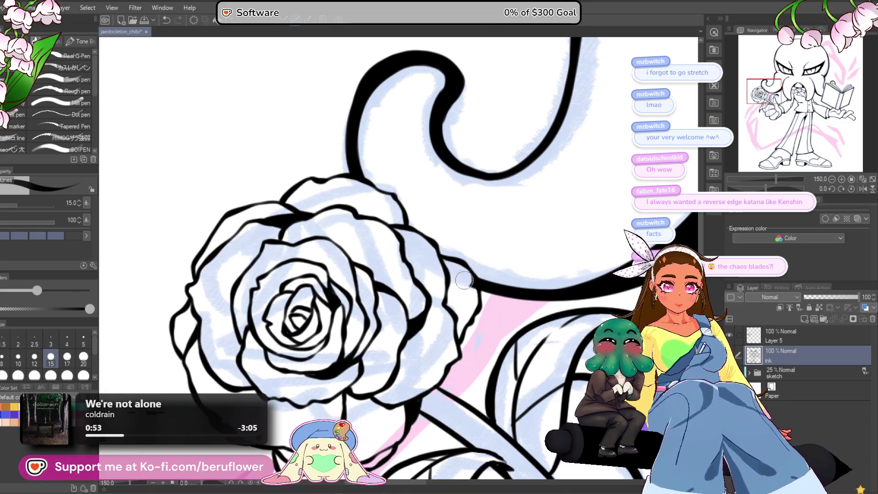
scroll(462, 281, "down", 5)
Zoom to 400% and thicken the outline strokes around the rose's petal joins.
left_click_drag(678, 338, 550, 311)
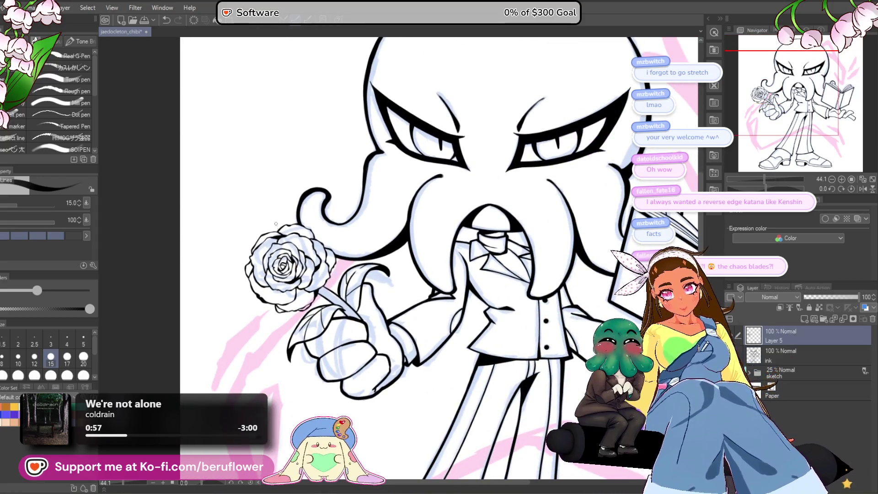
scroll(269, 204, "up", 5)
scroll(342, 289, "up", 3)
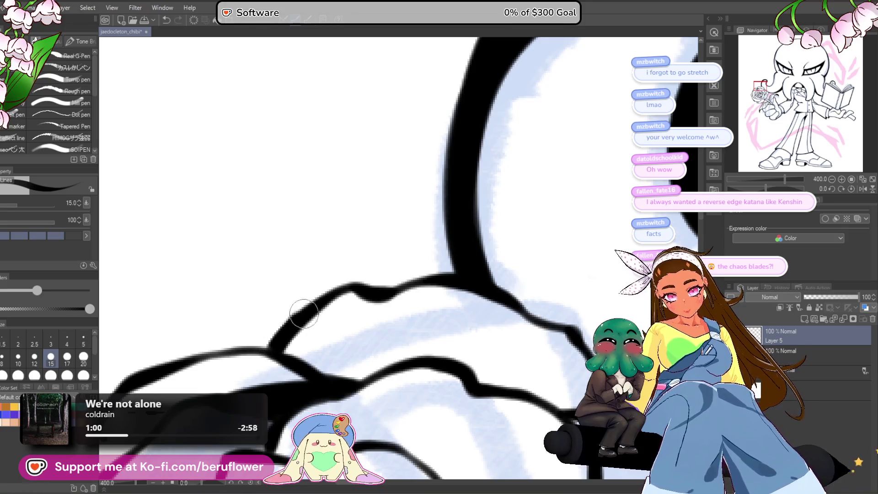
left_click_drag(383, 287, 328, 253)
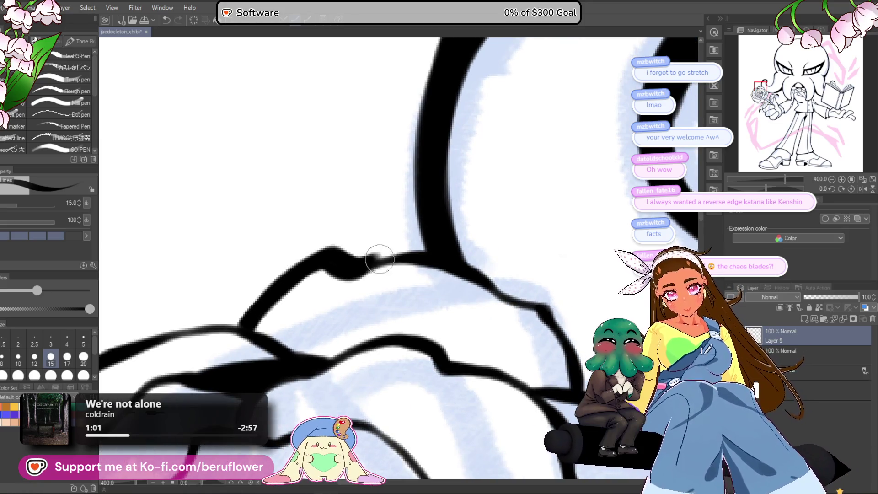
left_click_drag(433, 251, 441, 238)
left_click_drag(359, 208, 483, 265)
left_click_drag(501, 296, 525, 352)
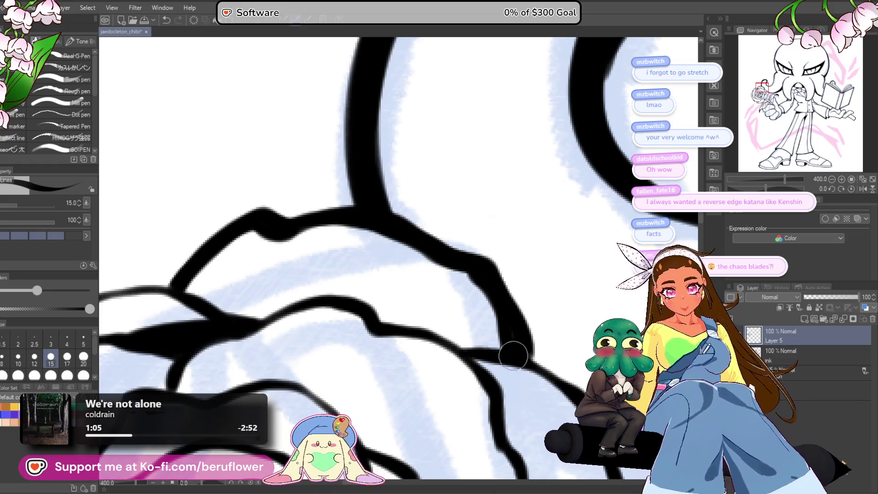
scroll(514, 352, "down", 5)
scroll(533, 278, "up", 3)
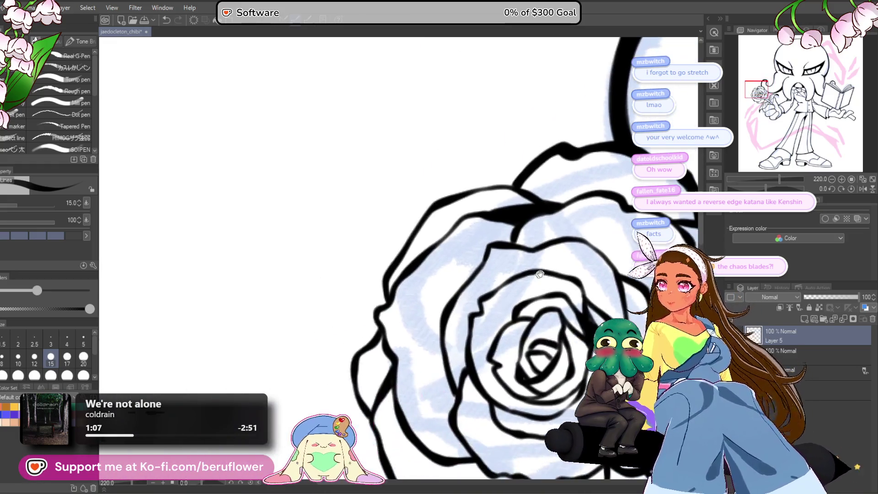
Thicken the rose's upper petal outline with a bold black G-pen stroke.
scroll(534, 224, "up", 4)
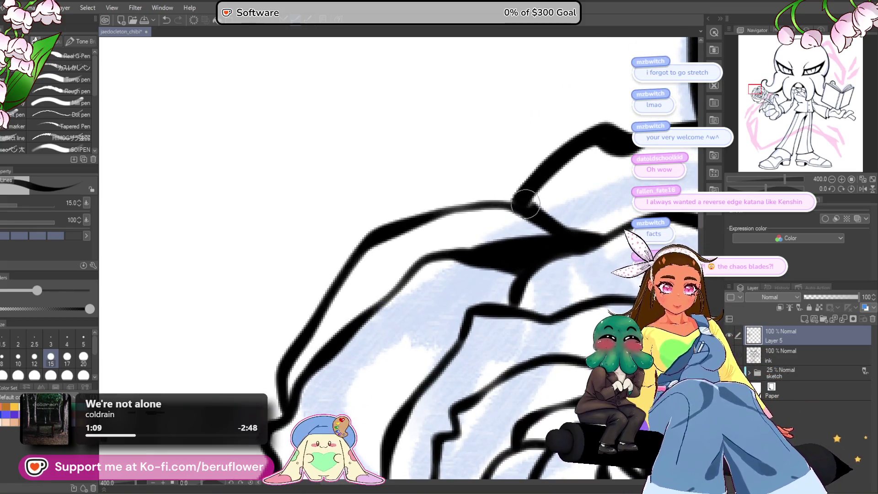
left_click_drag(527, 206, 467, 202)
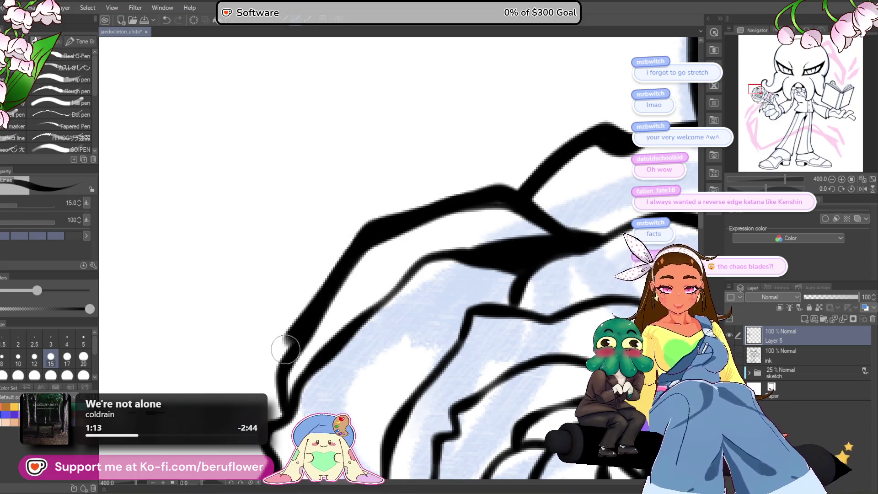
left_click_drag(296, 394, 397, 224)
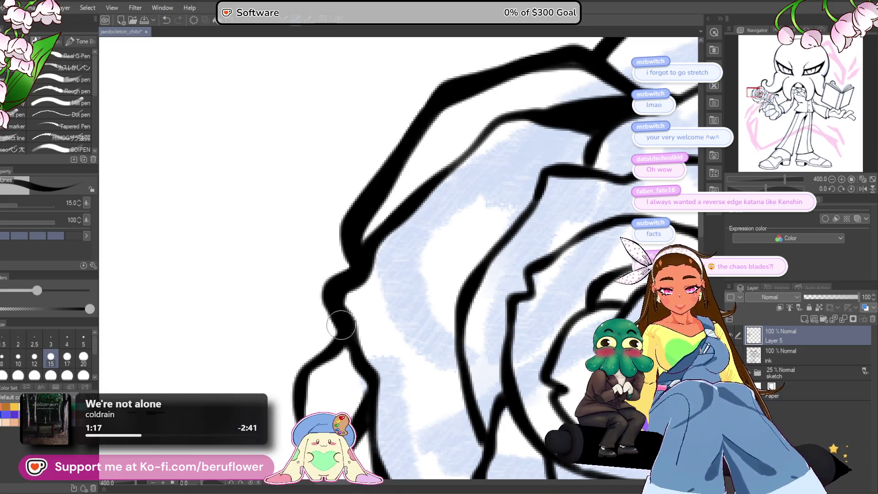
scroll(337, 312, "down", 3)
scroll(347, 276, "down", 3)
scroll(353, 300, "up", 3)
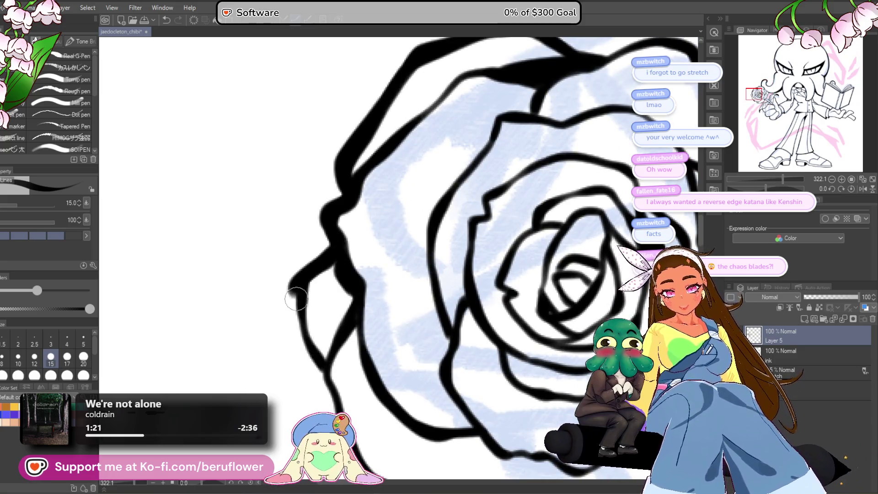
scroll(315, 359, "down", 5)
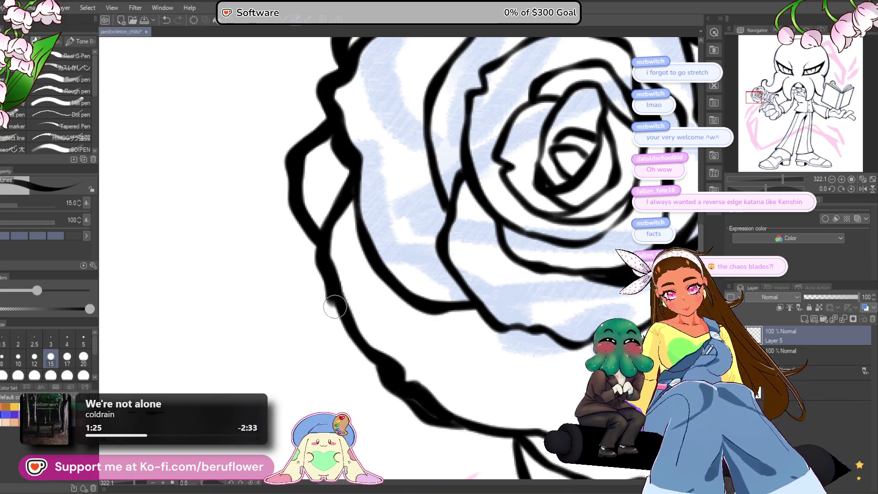
scroll(367, 353, "down", 3)
scroll(370, 329, "up", 4)
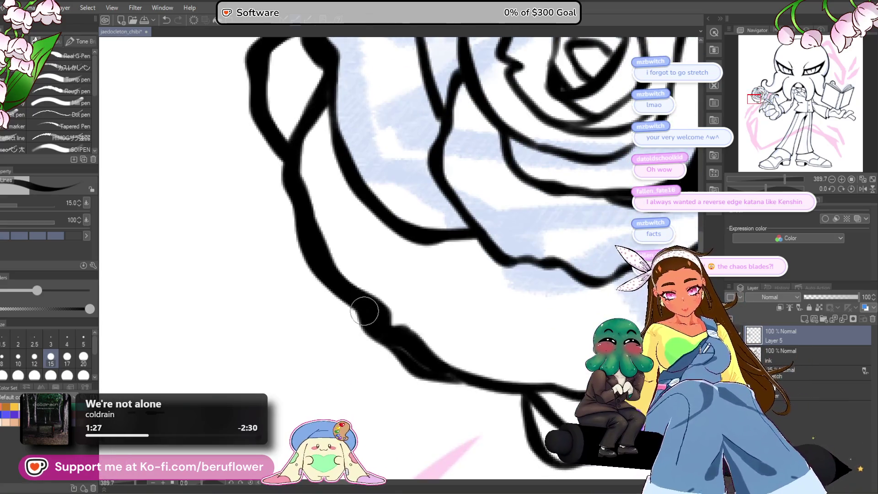
Angle the canvas and ink a heavier line over the rose's outer left and lower petals.
left_click_drag(478, 377, 383, 313)
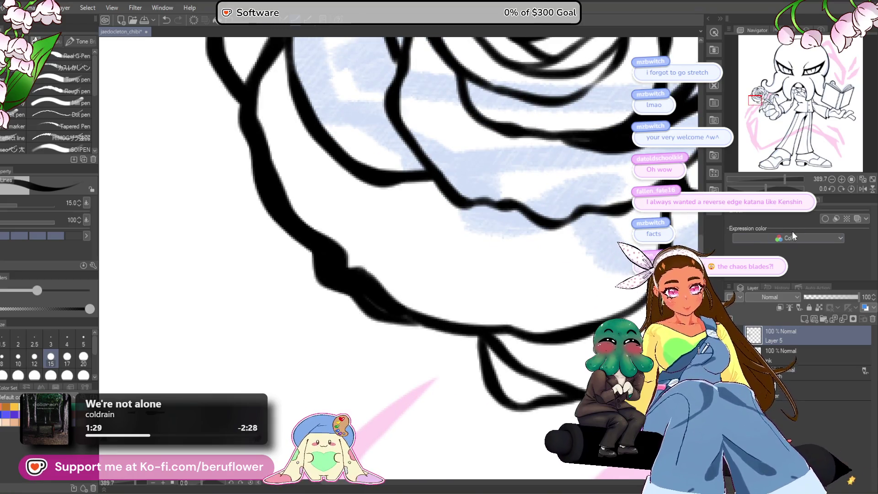
left_click_drag(776, 191, 786, 189)
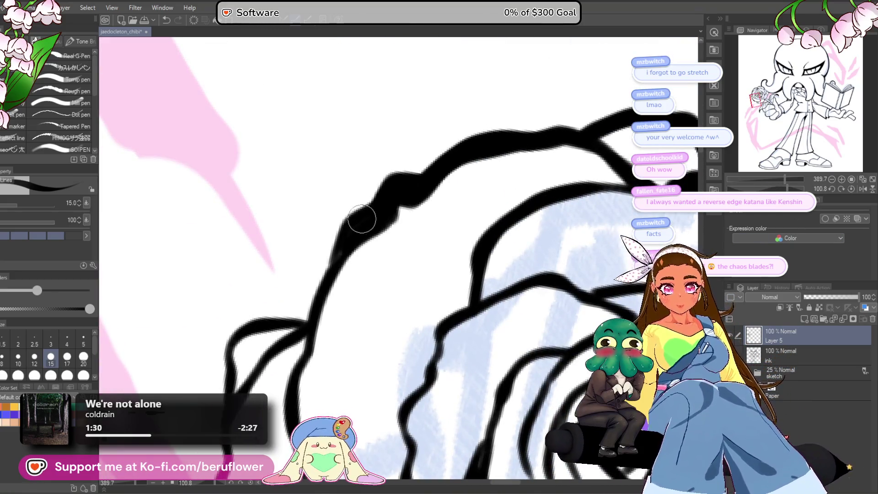
scroll(311, 308, "down", 4)
scroll(309, 304, "up", 3)
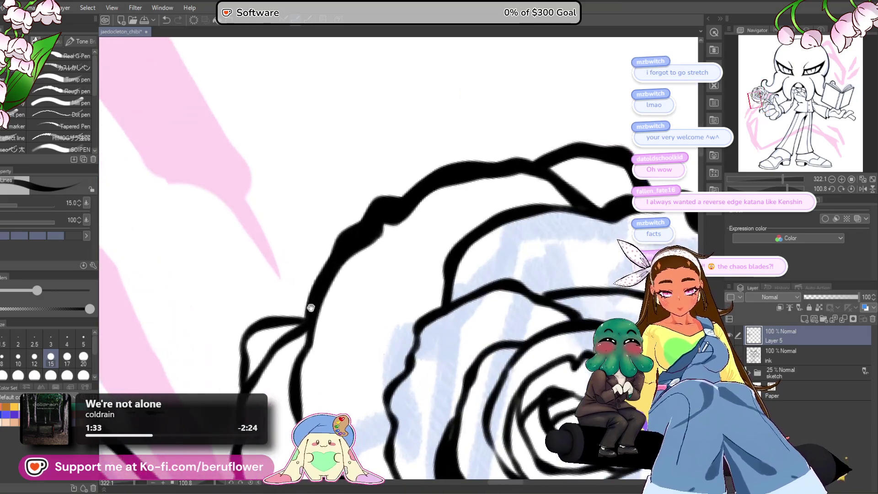
mouse_move(346, 271)
left_mouse_down()
mouse_move(318, 338)
mouse_move(369, 236)
left_mouse_up()
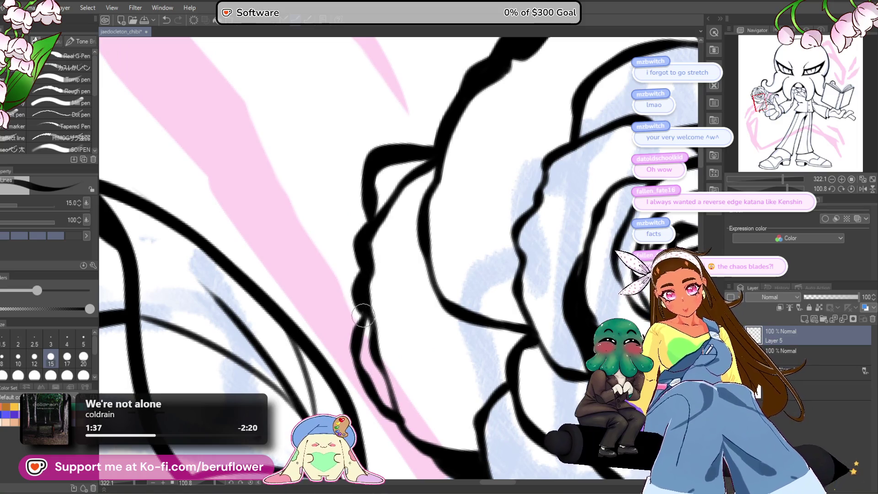
scroll(364, 317, "down", 5)
left_click_drag(634, 313, 599, 256)
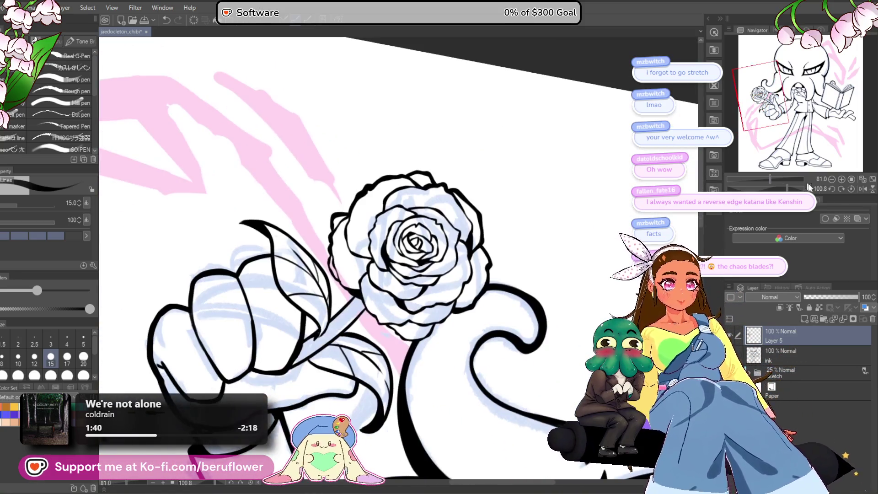
left_click(852, 189)
scroll(478, 302, "up", 4)
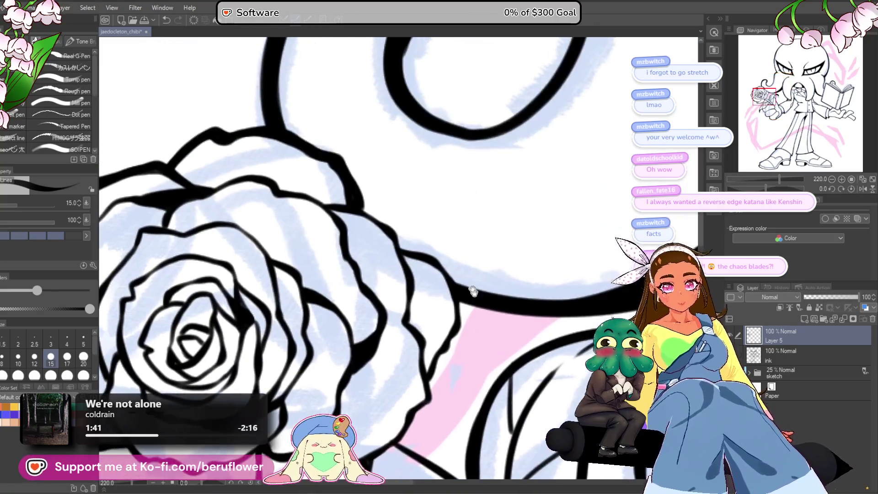
left_click_drag(468, 334, 446, 270)
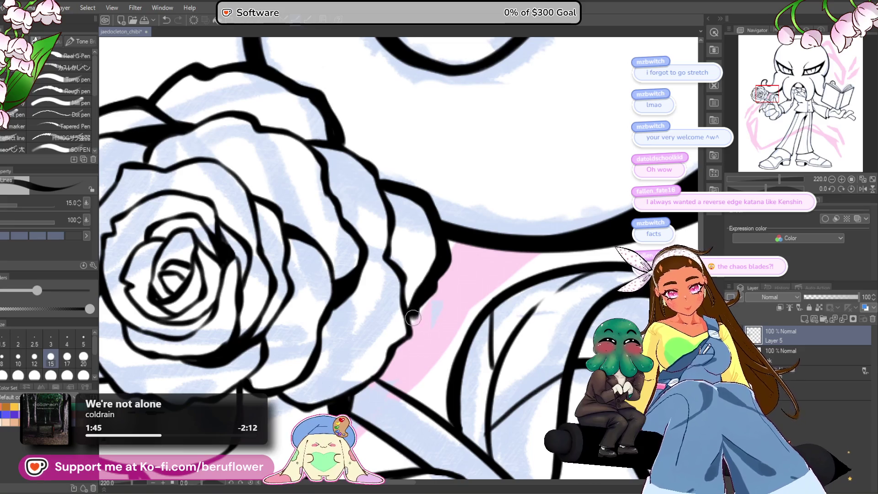
left_click_drag(413, 317, 420, 265)
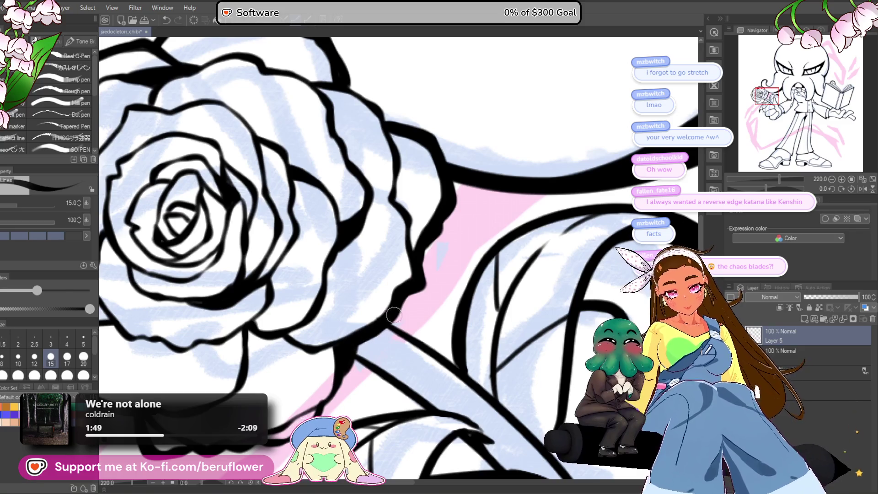
scroll(391, 317, "down", 6)
scroll(411, 279, "up", 8)
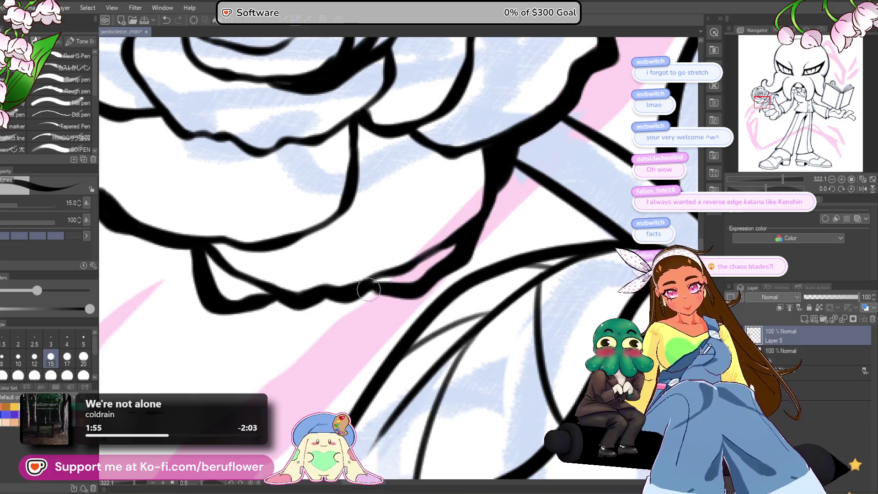
scroll(370, 289, "down", 6)
scroll(427, 268, "up", 4)
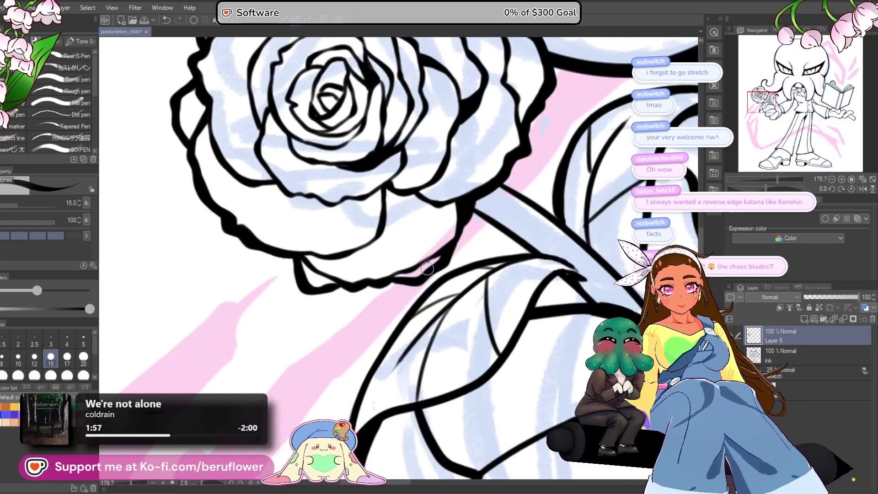
scroll(427, 268, "down", 4)
scroll(412, 273, "up", 6)
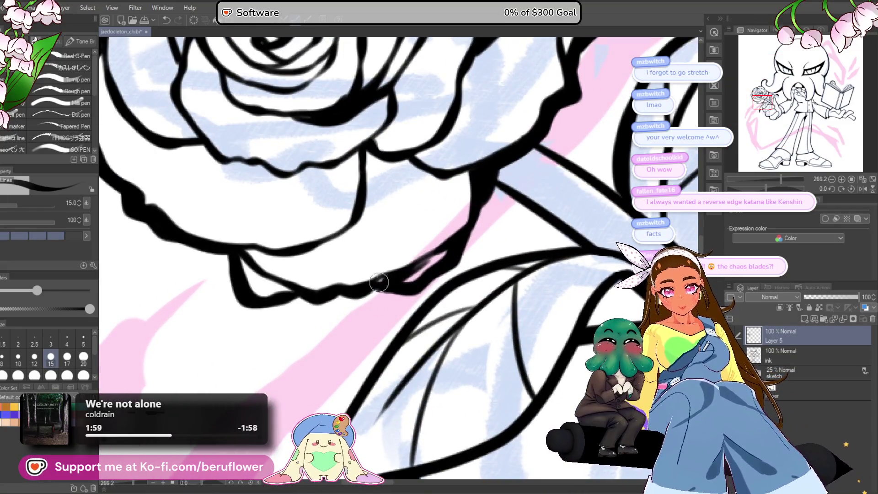
scroll(444, 250, "down", 6)
scroll(464, 229, "up", 1)
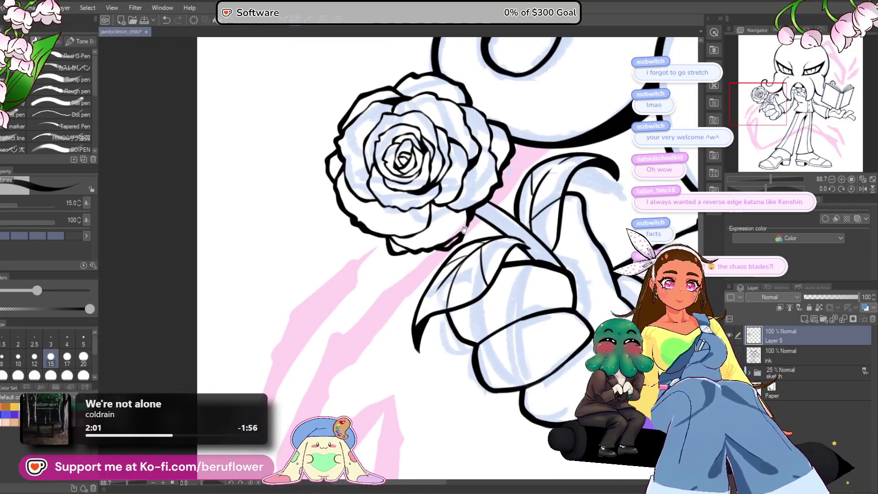
Draw a darker, thicker ink stroke along the line beneath the rose's lower petals.
scroll(464, 228, "down", 2)
scroll(391, 313, "up", 5)
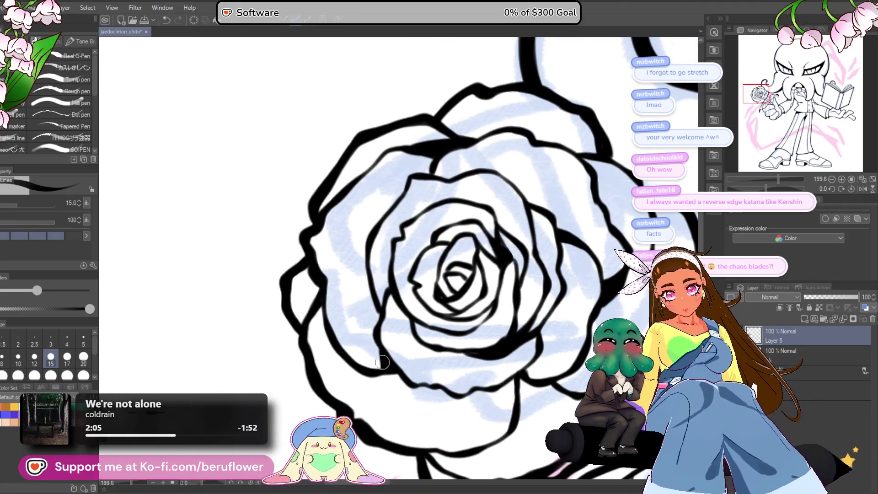
scroll(383, 366, "down", 3)
scroll(447, 212, "up", 5)
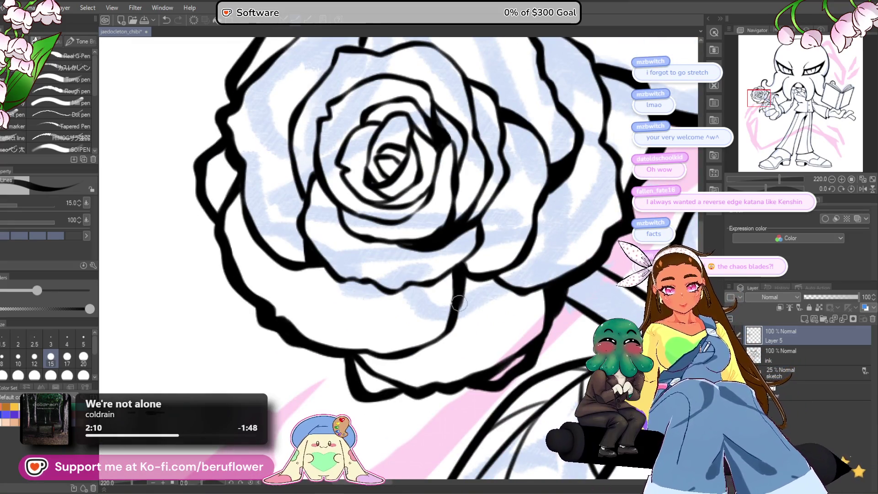
left_click_drag(452, 329, 450, 282)
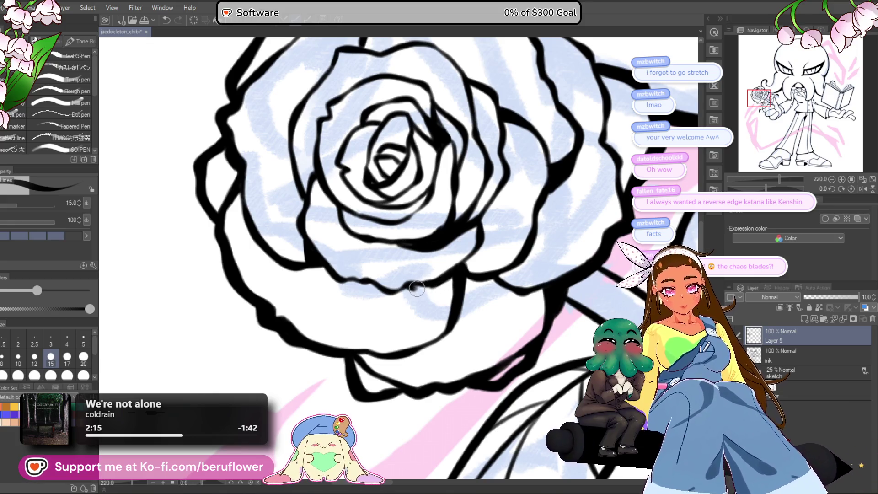
scroll(454, 261, "down", 3)
scroll(480, 229, "up", 3)
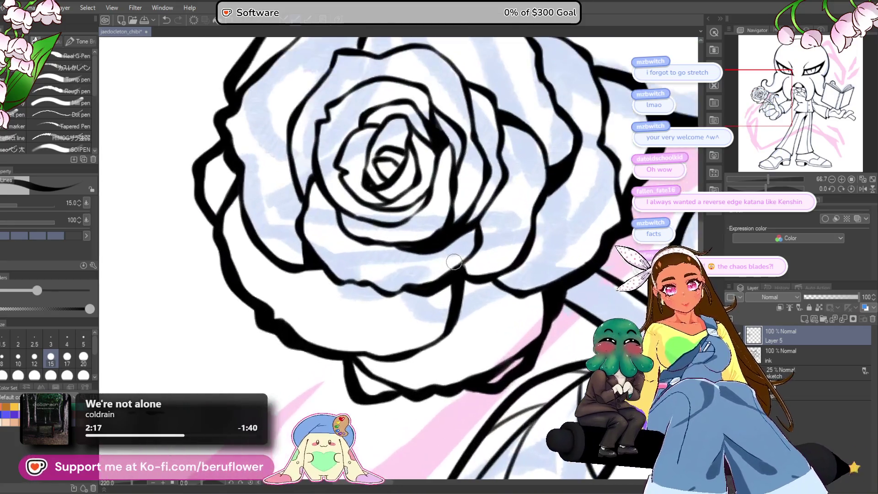
left_click_drag(535, 202, 503, 211)
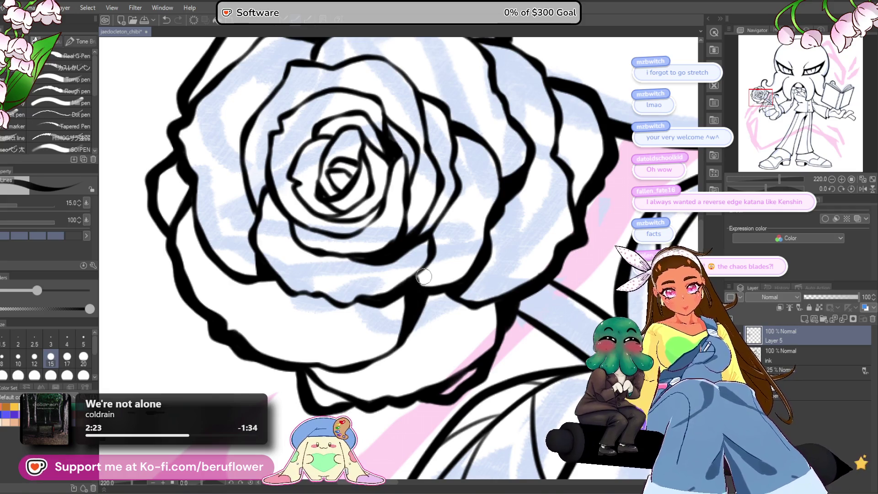
scroll(423, 276, "down", 6)
scroll(393, 239, "up", 4)
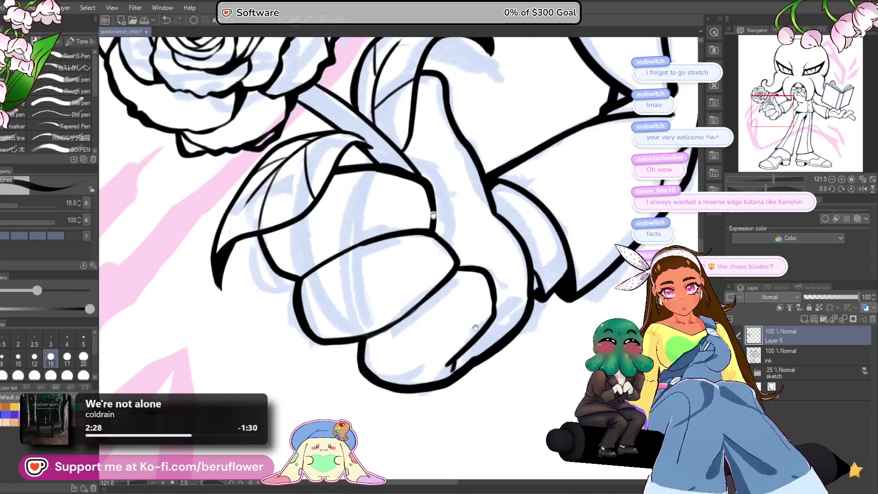
With the stem rotated upright, thicken its left and right outlines, redrawing the right one after an undo.
left_click_drag(475, 328, 571, 416)
scroll(378, 272, "up", 3)
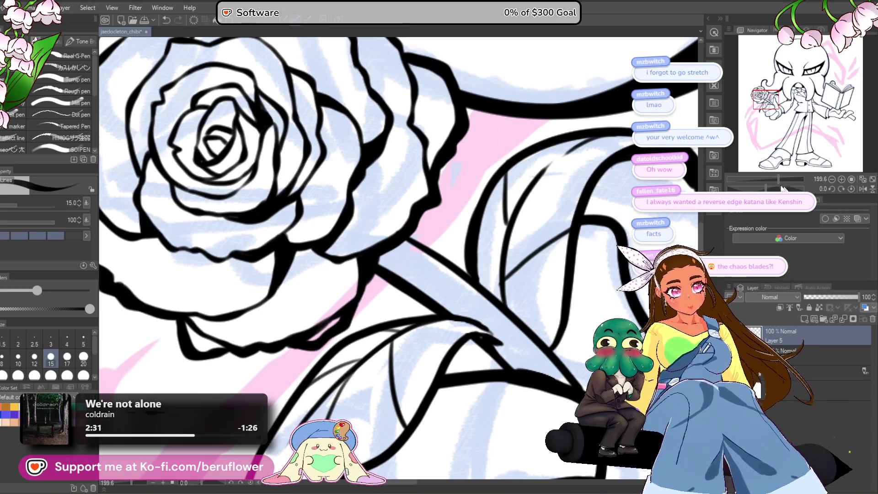
left_click_drag(787, 190, 779, 189)
scroll(366, 256, "up", 3)
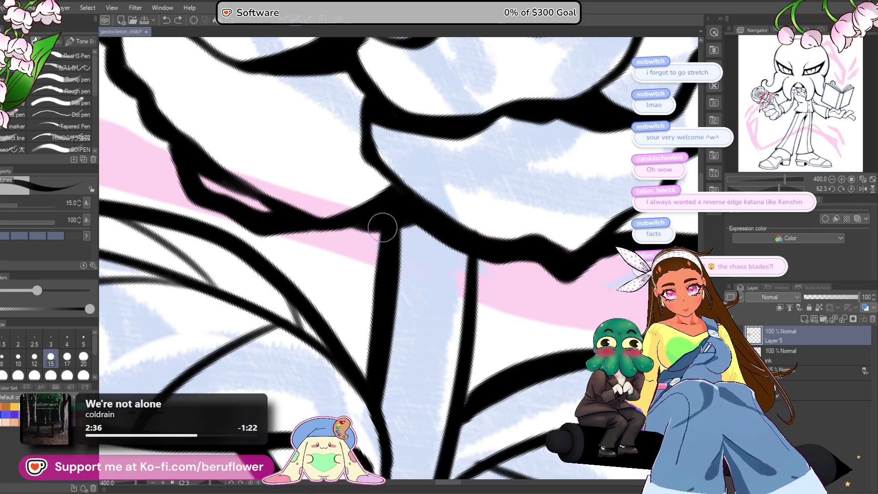
left_click_drag(384, 241, 374, 323)
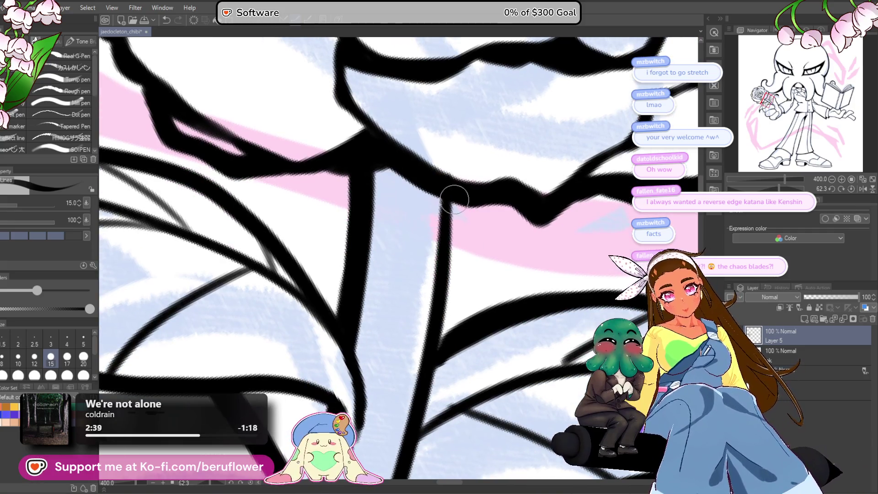
left_click_drag(452, 194, 451, 339)
key("ctrl+z")
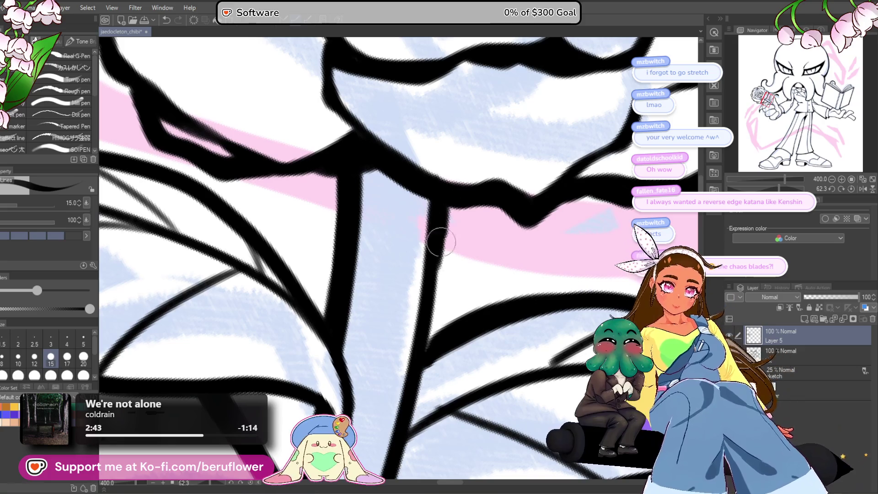
left_click_drag(444, 224, 426, 344)
scroll(437, 296, "down", 3)
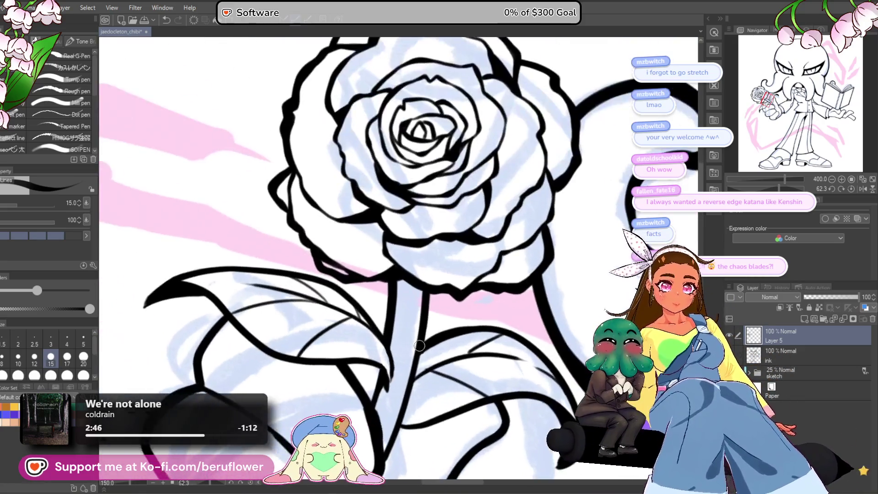
Straighten the canvas rotation and ink thin G-pen lines along the curled leaf's lower edge.
left_click_drag(437, 275, 437, 167)
left_click_drag(778, 188, 767, 190)
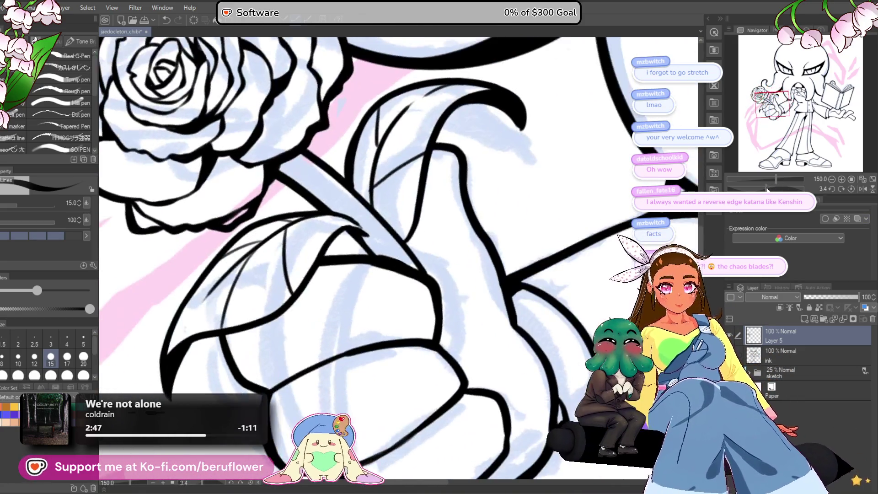
scroll(458, 181, "up", 3)
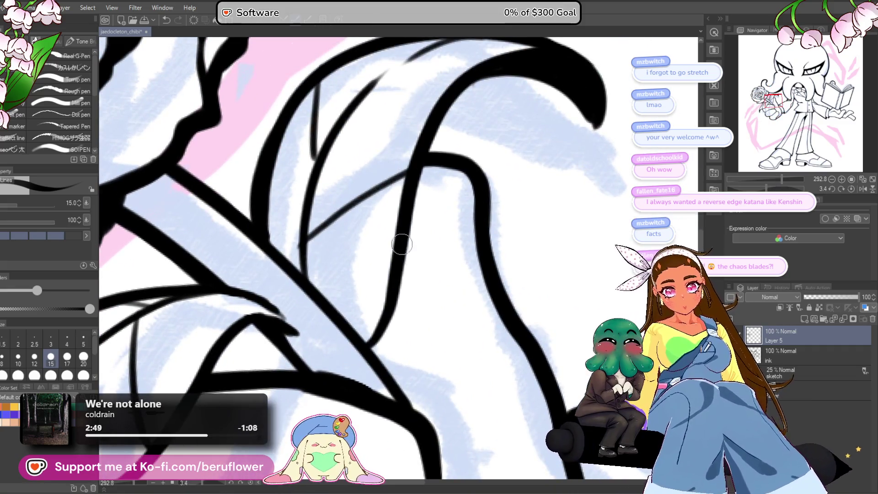
left_click_drag(372, 351, 409, 420)
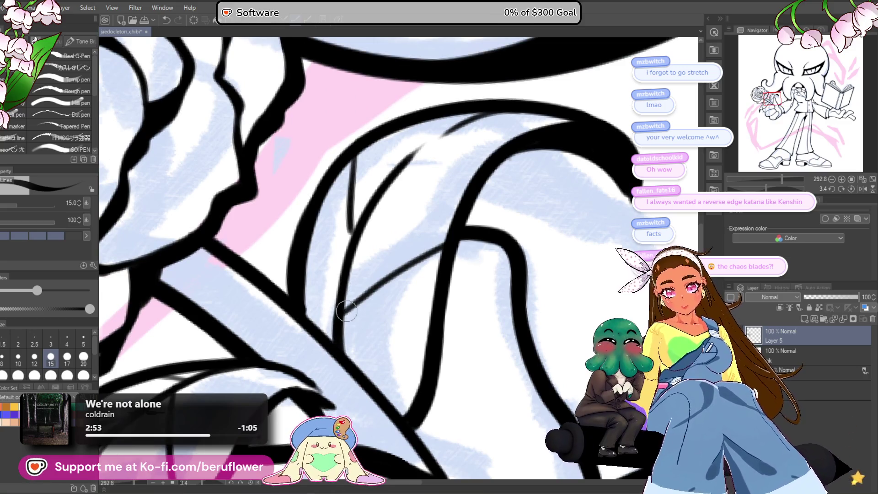
scroll(346, 312, "down", 4)
scroll(361, 277, "up", 3)
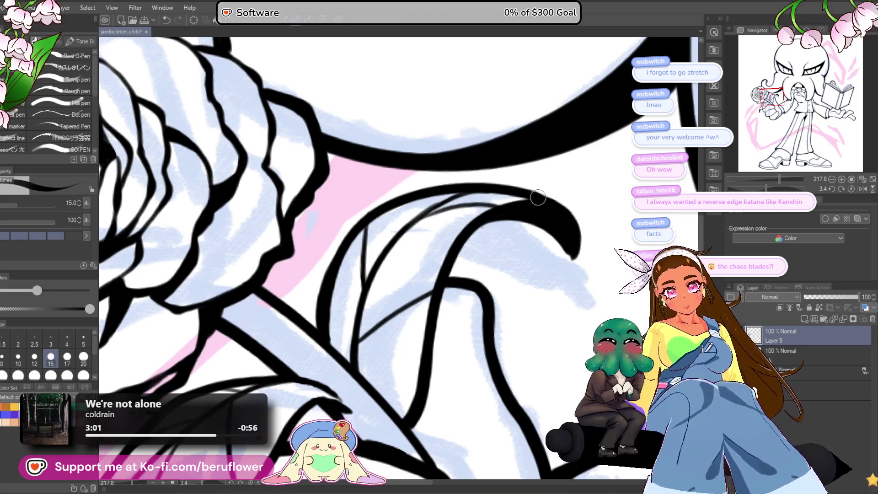
scroll(537, 197, "down", 4)
scroll(457, 225, "up", 3)
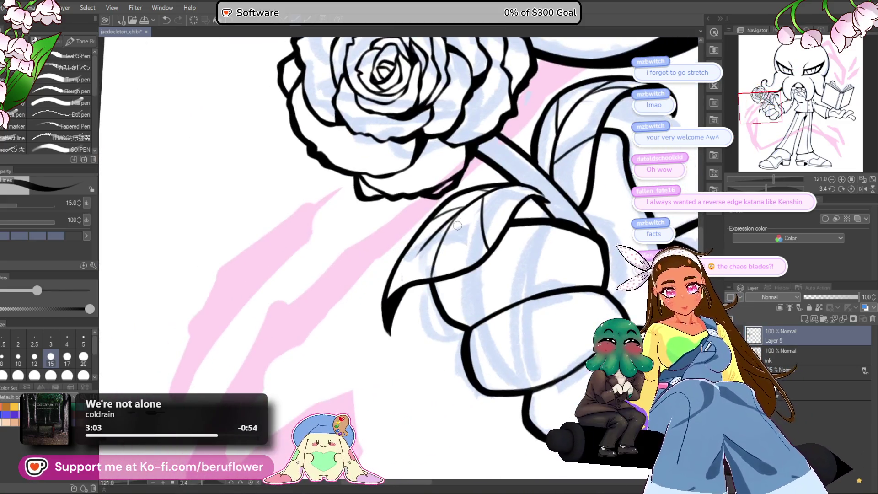
scroll(457, 225, "up", 2)
left_click_drag(392, 268, 314, 386)
scroll(314, 386, "down", 2)
scroll(307, 408, "up", 2)
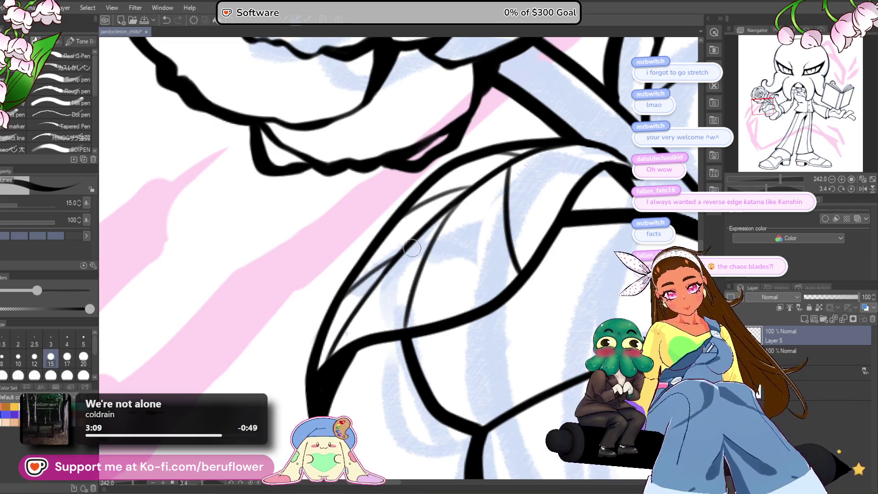
scroll(414, 247, "down", 4)
left_click_drag(510, 261, 556, 262)
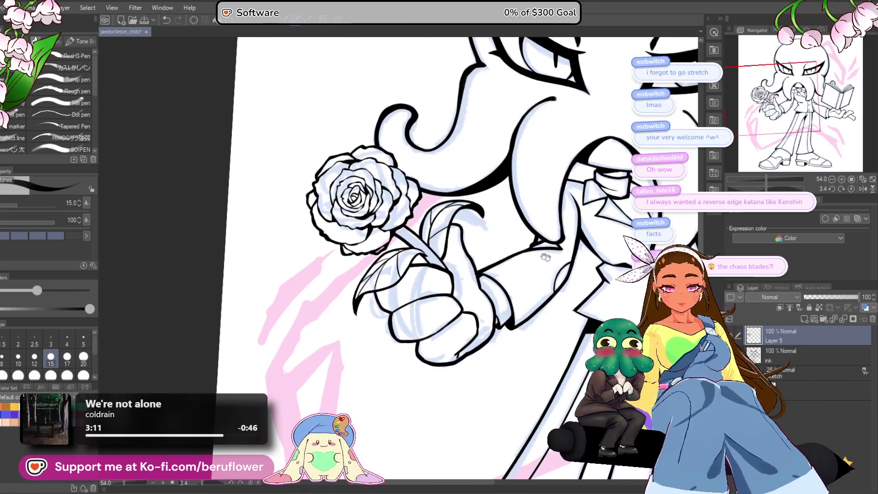
scroll(470, 279, "up", 4)
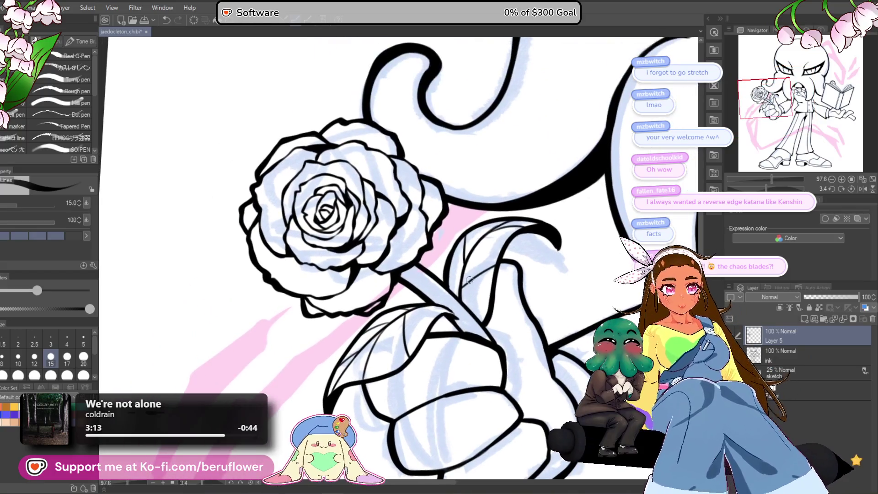
Fill the junction between the rose and its stem with black ink.
scroll(470, 279, "up", 3)
mouse_move(359, 257)
left_mouse_down()
mouse_move(354, 288)
mouse_move(348, 256)
left_mouse_up()
scroll(332, 263, "down", 8)
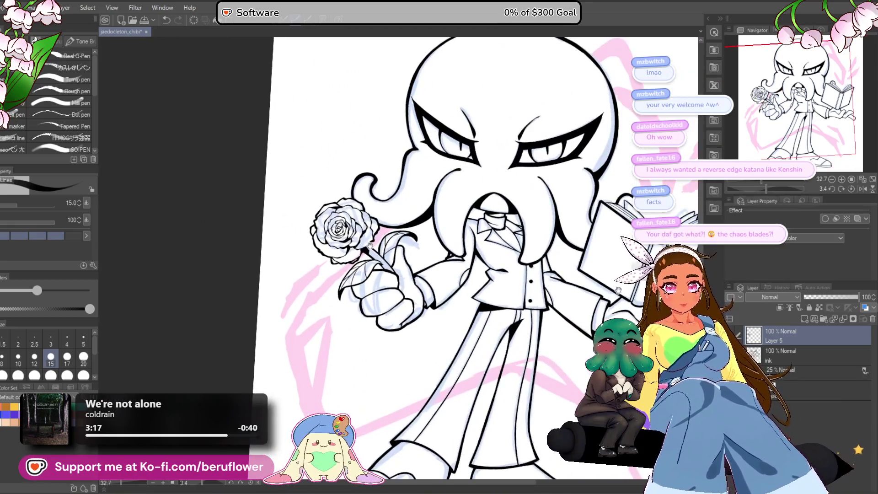
scroll(369, 245, "right", 2)
scroll(541, 350, "right", 2)
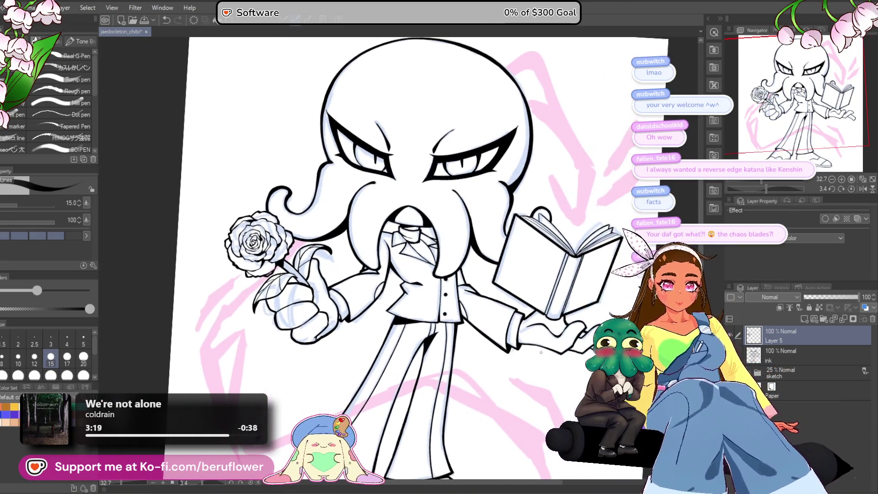
scroll(540, 350, "down", 2)
scroll(541, 350, "right", 1)
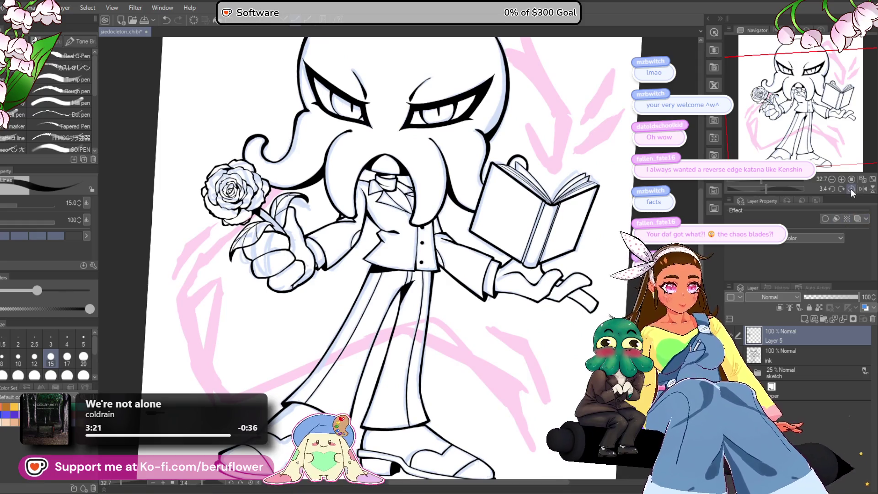
Straighten the canvas view and save the drawing with Ctrl+S.
left_click(851, 188)
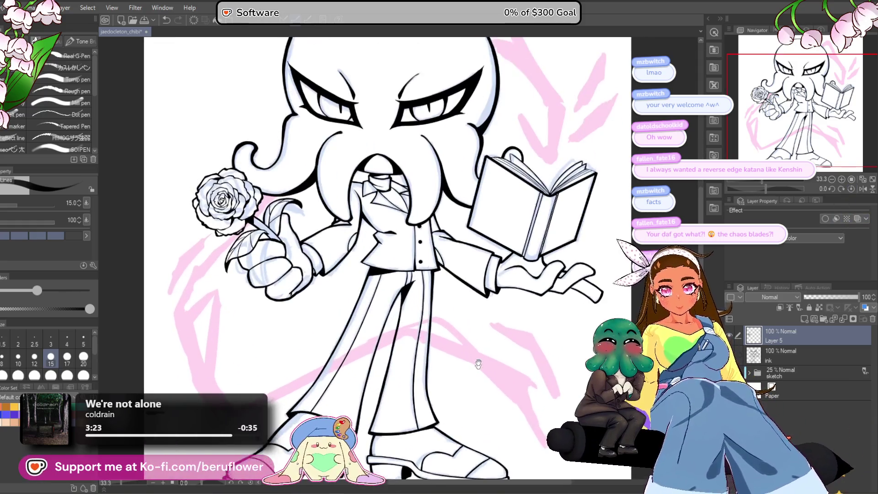
left_click_drag(478, 363, 480, 388)
key("ctrl+s")
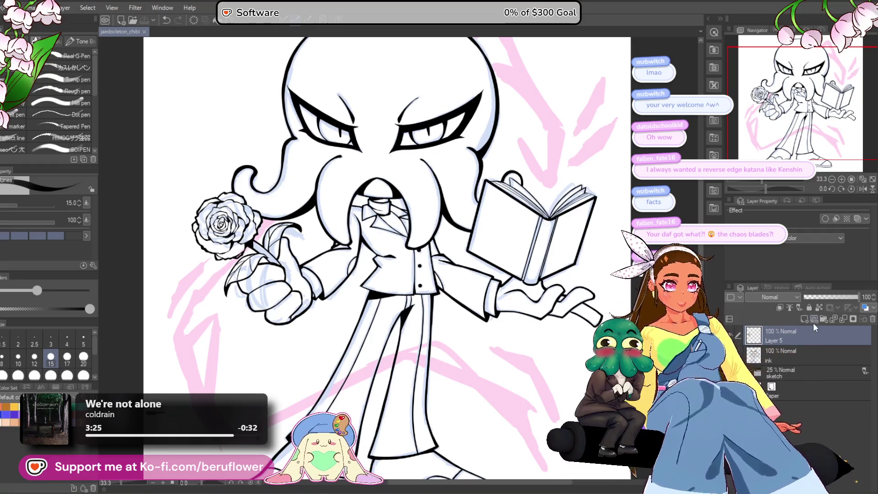
Merge Layer 5 into the ink layer and add a new empty raster layer above it.
left_click(806, 357, "ctrl")
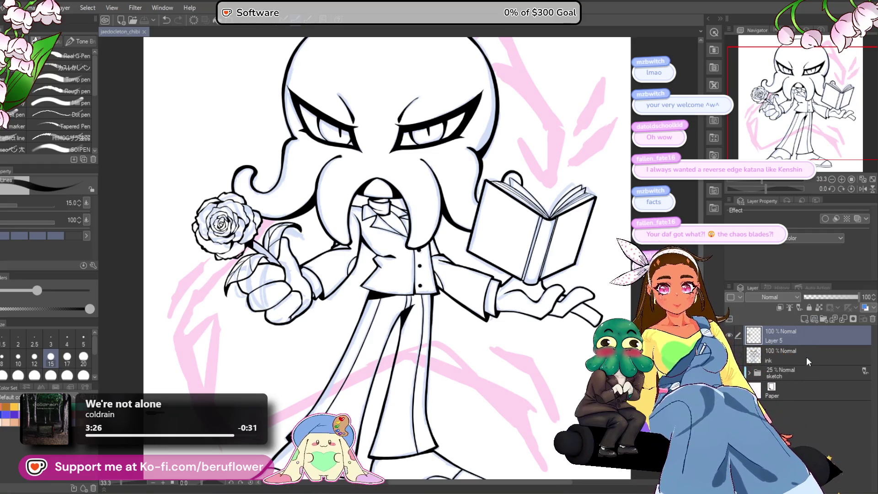
right_click(788, 334)
left_click(810, 293)
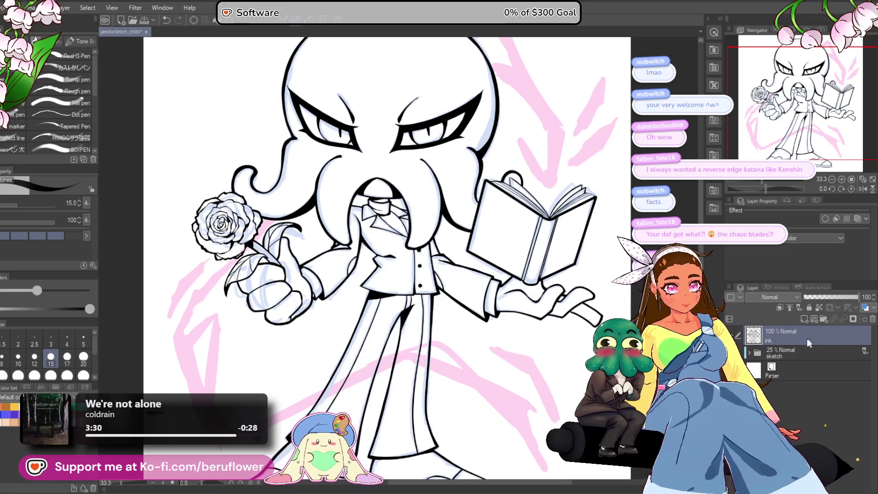
scroll(430, 183, "down", 3)
left_click_drag(484, 334, 481, 379)
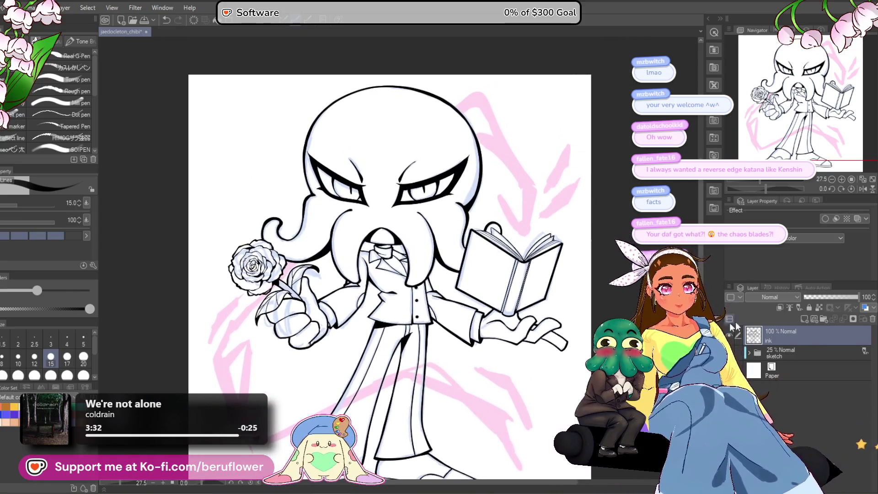
left_click(804, 319)
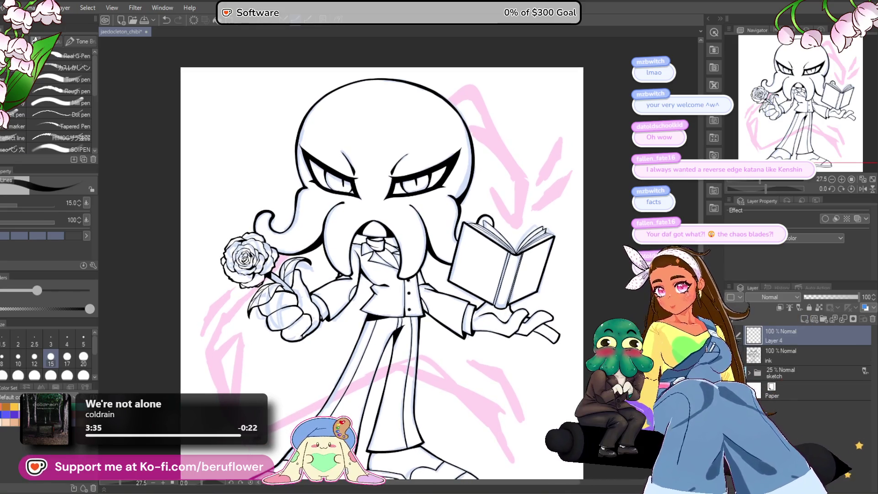
Switch to the Lasso fill sub tool and fill the first black slash beside the head.
left_click(2, 176)
scroll(462, 282, "up", 2)
scroll(462, 282, "up", 4)
mouse_move(503, 214)
left_mouse_down()
mouse_move(443, 257)
mouse_move(423, 295)
mouse_move(462, 282)
mouse_move(504, 214)
left_mouse_up()
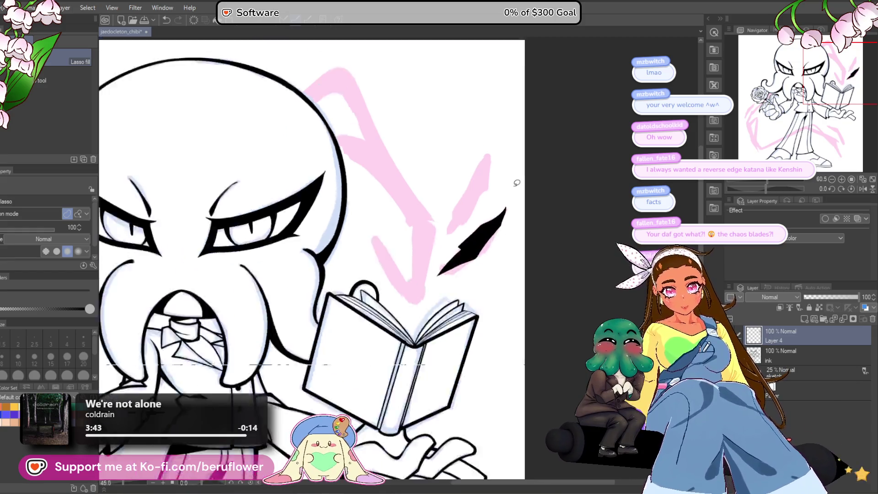
scroll(470, 198, "up", 2)
mouse_move(468, 147)
left_mouse_down()
mouse_move(369, 335)
mouse_move(426, 287)
mouse_move(471, 222)
left_mouse_up()
left_click_drag(471, 145, 471, 145)
Zoom out to 50% and lasso-fill a longer black slash prong, extending its left side.
mouse_move(773, 183)
left_mouse_down()
mouse_move(741, 185)
mouse_move(773, 187)
mouse_move(747, 185)
mouse_move(764, 191)
mouse_move(739, 182)
left_mouse_up()
scroll(493, 194, "up", 5)
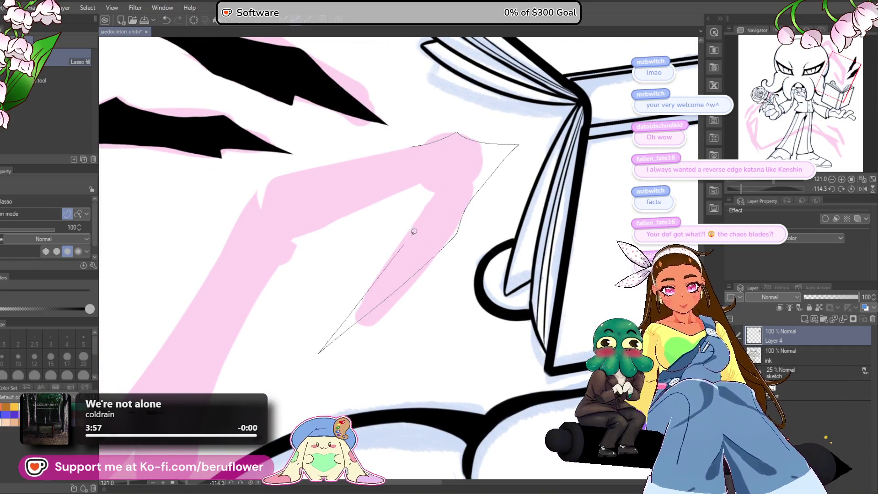
mouse_move(429, 181)
left_mouse_down()
mouse_move(333, 221)
mouse_move(206, 329)
mouse_move(229, 277)
left_mouse_up()
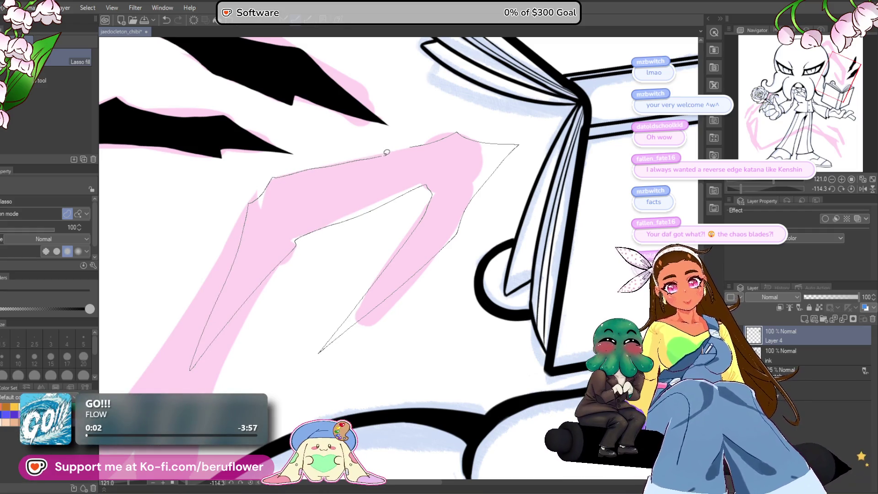
left_click_drag(407, 145, 420, 138)
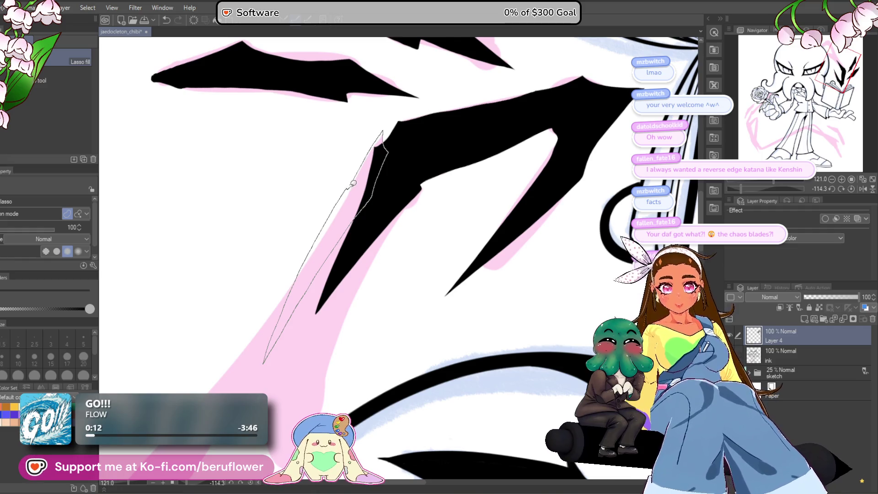
left_click_drag(353, 183, 357, 179)
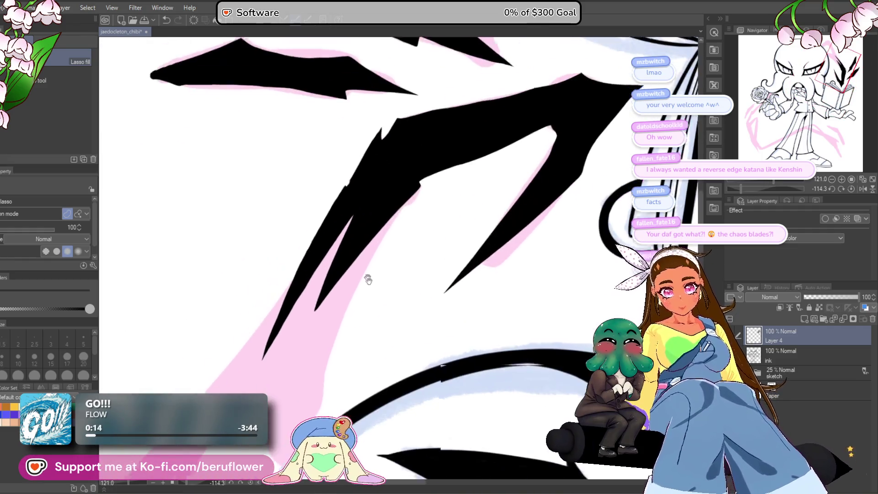
Extend the black slash downward and fill its bottom tail.
left_click_drag(368, 279, 371, 185)
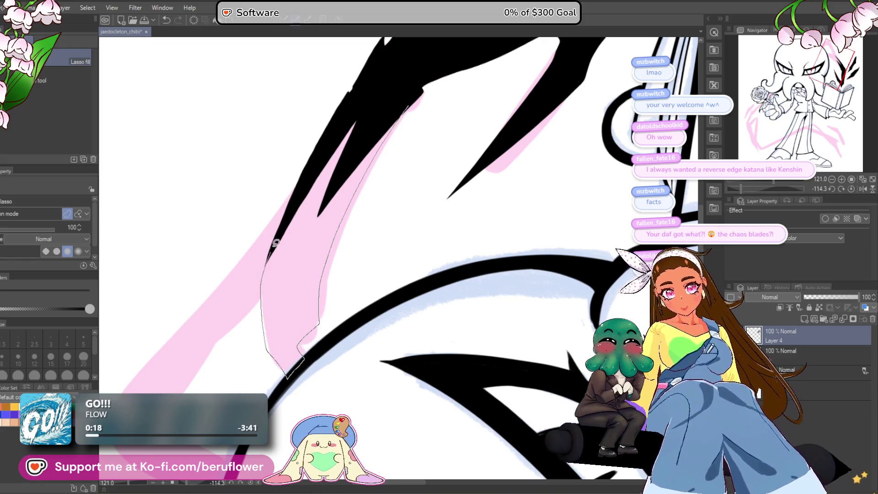
left_click_drag(421, 47, 419, 49)
left_click_drag(288, 198, 373, 149)
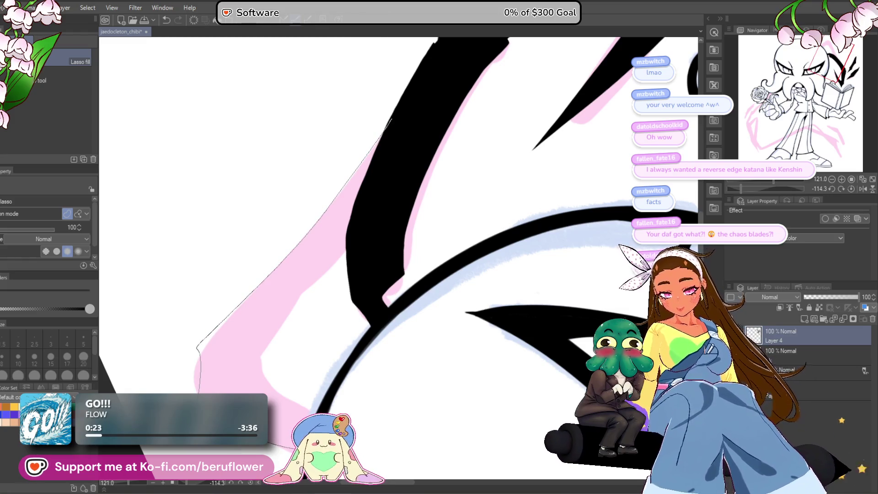
mouse_move(284, 446)
left_mouse_down()
mouse_move(302, 410)
mouse_move(251, 376)
left_mouse_up()
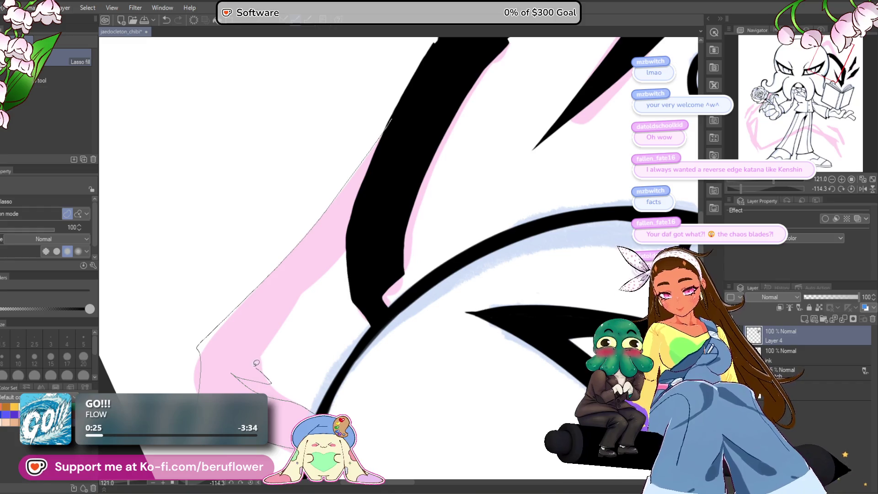
left_click_drag(363, 232, 363, 232)
scroll(363, 232, "up", 3)
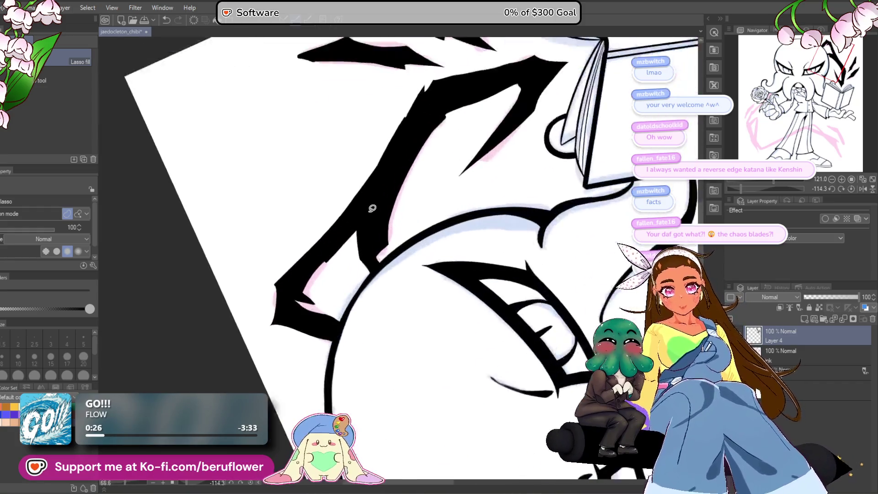
scroll(346, 241, "down", 5)
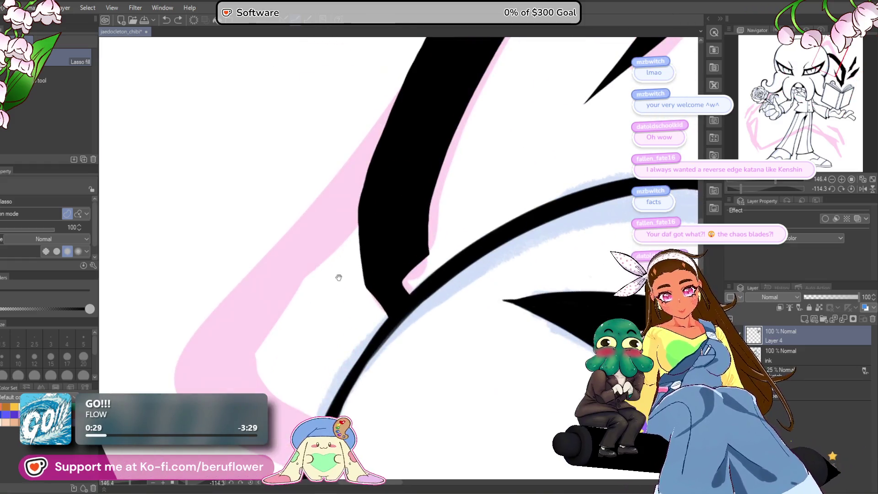
left_click_drag(339, 278, 356, 259)
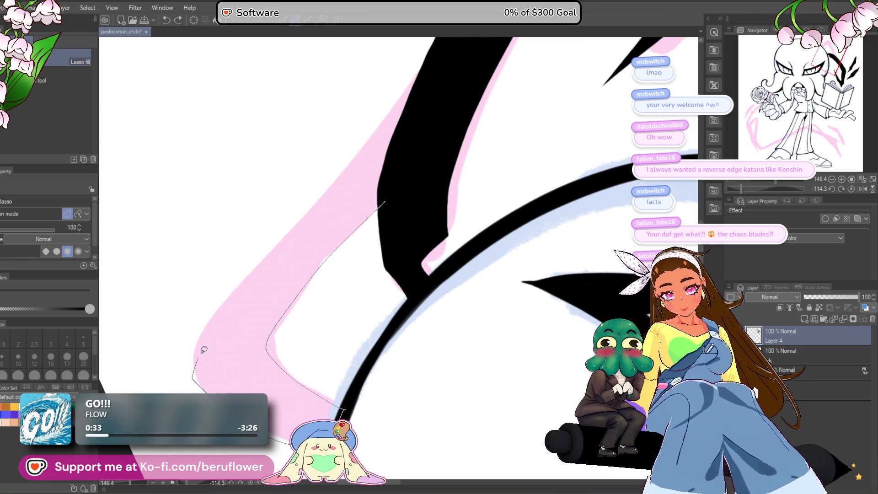
Fill the slash's remaining jagged sections black and thicken its diagonal right edge.
left_click_drag(439, 78, 388, 206)
scroll(387, 205, "down", 3)
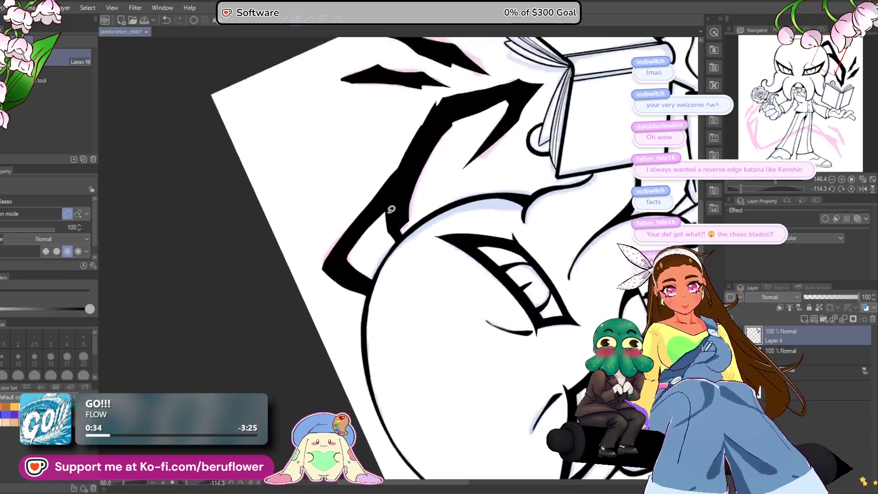
scroll(390, 263, "up", 3)
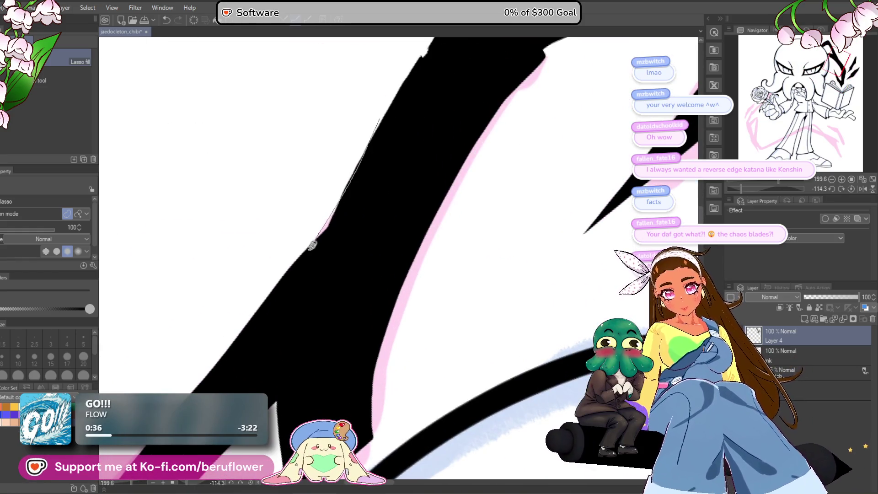
left_click_drag(259, 341, 422, 94)
scroll(422, 94, "down", 3)
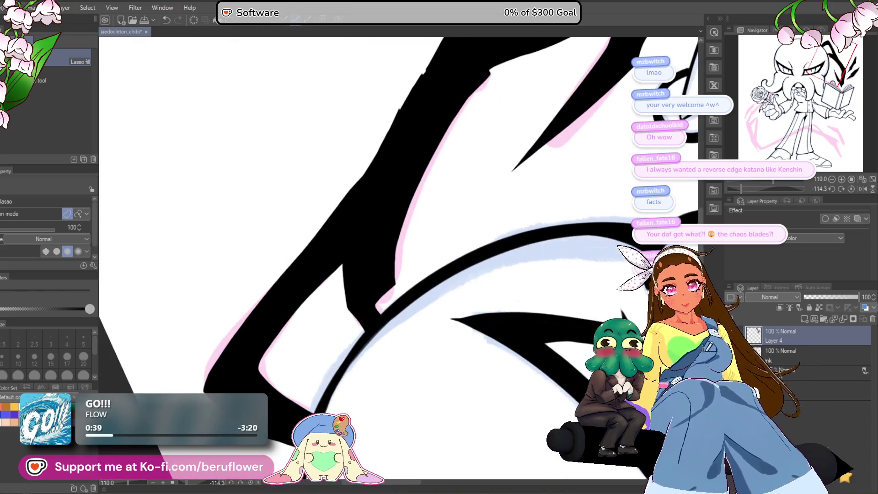
left_click(851, 189)
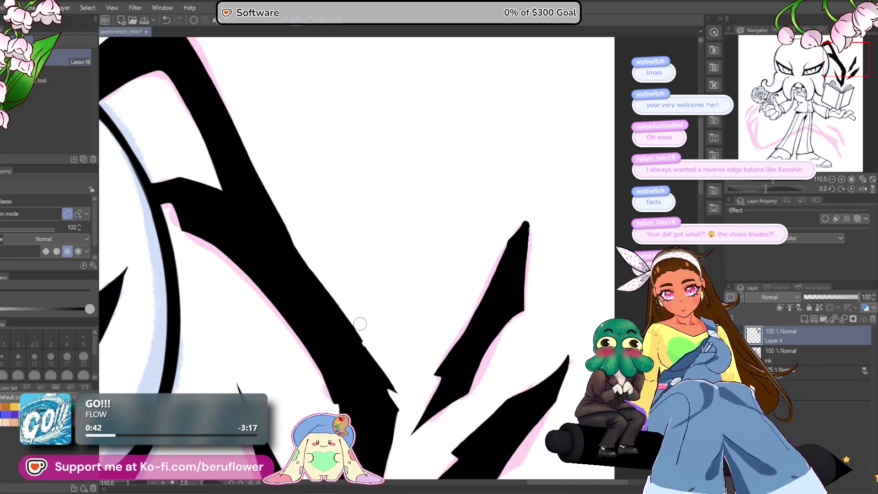
left_click_drag(259, 175, 333, 278)
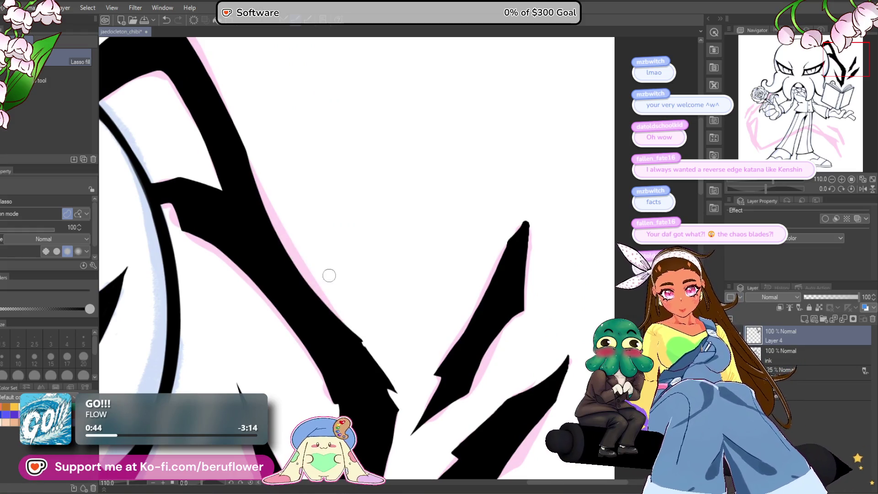
mouse_move(265, 169)
left_mouse_down()
mouse_move(241, 114)
mouse_move(359, 325)
mouse_move(275, 209)
left_mouse_up()
scroll(290, 245, "down", 10)
scroll(412, 275, "up", 5)
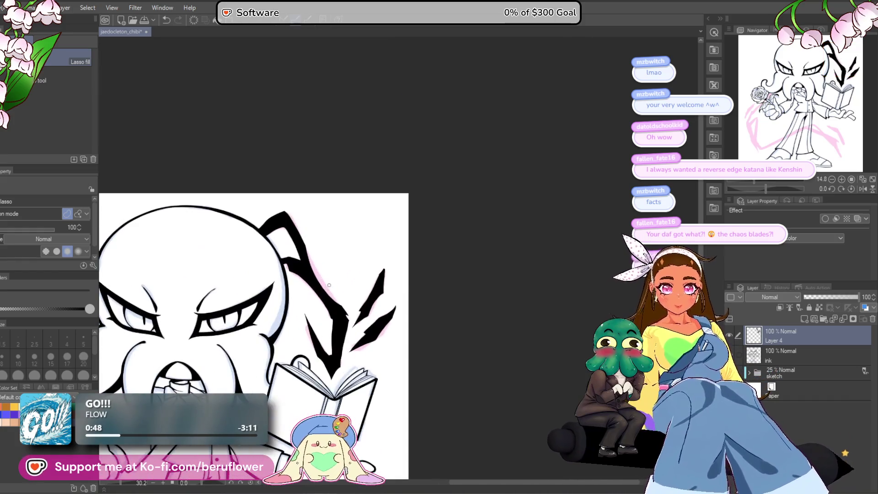
Lasso-fill the gap between the rose stem and the arm in black on Layer 4.
scroll(340, 280, "up", 5)
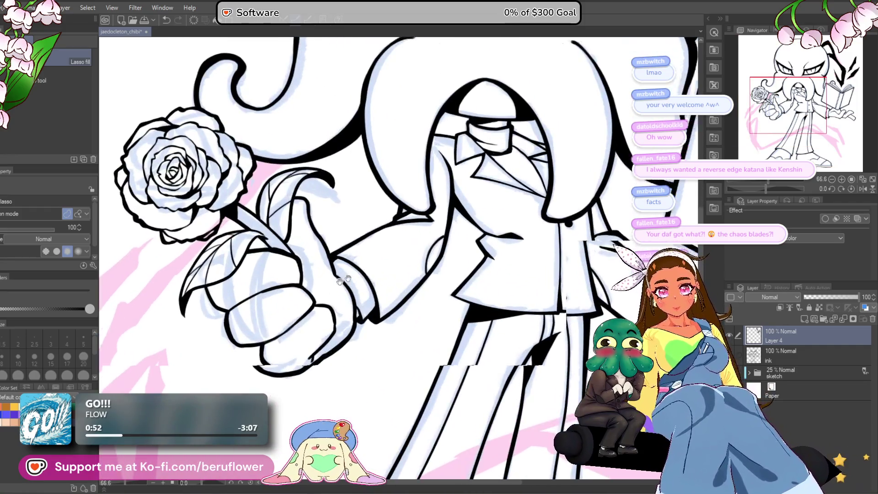
left_click_drag(341, 280, 519, 257)
scroll(417, 159, "up", 5)
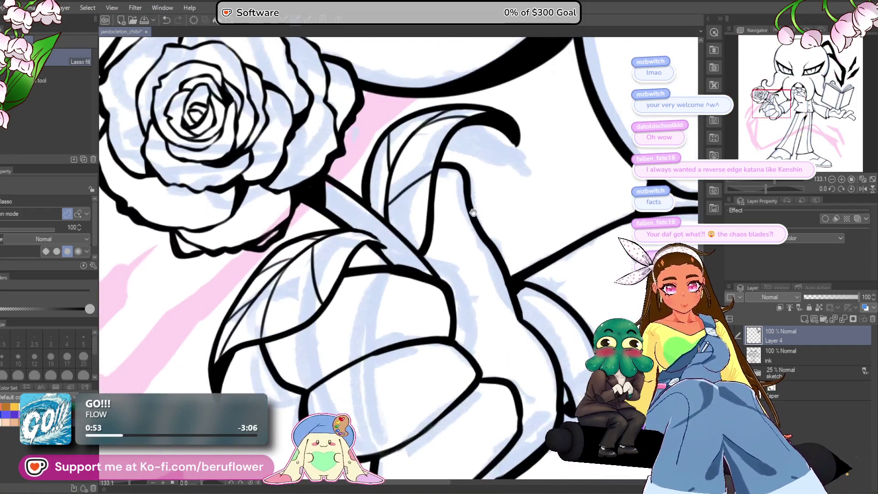
left_click_drag(417, 159, 337, 224)
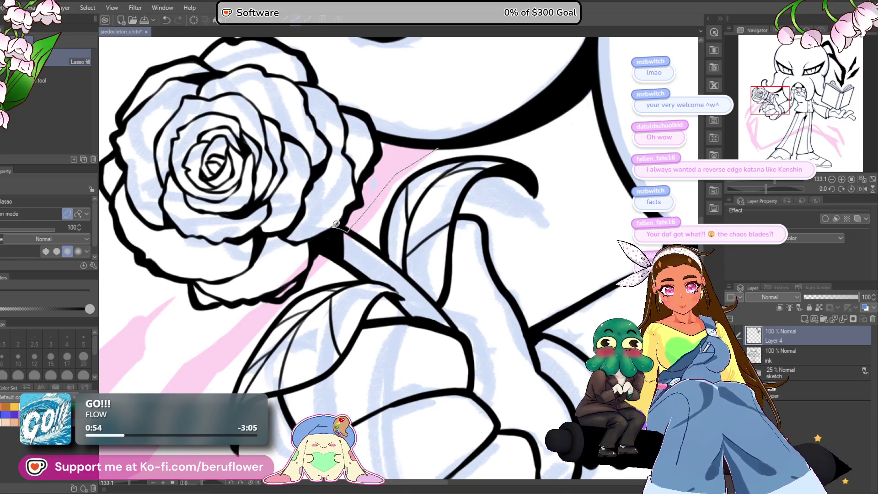
left_click_drag(411, 140, 409, 141)
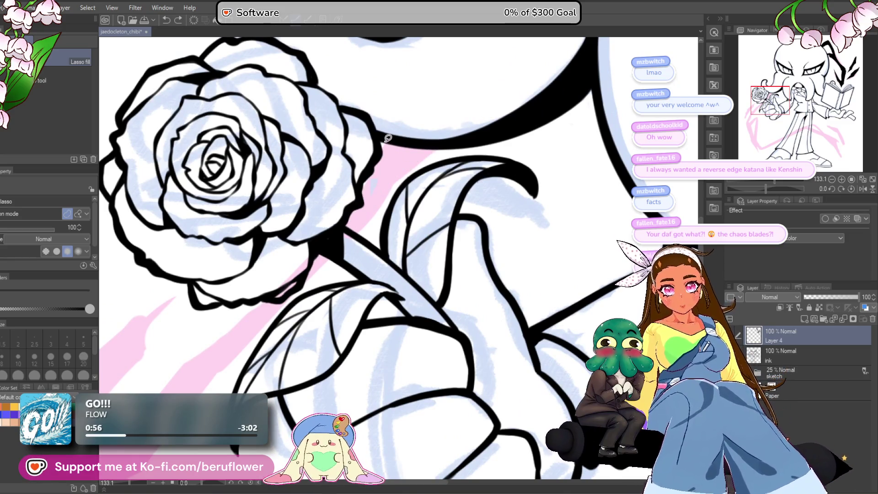
mouse_move(343, 210)
left_mouse_down()
mouse_move(330, 240)
mouse_move(380, 165)
mouse_move(446, 139)
mouse_move(386, 131)
left_mouse_up()
scroll(386, 131, "down", 5)
scroll(386, 130, "up", 4)
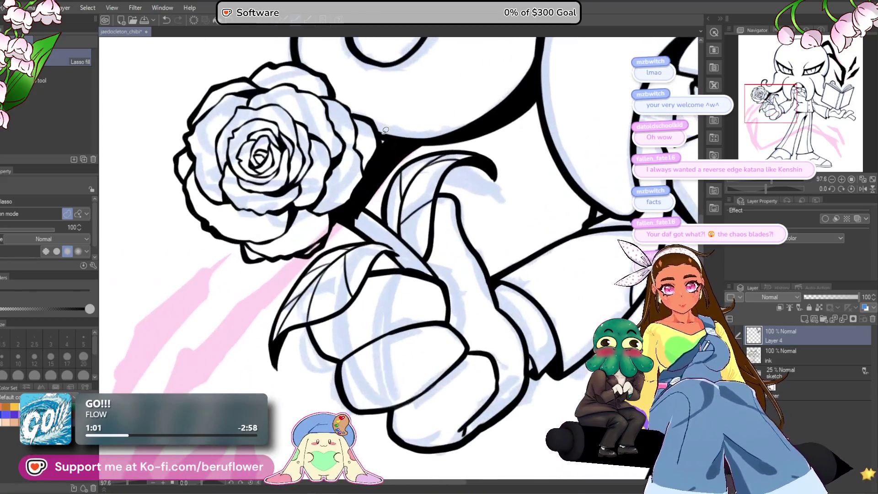
Undo the ink layer's 50% opacity change and set Layer 4 opacity to 44%.
left_click(814, 355)
left_click(831, 298)
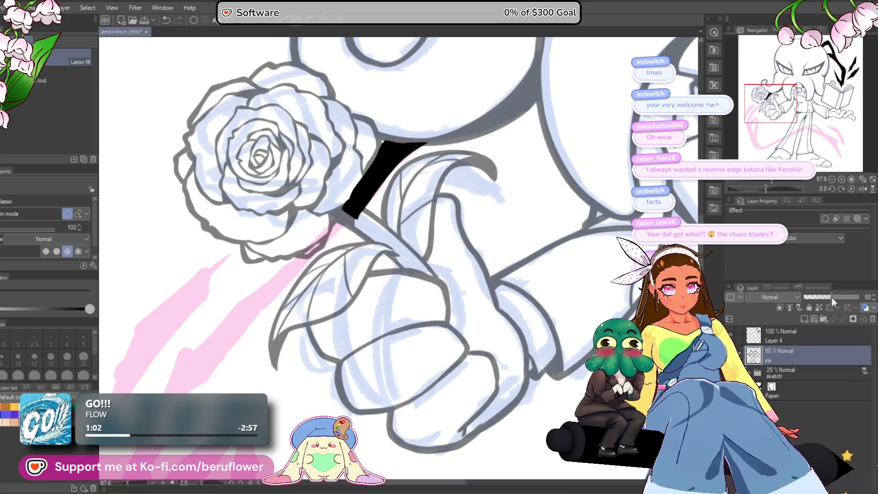
left_click(819, 337)
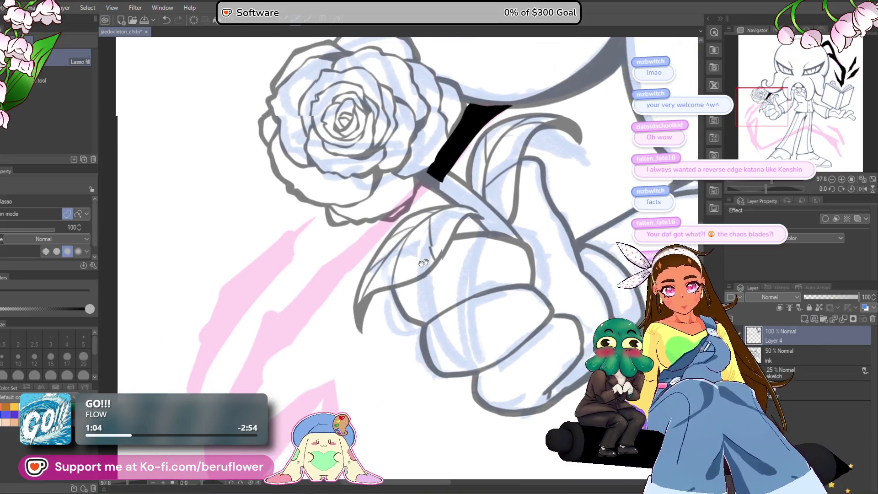
key("ctrl+z")
key("ctrl+y")
key("ctrl+z")
left_click(819, 337)
left_click(828, 297)
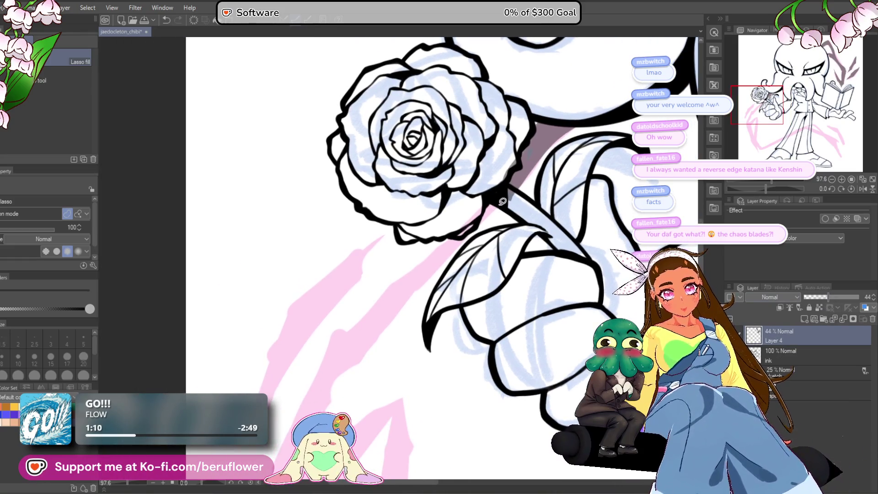
Fill dark slash shapes along the rose stem and below the rose.
mouse_move(498, 202)
left_mouse_down()
mouse_move(304, 409)
mouse_move(341, 332)
mouse_move(505, 179)
left_mouse_up()
scroll(457, 228, "down", 3)
scroll(408, 283, "up", 1)
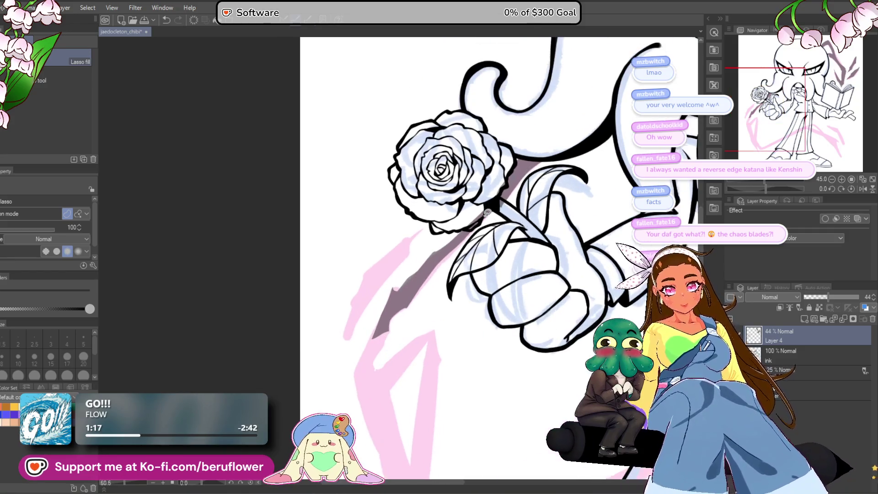
scroll(408, 284, "up", 5)
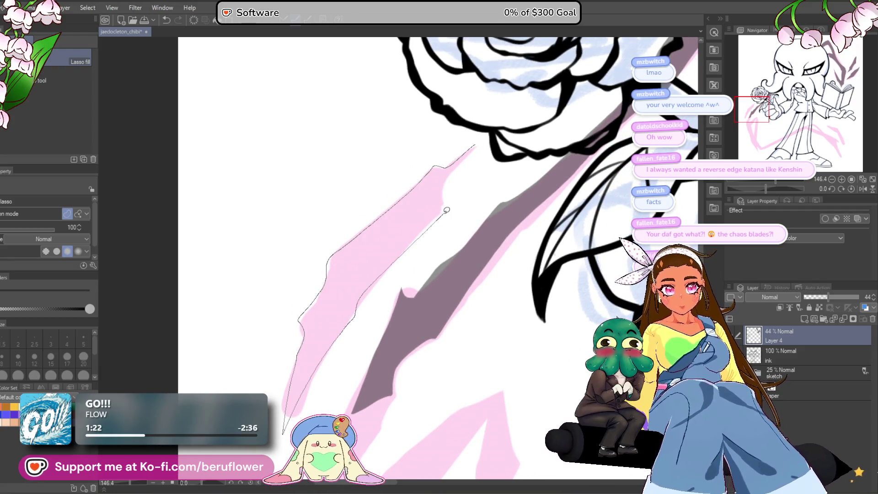
left_click_drag(485, 136, 485, 136)
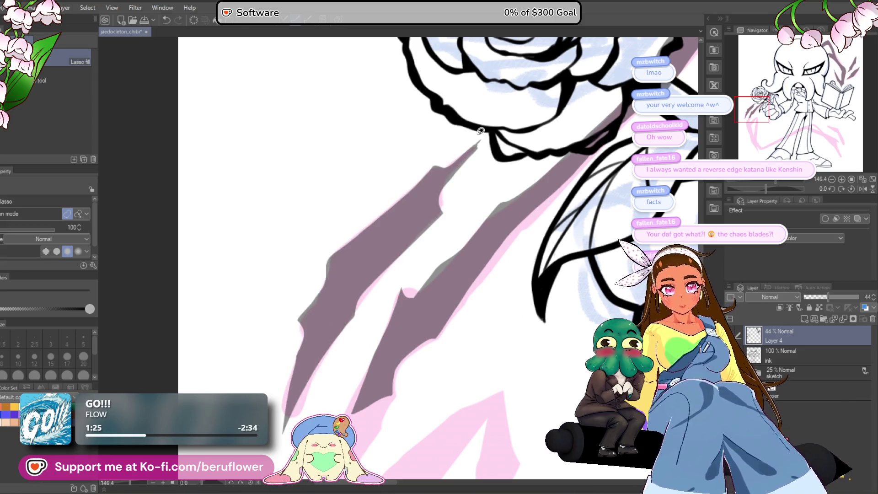
scroll(457, 206, "down", 5)
scroll(426, 297, "up", 3)
scroll(393, 274, "up", 5)
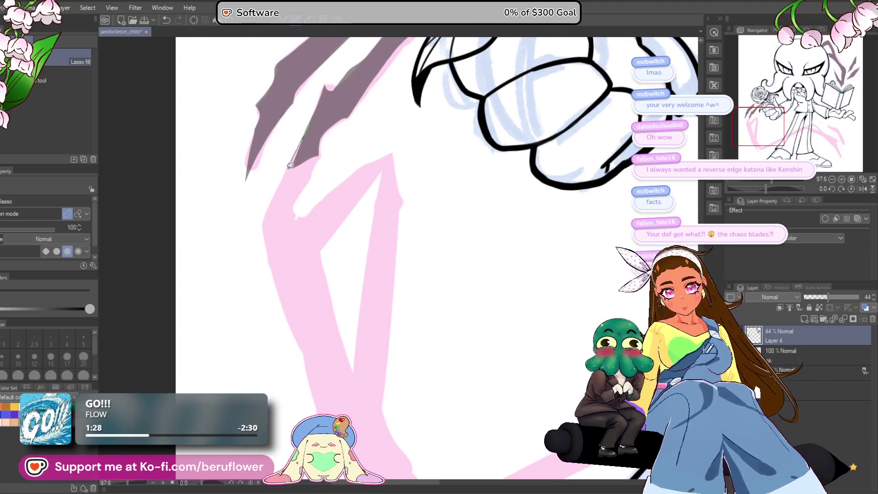
Fill dark slashes beside the hand and over the pink blade sketch, including its lower part.
left_click_drag(322, 144, 322, 145)
scroll(323, 145, "down", 4)
scroll(331, 107, "up", 4)
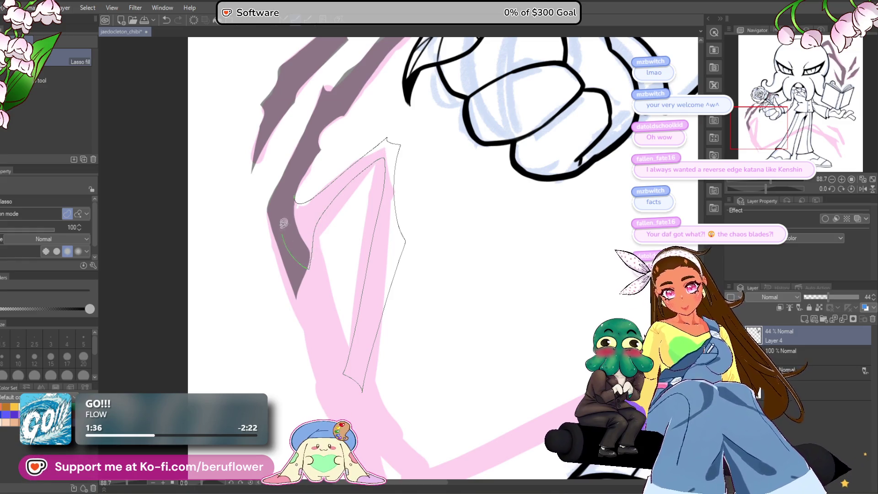
left_click_drag(285, 232, 286, 234)
scroll(286, 233, "down", 4)
scroll(299, 121, "up", 5)
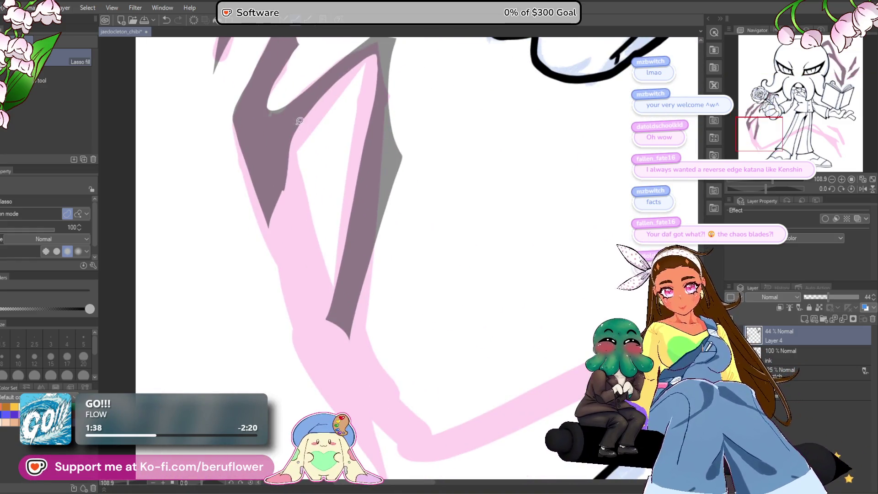
left_click_drag(270, 198, 271, 199)
scroll(271, 199, "down", 3)
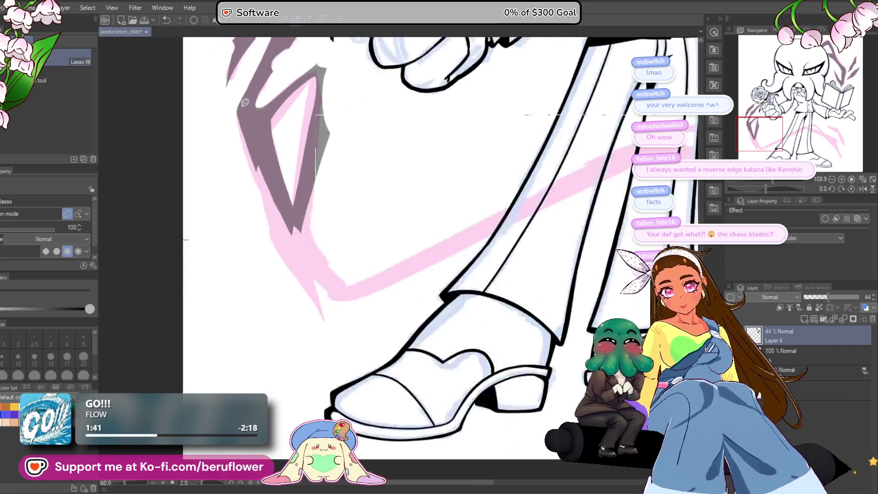
With the canvas rotated to about -75.8°, fill a gray slash across the lower right.
mouse_move(801, 198)
left_mouse_down()
mouse_move(767, 182)
mouse_move(778, 182)
mouse_move(764, 187)
mouse_move(785, 189)
left_mouse_up()
scroll(554, 242, "up", 6)
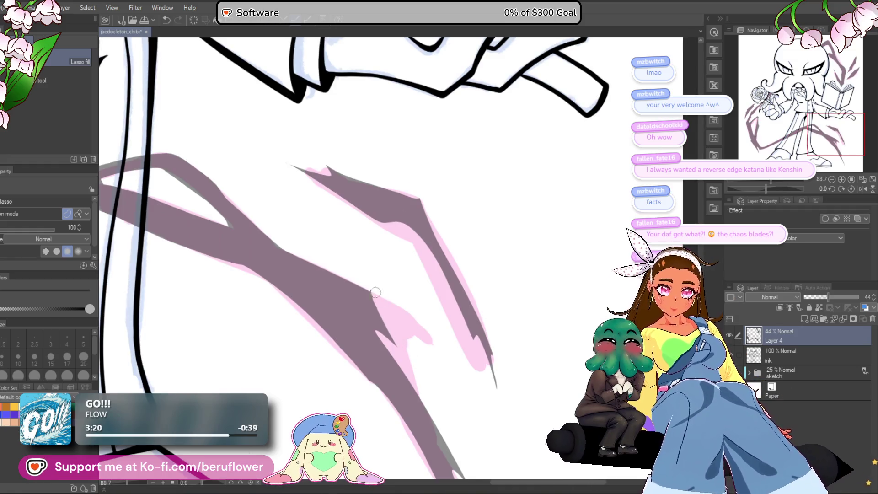
scroll(407, 354, "down", 6)
scroll(407, 354, "up", 4)
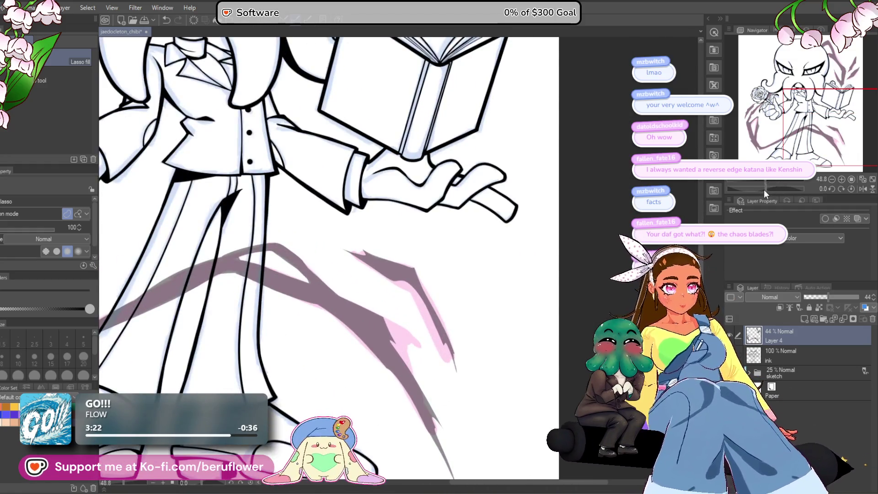
left_click_drag(764, 190, 742, 183)
scroll(515, 257, "up", 5)
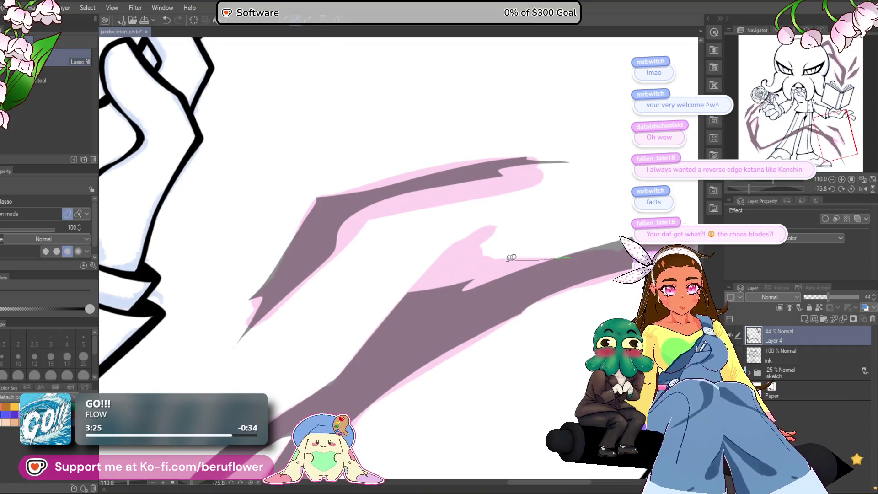
left_click_drag(402, 312, 402, 310)
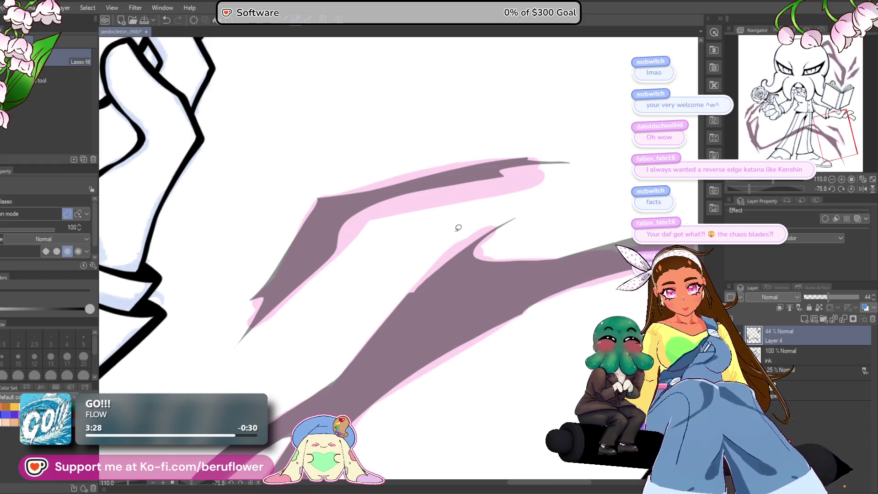
key("ctrl+0")
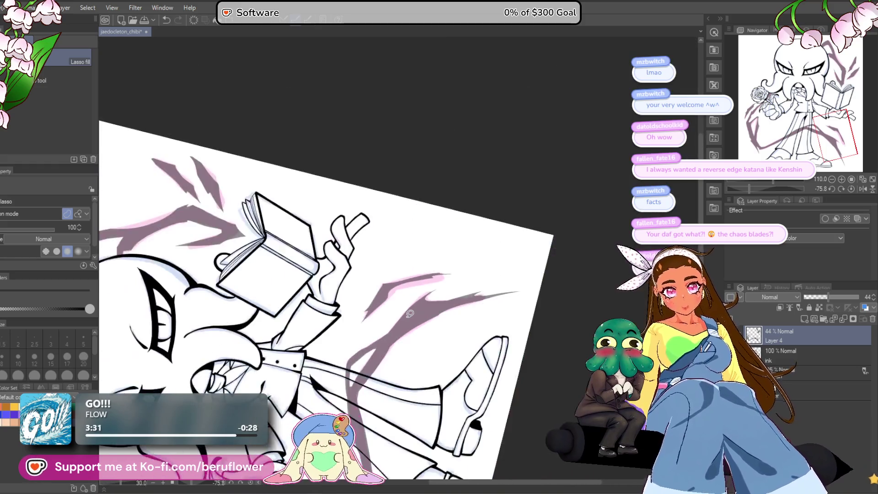
left_click(850, 187)
left_click_drag(306, 384, 384, 410)
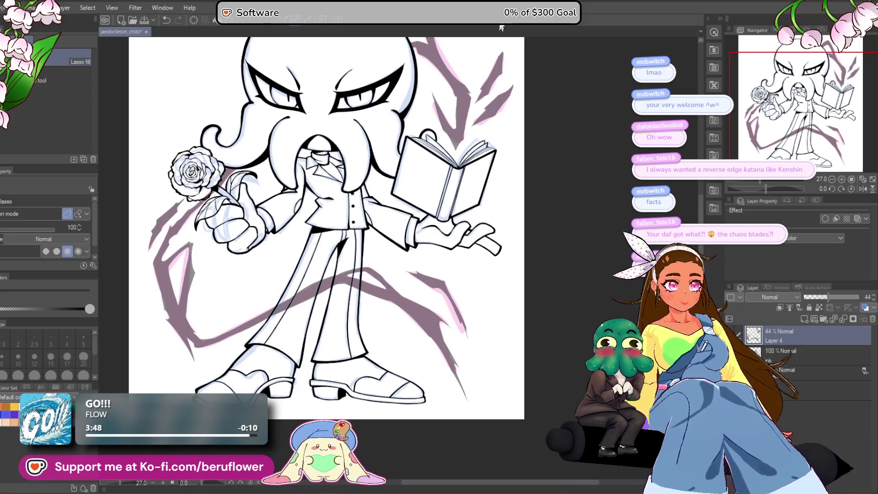
scroll(332, 277, "up", 3)
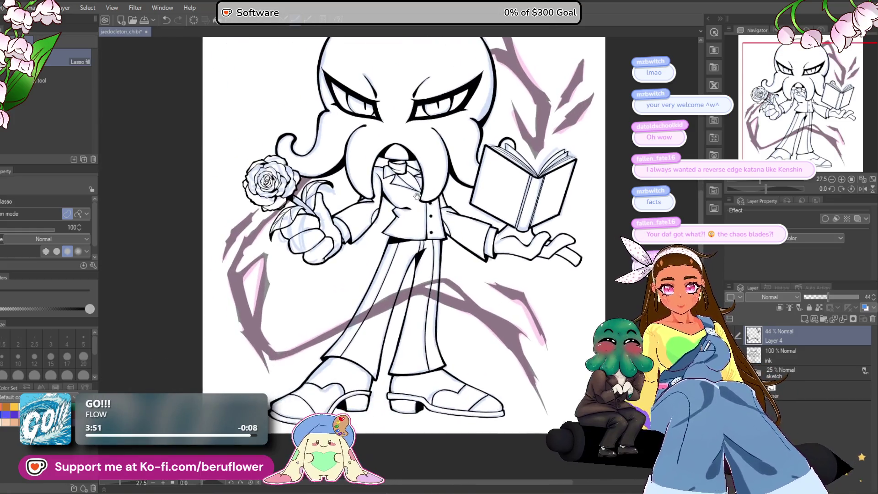
scroll(342, 200, "down", 2)
scroll(342, 199, "up", 1)
scroll(321, 204, "down", 3)
scroll(292, 209, "up", 3)
scroll(292, 209, "up", 1)
scroll(288, 210, "down", 1)
scroll(285, 212, "down", 1)
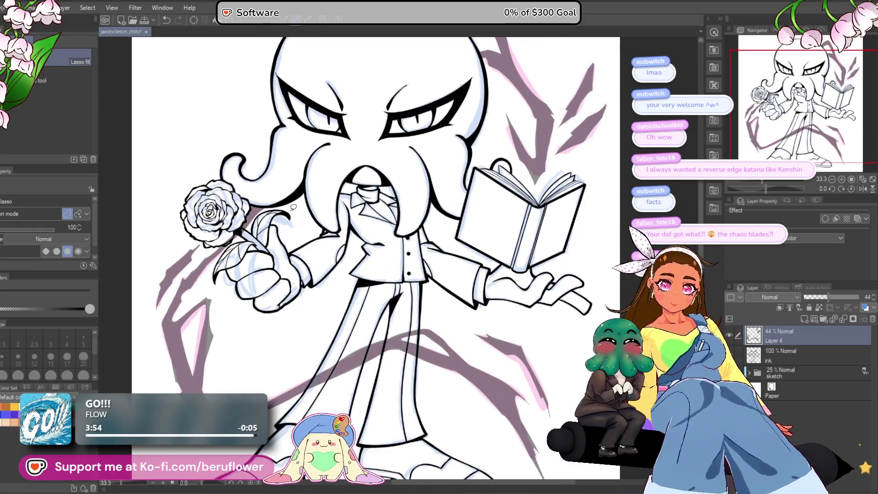
scroll(278, 215, "up", 3)
scroll(278, 215, "up", 1)
left_click_drag(279, 215, 411, 195)
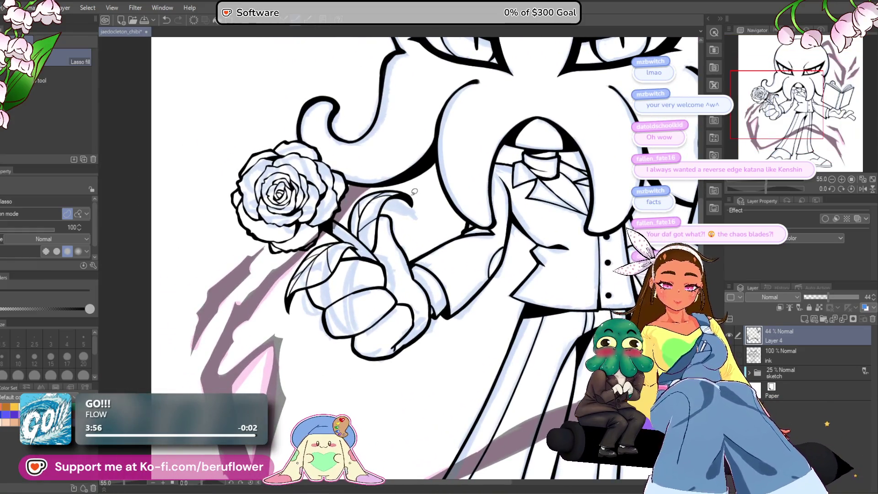
scroll(415, 191, "down", 5)
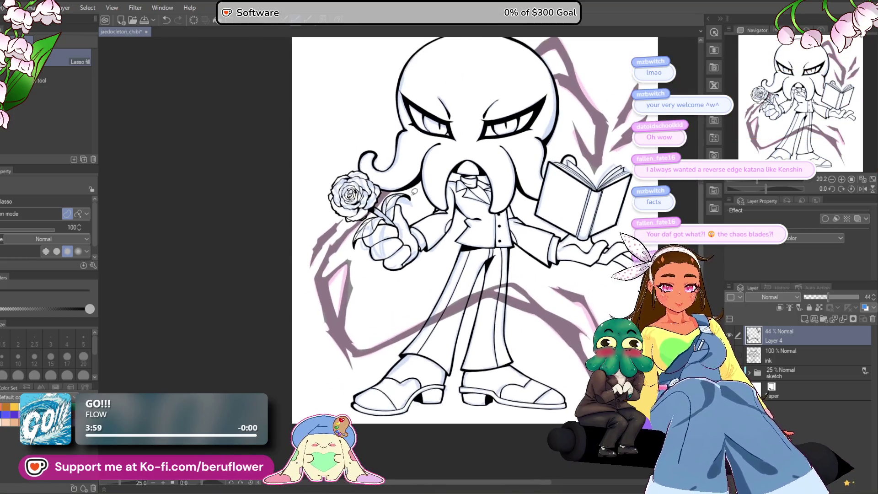
left_click_drag(389, 415, 332, 423)
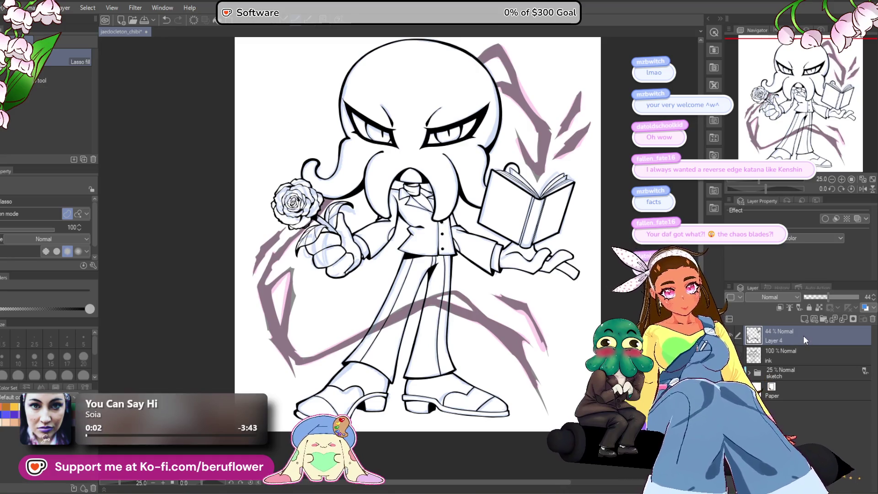
Move the gray slash layer, Layer 4, below the ink line art.
left_click_drag(806, 349, 808, 361)
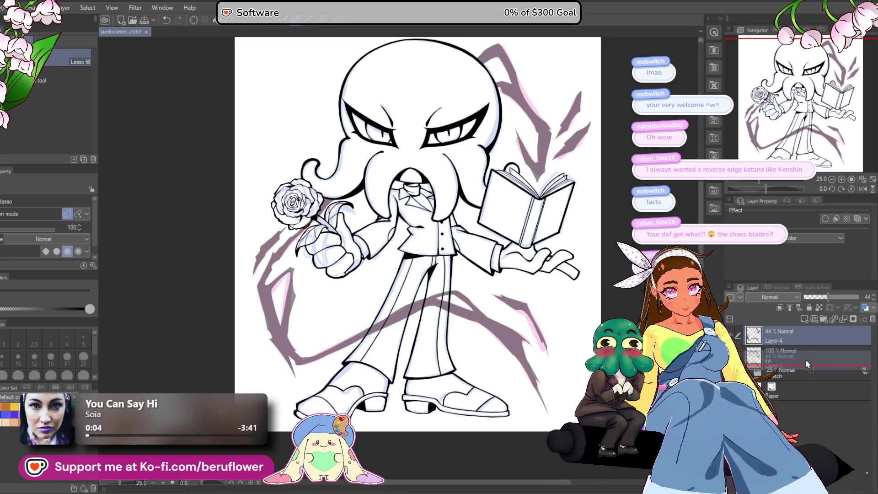
left_click(801, 340)
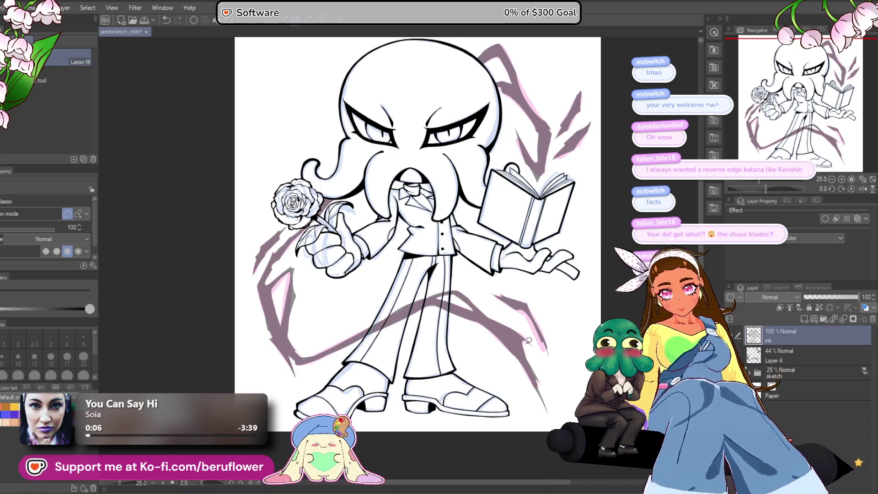
key("m")
scroll(298, 261, "up", 5)
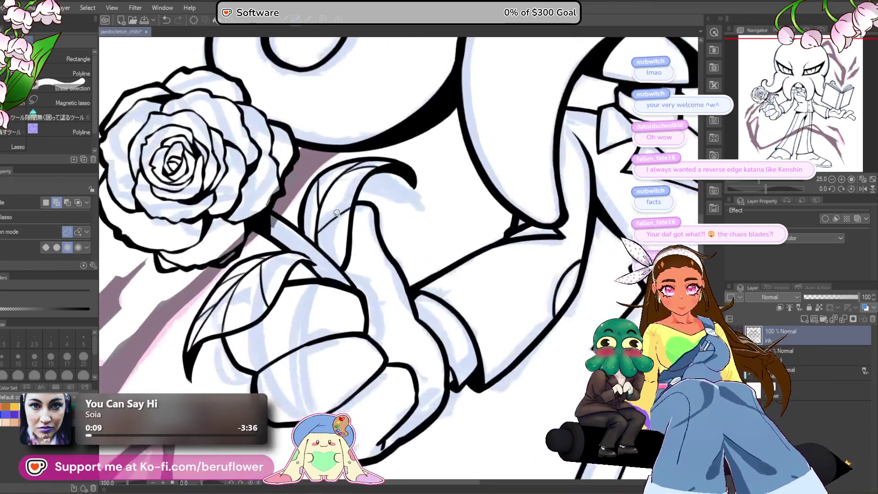
left_click_drag(297, 261, 362, 264)
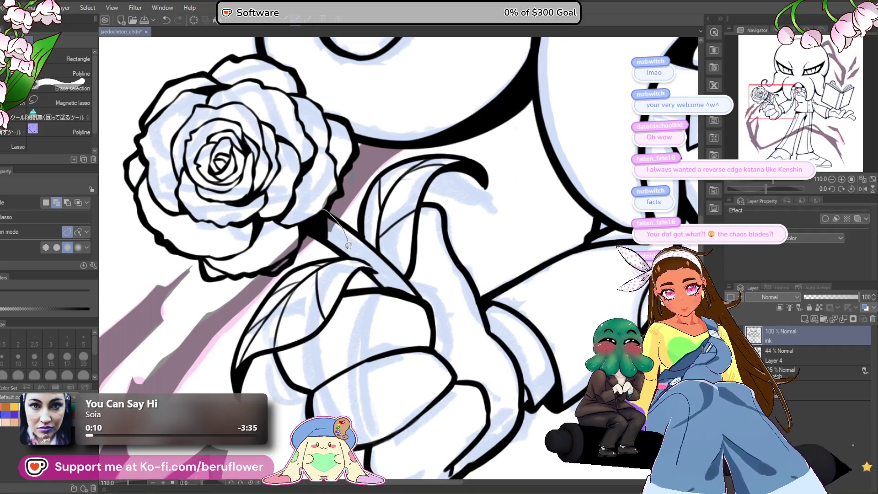
Lasso the lower body and legs, undoing an accidental line-art erase.
left_click_drag(108, 292, 108, 295)
scroll(347, 192, "down", 5)
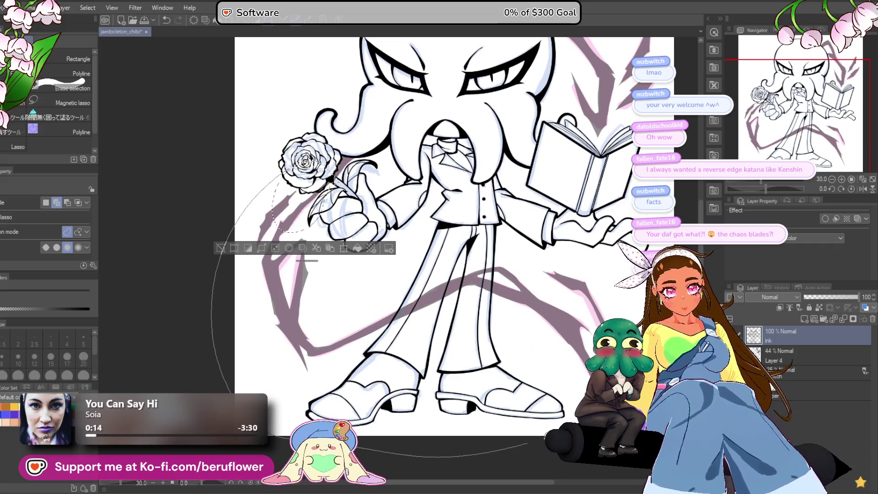
left_click_drag(341, 183, 338, 174)
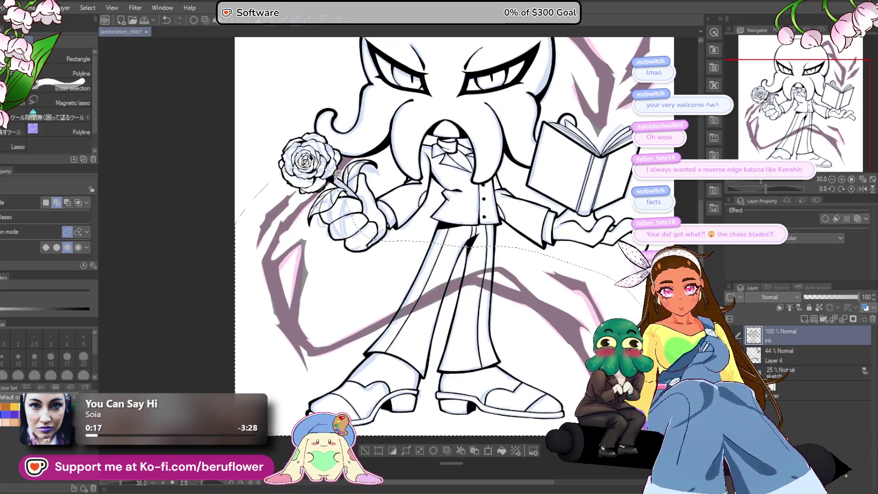
key("Delete")
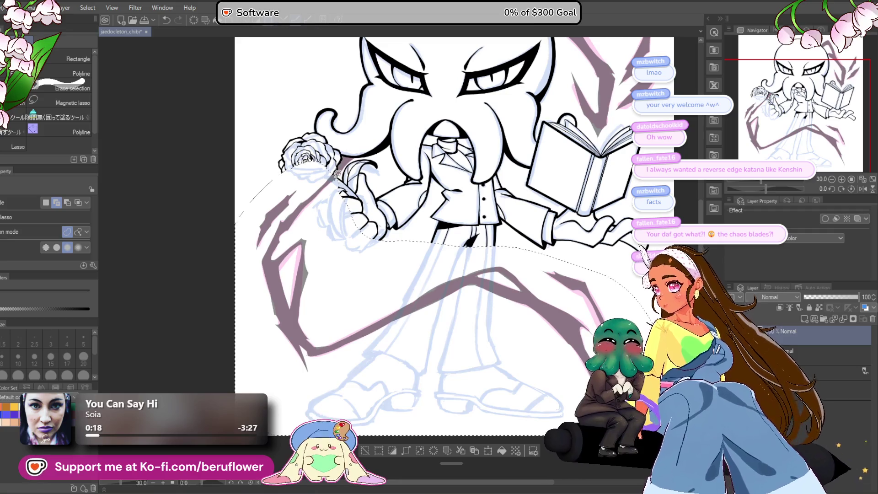
key("ctrl+z")
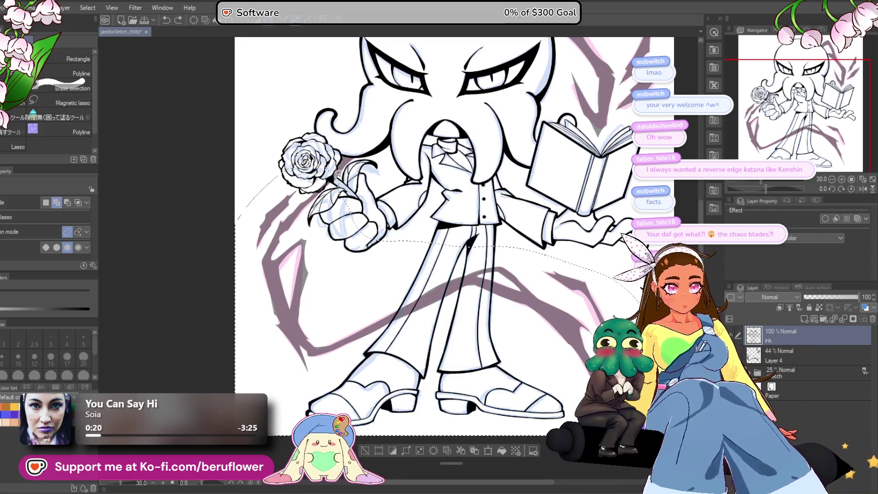
Cut the lower-body slashes from Layer 4 and paste them onto a new Layer 4 Copy.
left_click(792, 354)
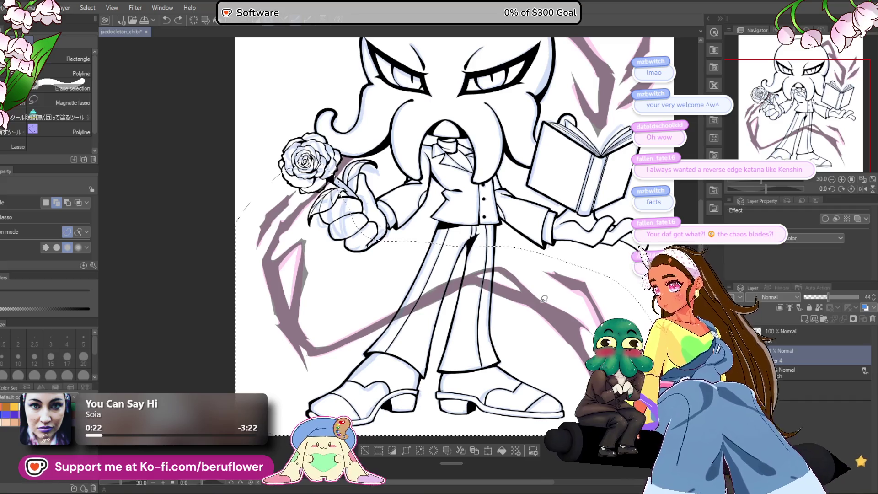
key("ctrl+u")
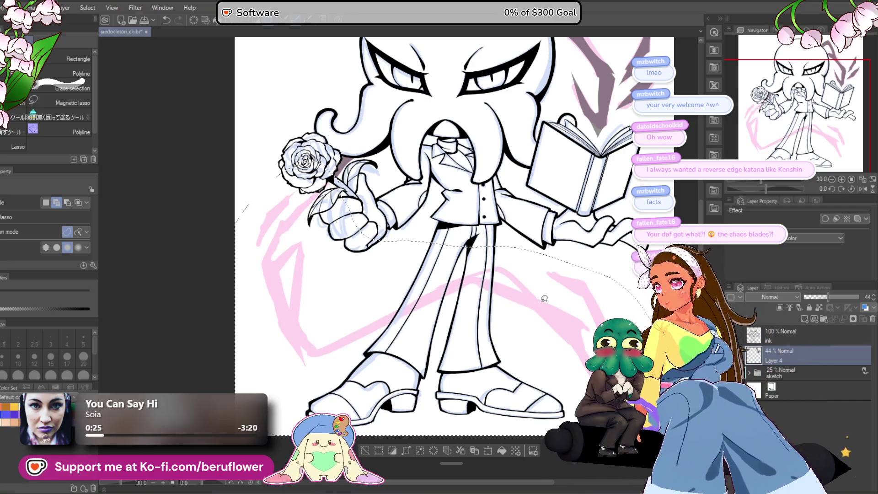
key("ctrl+j")
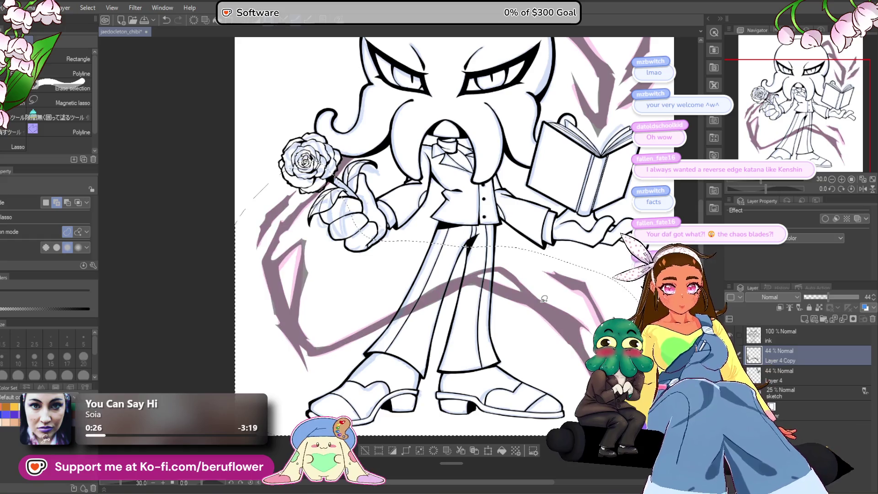
key("ctrl+d")
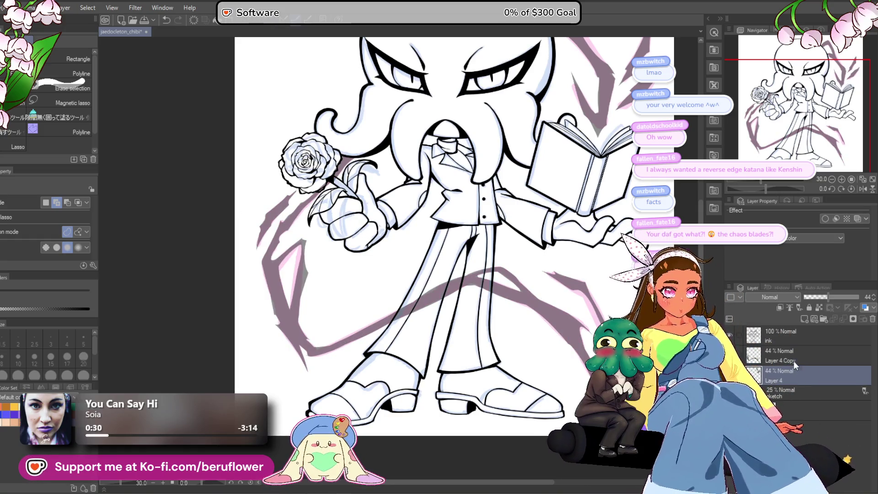
Move Layer 4 Copy to the top and raise Layer 4's opacity to 100%.
left_click_drag(794, 358, 786, 330)
left_click(787, 375)
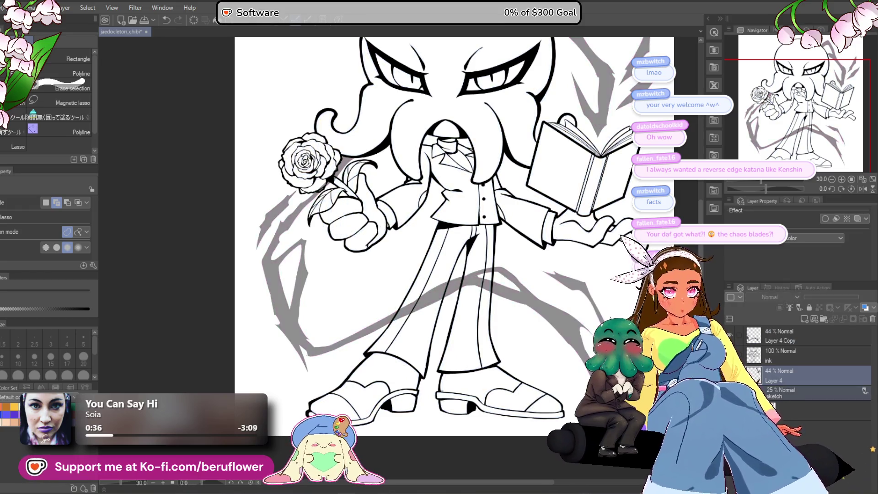
left_click_drag(834, 296, 859, 297)
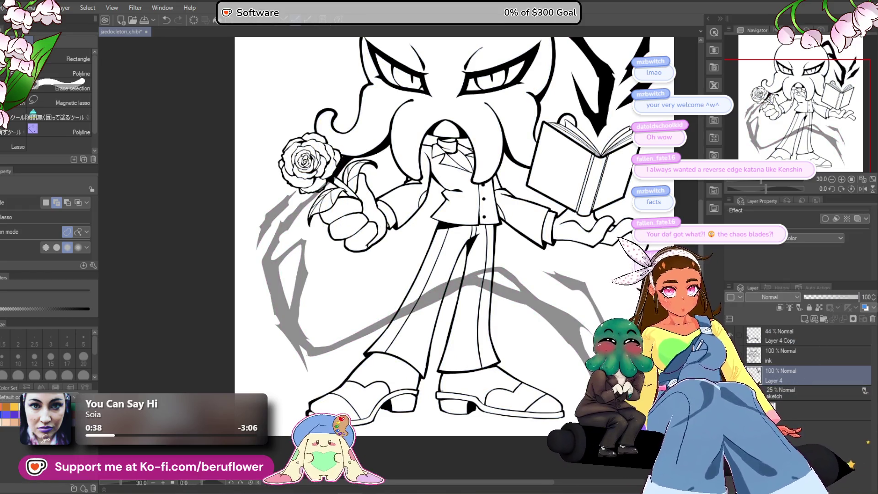
Select the ink layer and hide both Layer 4 and Layer 4 Copy.
left_click(812, 353)
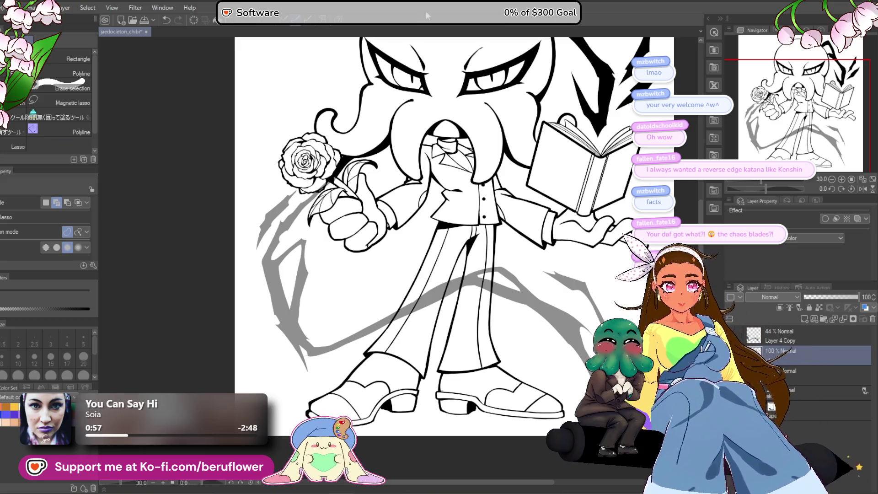
scroll(442, 210, "down", 3)
scroll(441, 210, "up", 2)
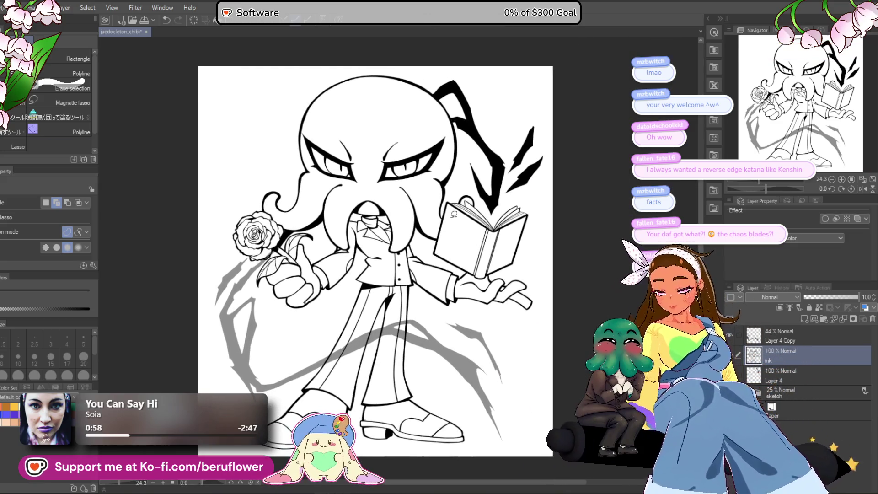
scroll(450, 212, "up", 1)
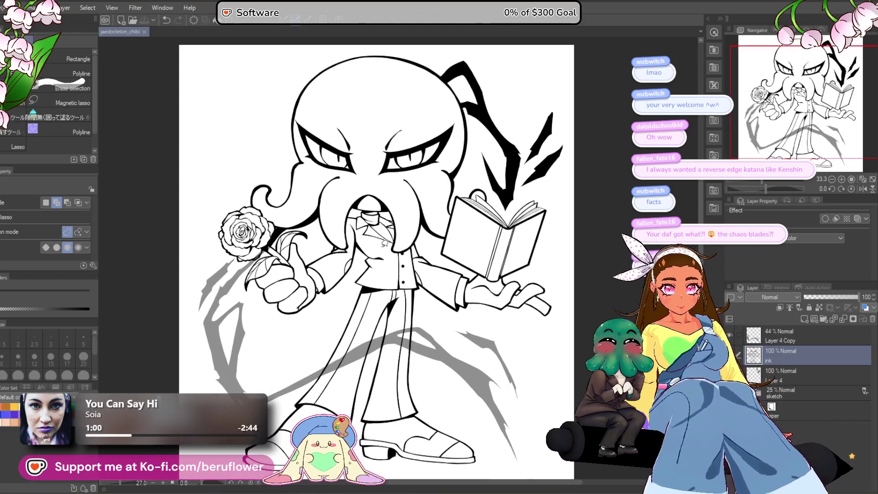
key("ctrl+z")
key("ctrl+y")
key("ctrl+z")
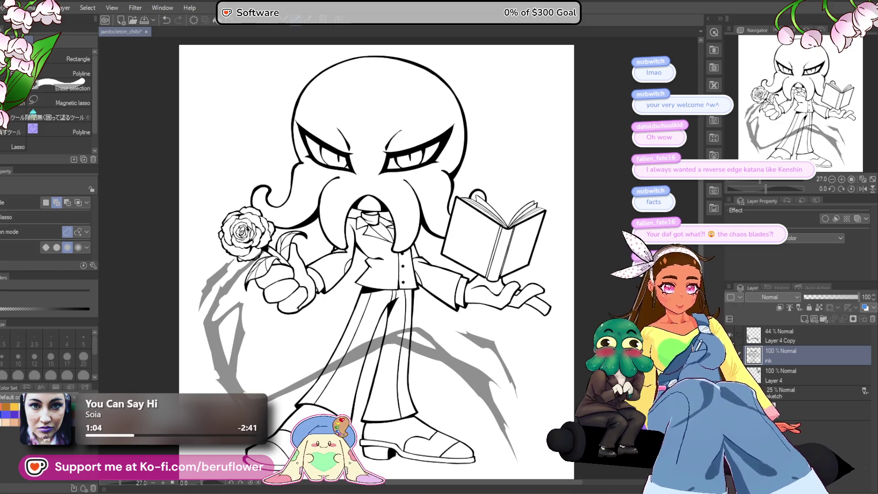
left_click(729, 335)
scroll(515, 358, "down", 1)
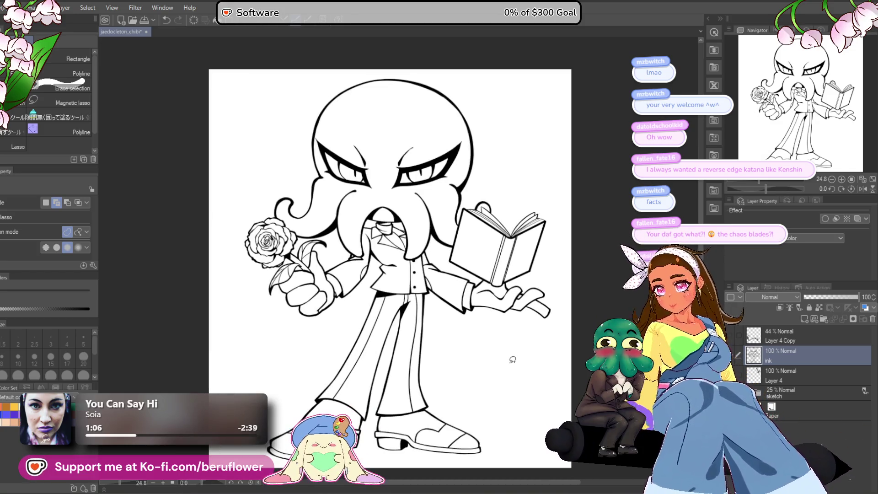
Add Layer 5 beneath the sketch with the Close gap fill tool, undoing a first fill attempt.
left_click(46, 118)
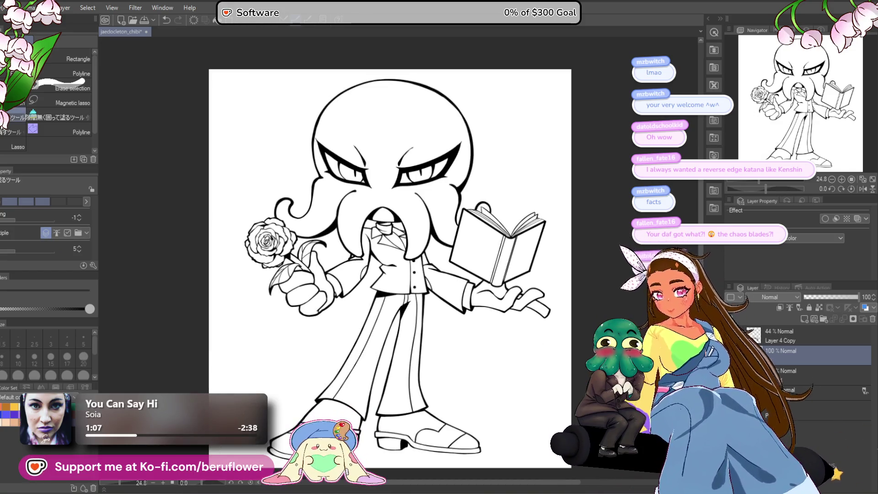
left_click(811, 410)
left_click(804, 320)
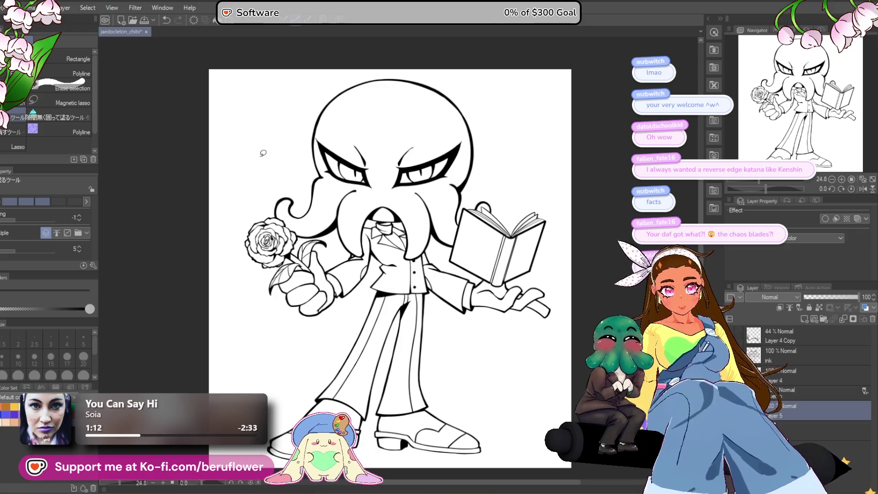
left_click_drag(569, 211, 555, 194)
mouse_move(431, 478)
left_mouse_down()
mouse_move(174, 231)
mouse_move(320, 41)
mouse_move(588, 280)
left_mouse_up()
key("ctrl+z")
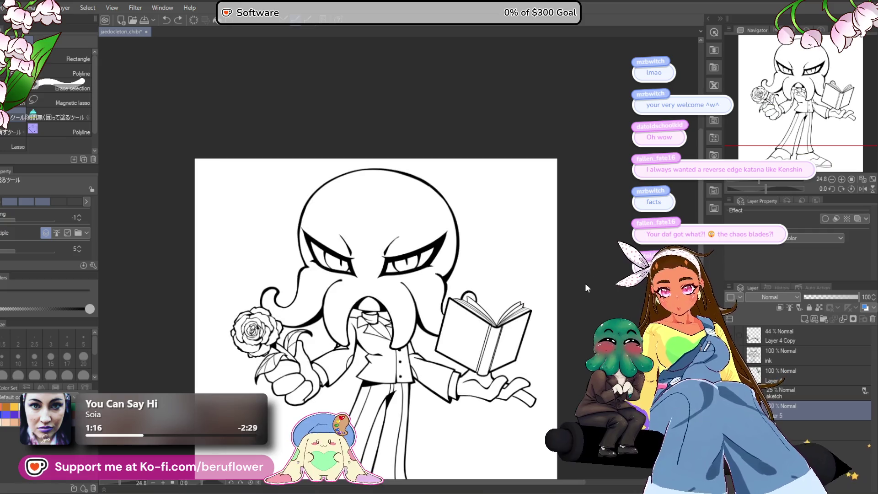
scroll(17, 352, "down", 3)
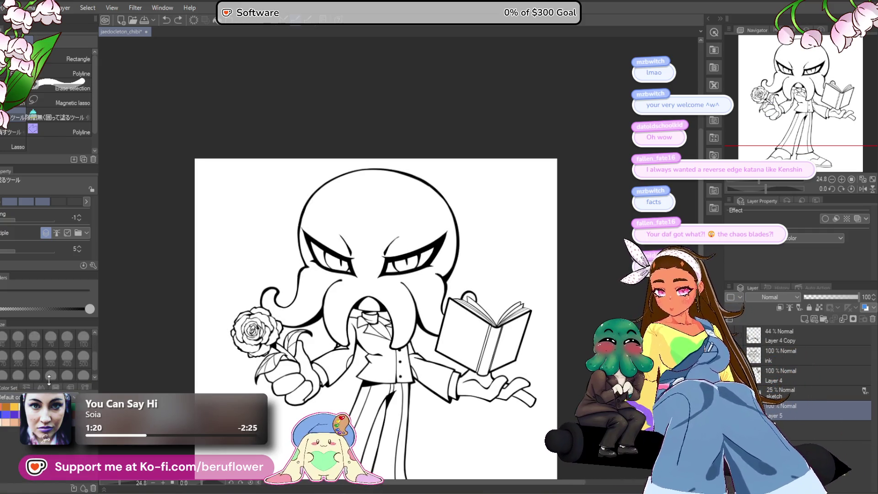
Switch the colour palette to the additional colour set.
left_click(18, 389)
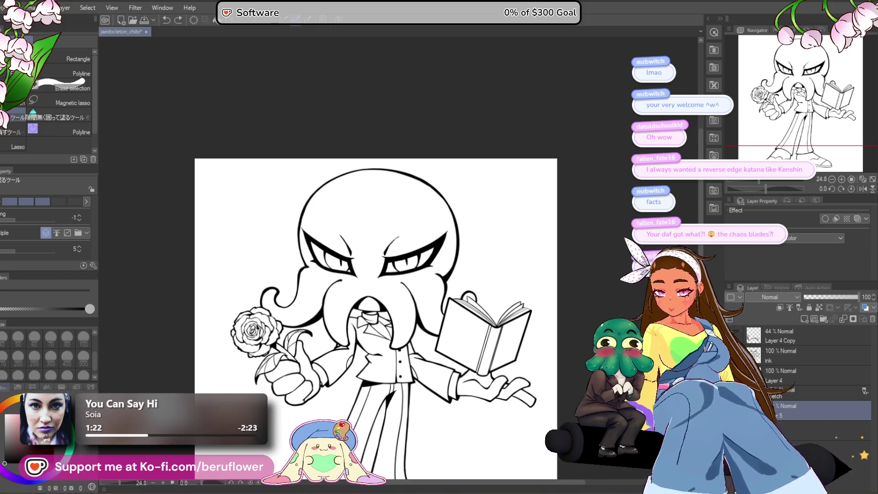
left_click(18, 387)
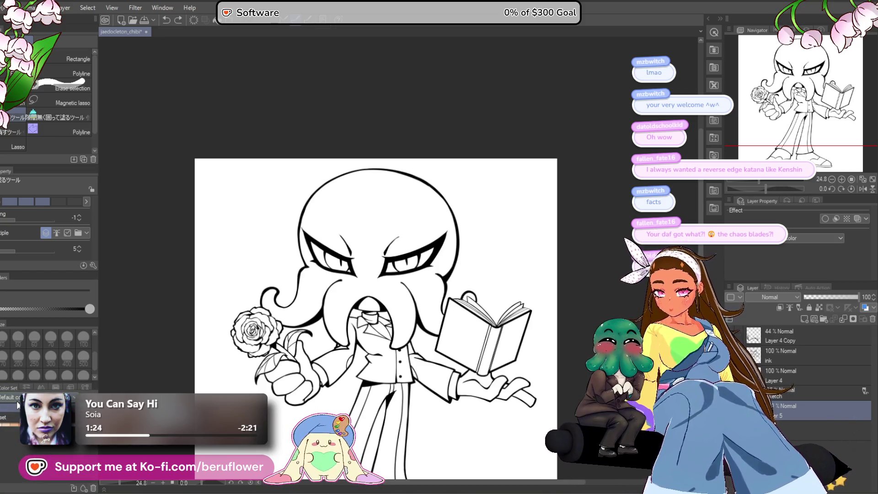
left_click(12, 418)
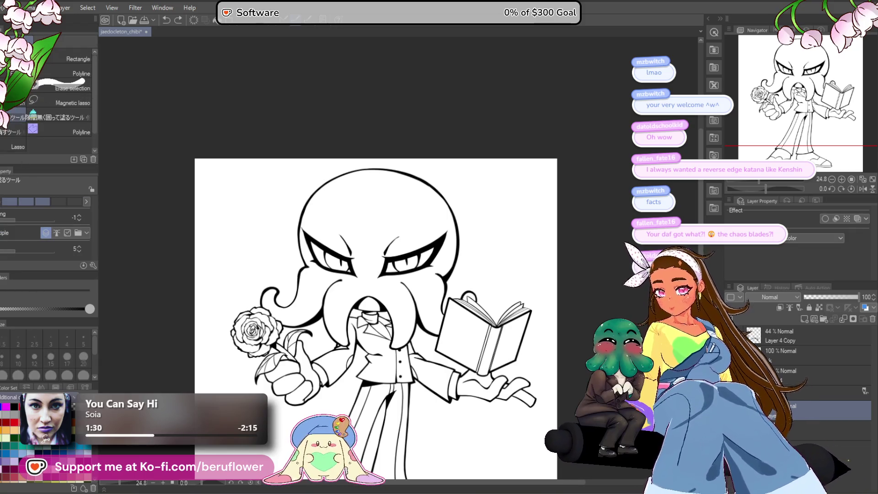
scroll(289, 252, "down", 3)
scroll(302, 229, "up", 2)
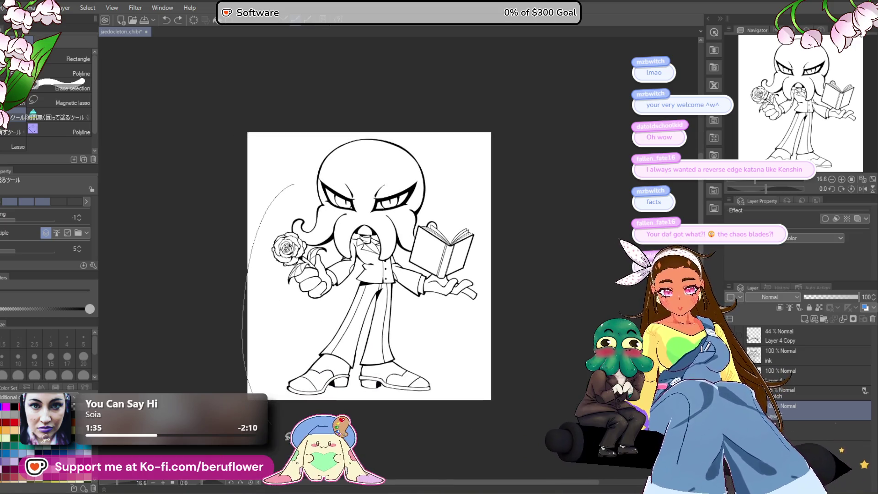
Fill the figure black on Layer 5, patch the right arm, then restore 100% opacity.
left_click_drag(451, 89, 247, 186)
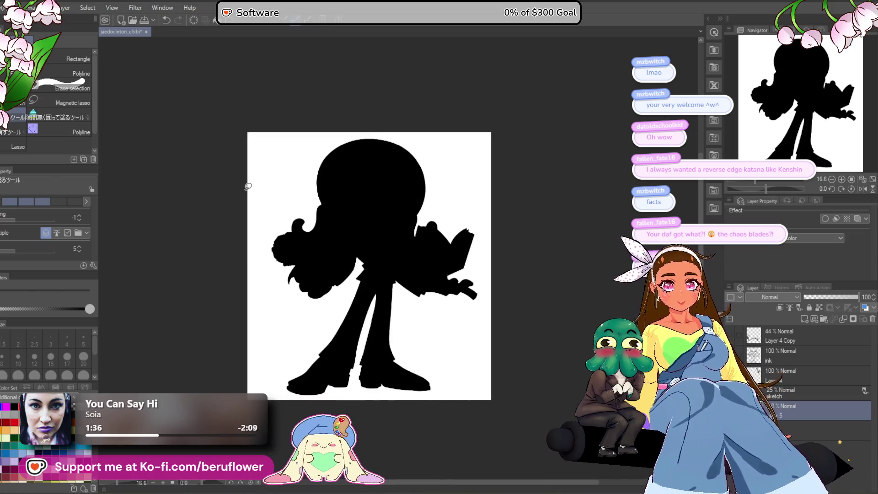
left_click(839, 296)
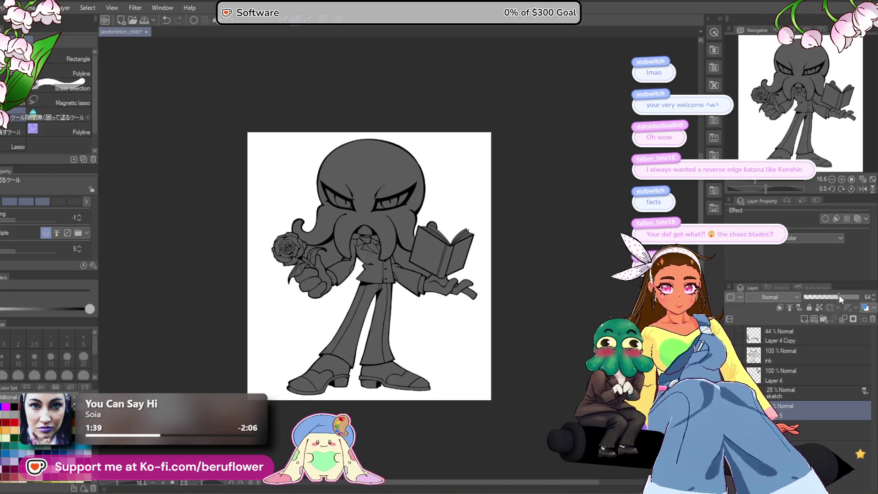
key("g")
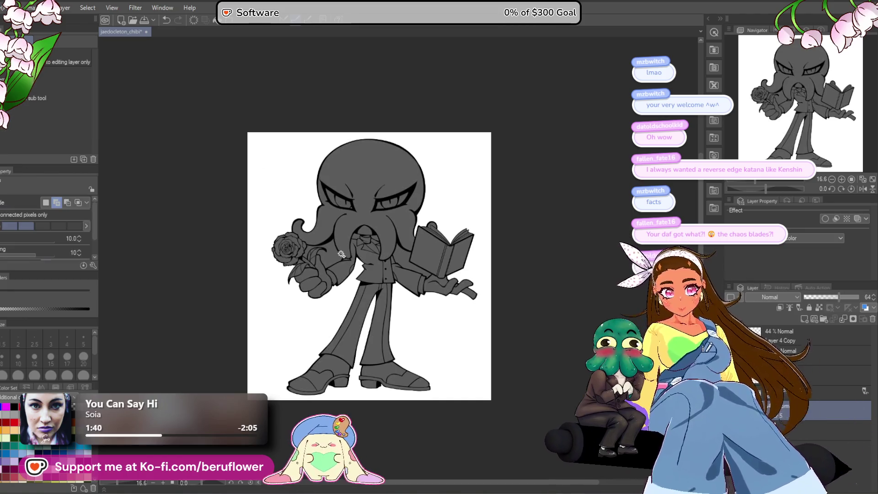
scroll(341, 254, "up", 4)
left_click(536, 270)
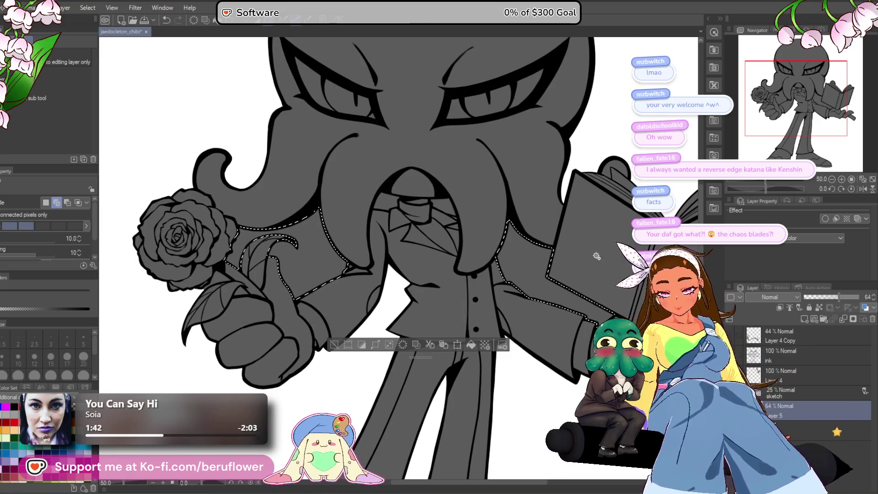
key("ctrl+d")
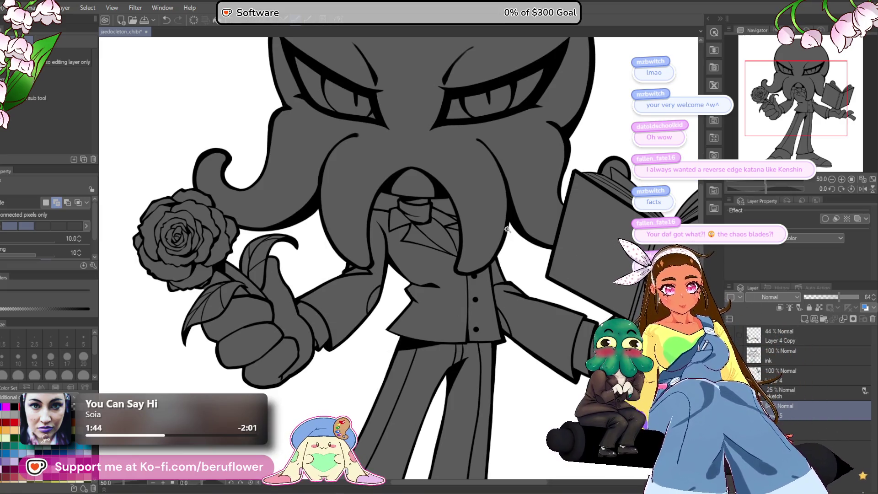
left_click_drag(823, 298, 862, 297)
scroll(440, 279, "down", 5)
scroll(440, 280, "up", 2)
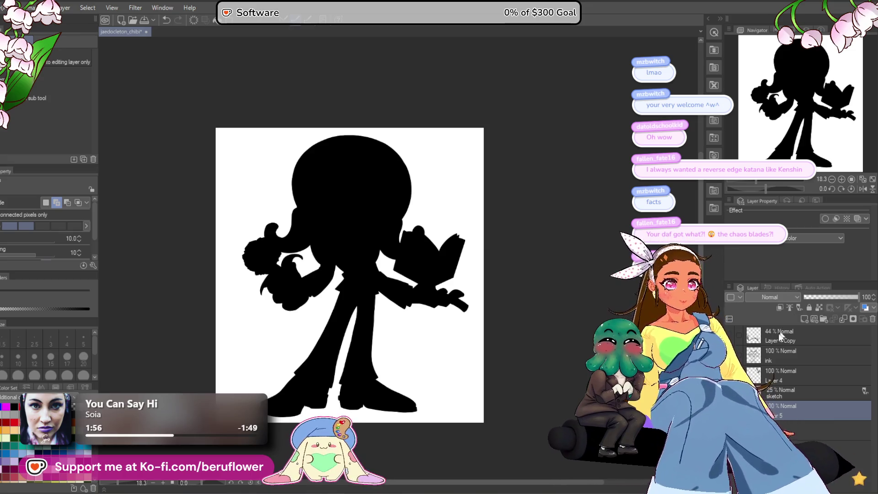
Test a lower silhouette opacity, then revert Layer 5 to solid black.
left_click(827, 296)
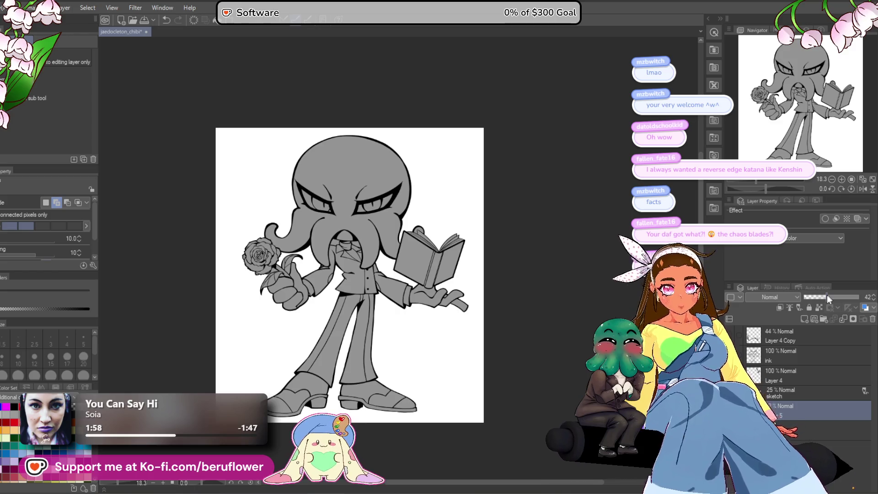
scroll(378, 226, "up", 5)
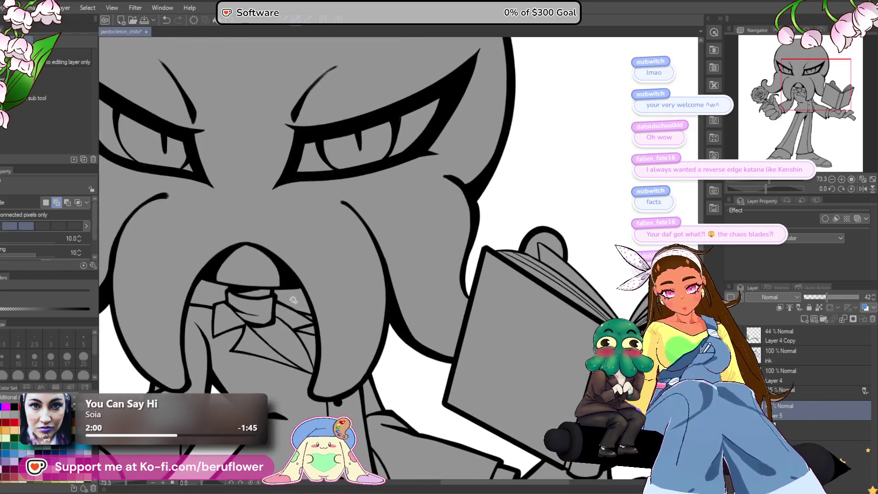
key("ctrl+z")
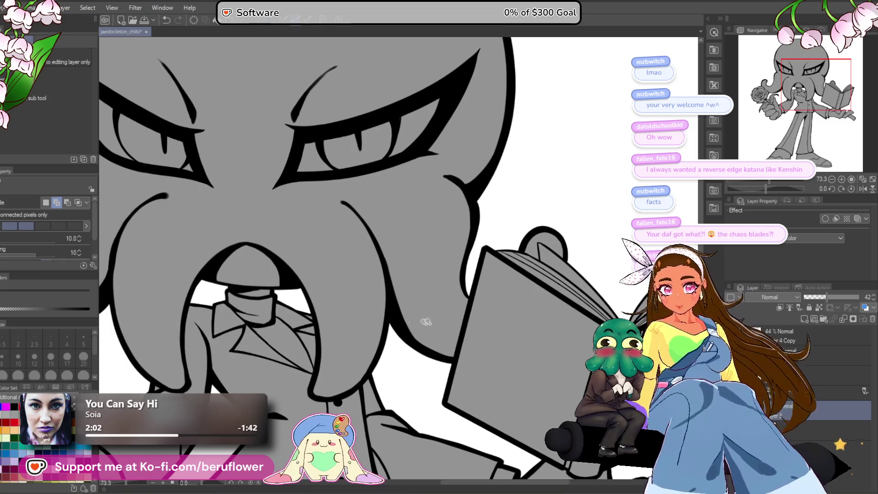
key("ctrl+z")
scroll(397, 331, "down", 5)
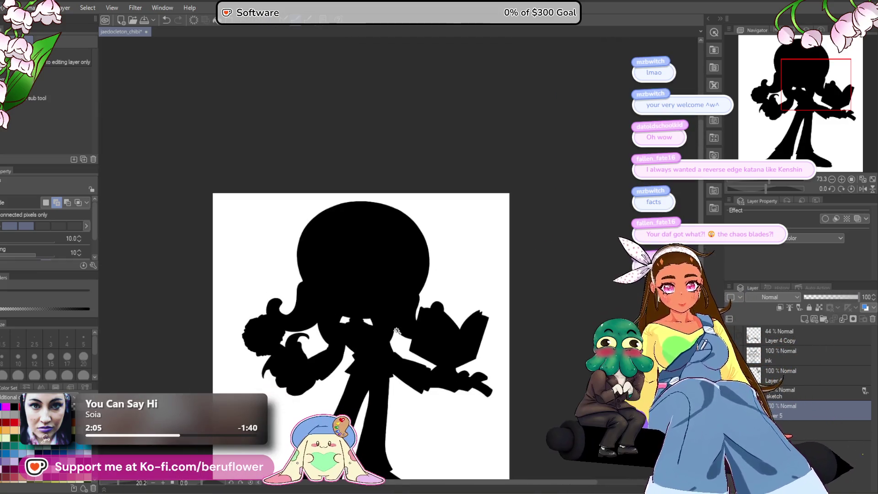
left_click_drag(508, 403, 529, 377)
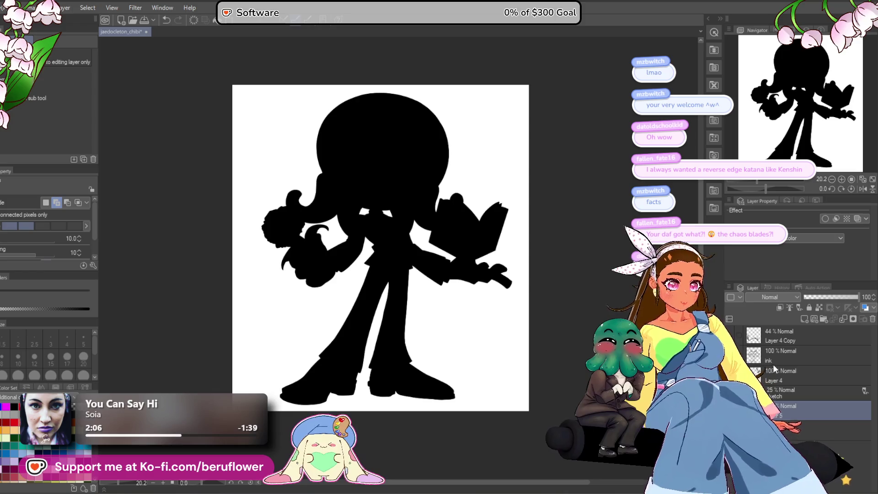
Show both slash layers again and save the drawing.
key("ctrl+z")
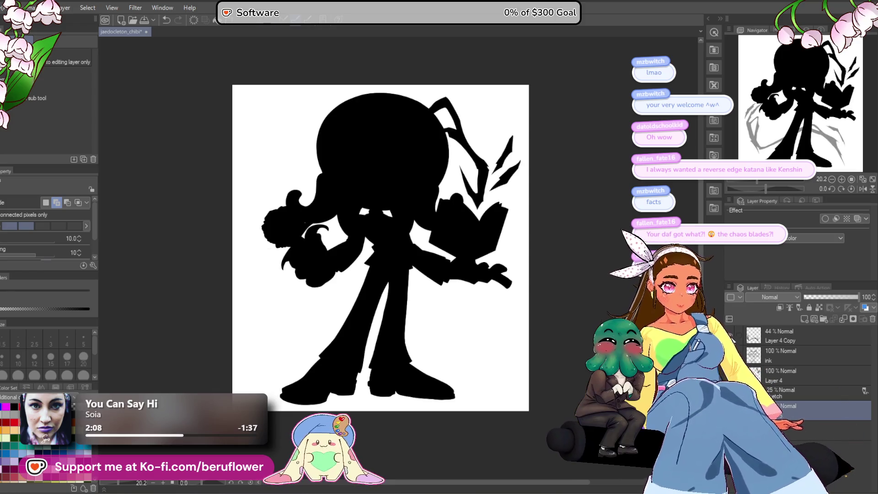
left_click(731, 336)
left_click(800, 339)
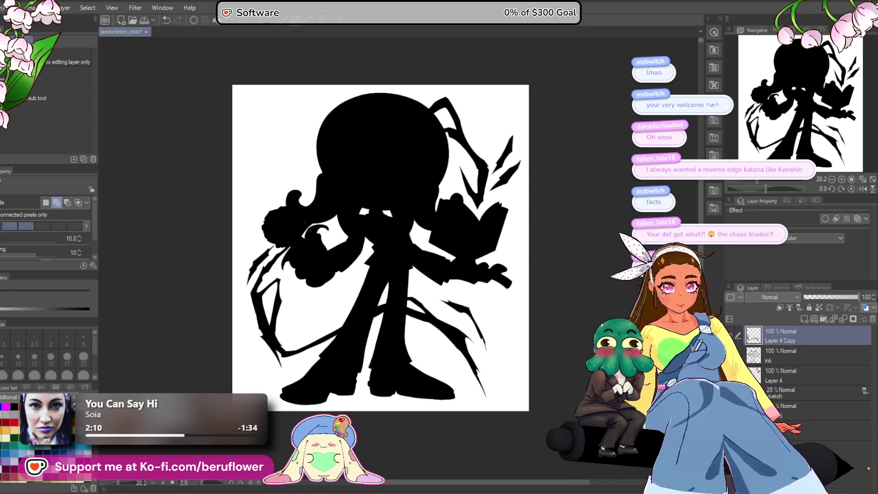
left_click_drag(470, 333, 458, 318)
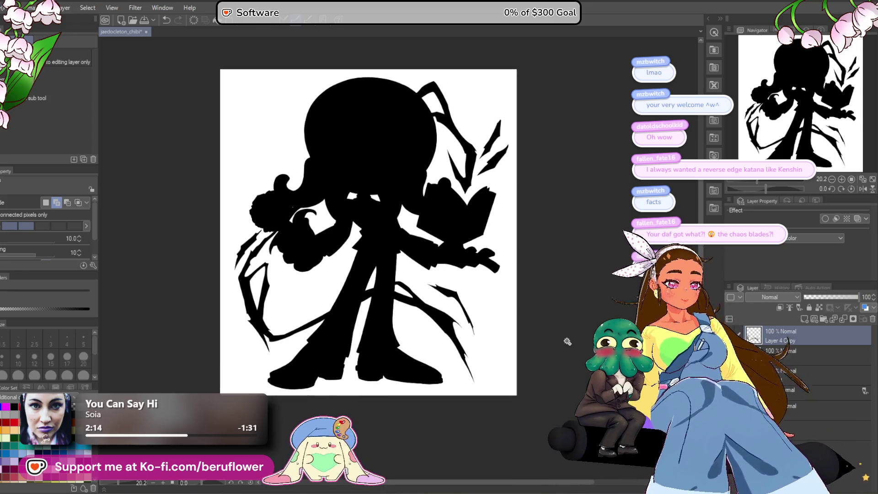
key("ctrl+s")
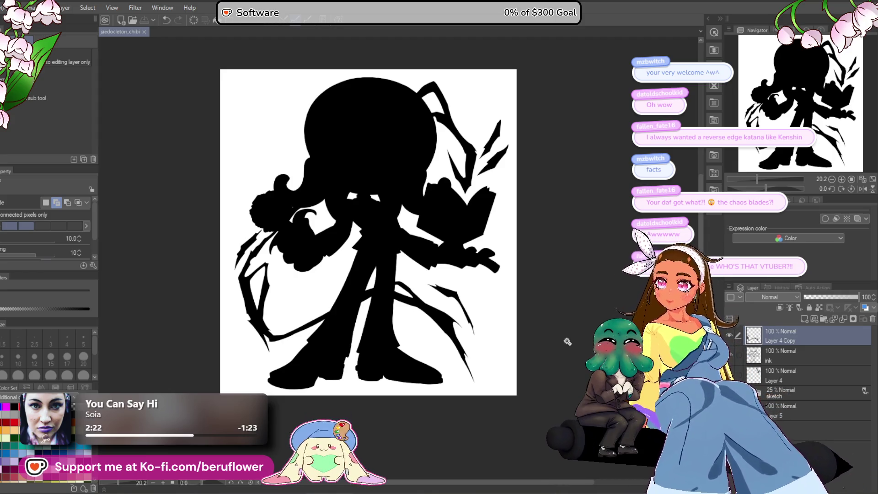
Set the black silhouette layer, Layer 5, to 35% opacity.
mouse_move(538, 346)
left_mouse_down()
mouse_move(547, 386)
mouse_move(532, 396)
left_mouse_up()
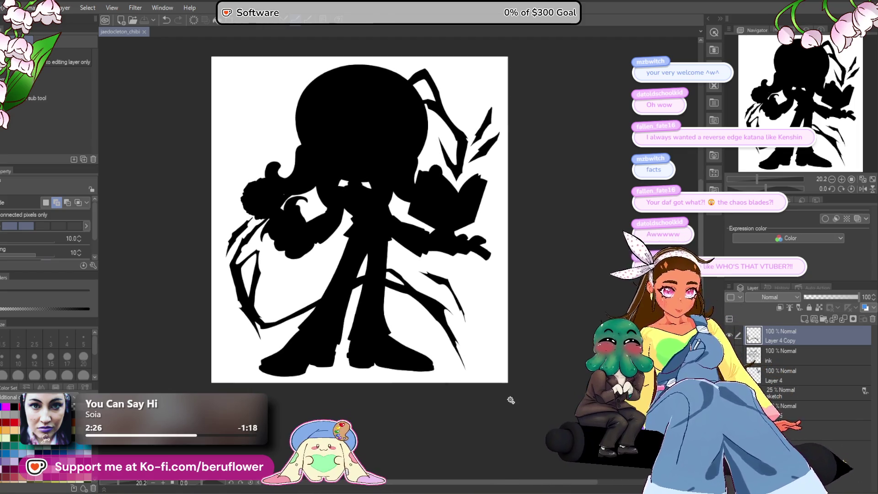
left_click(808, 412)
left_click_drag(821, 295, 822, 296)
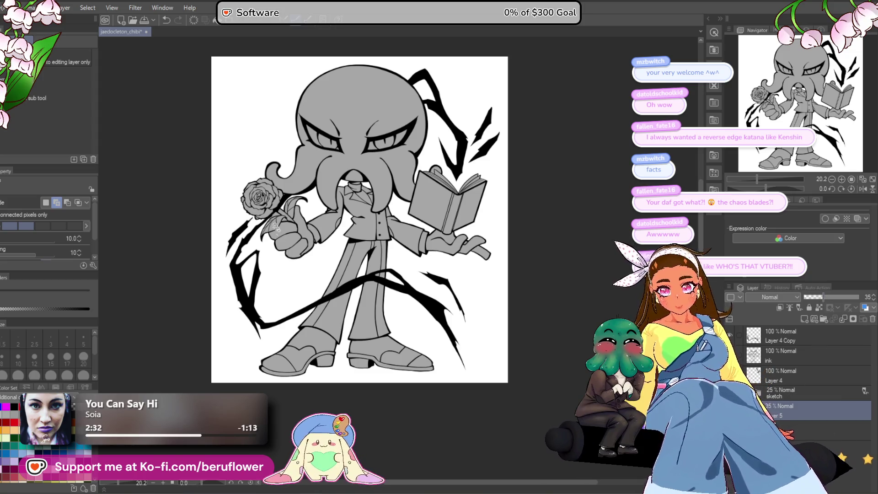
scroll(408, 265, "up", 5)
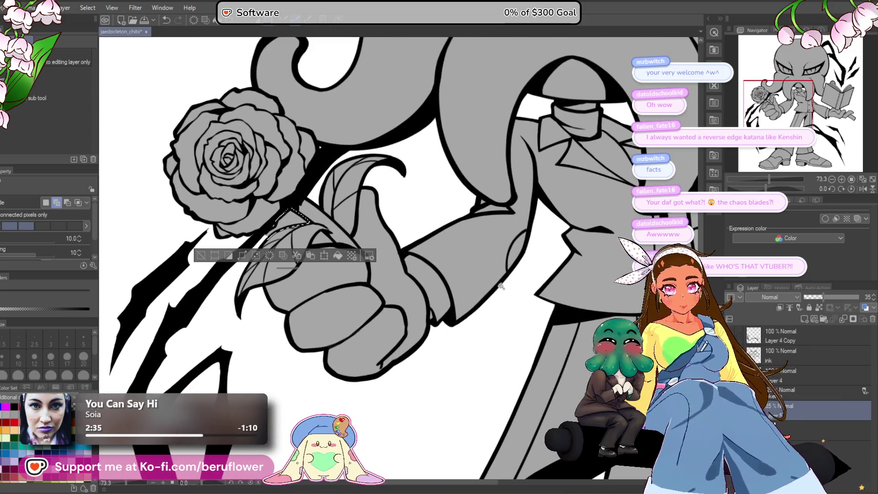
Clear the selection and move Layer 4 Copy below the ink layer.
left_click(322, 237)
key("ctrl+d")
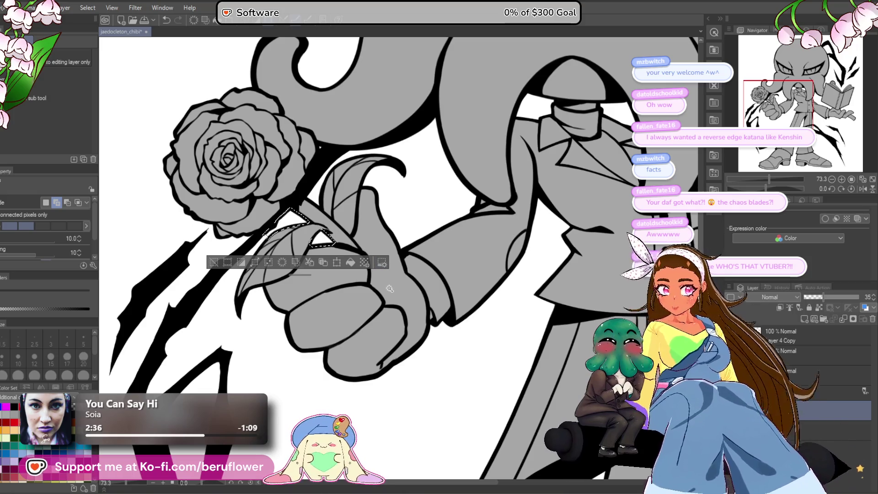
scroll(465, 406, "up", 1)
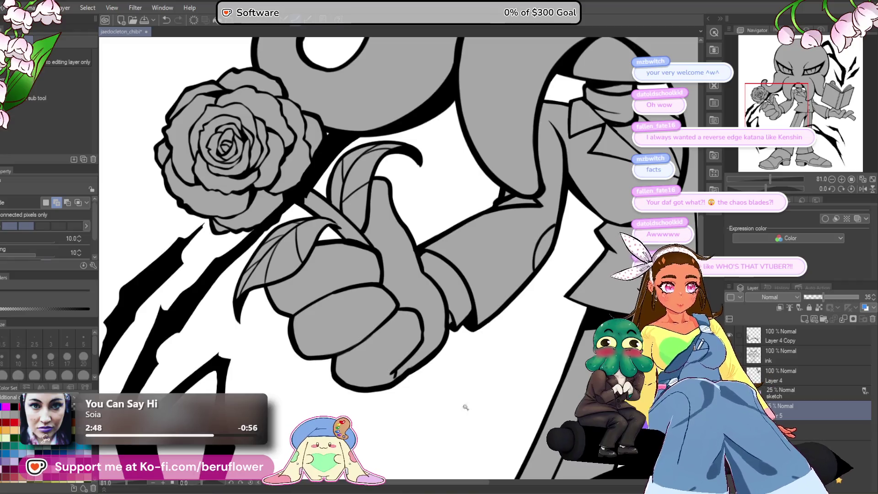
scroll(470, 405, "down", 10)
scroll(469, 406, "up", 1)
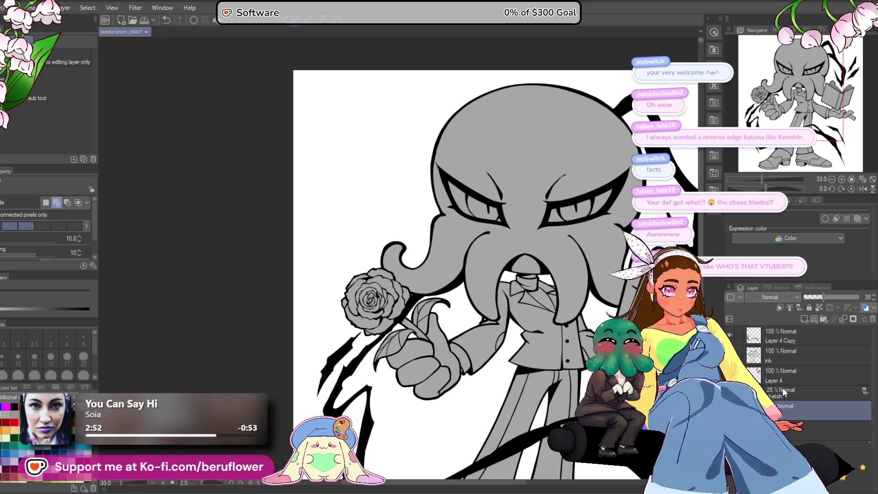
left_click(789, 341)
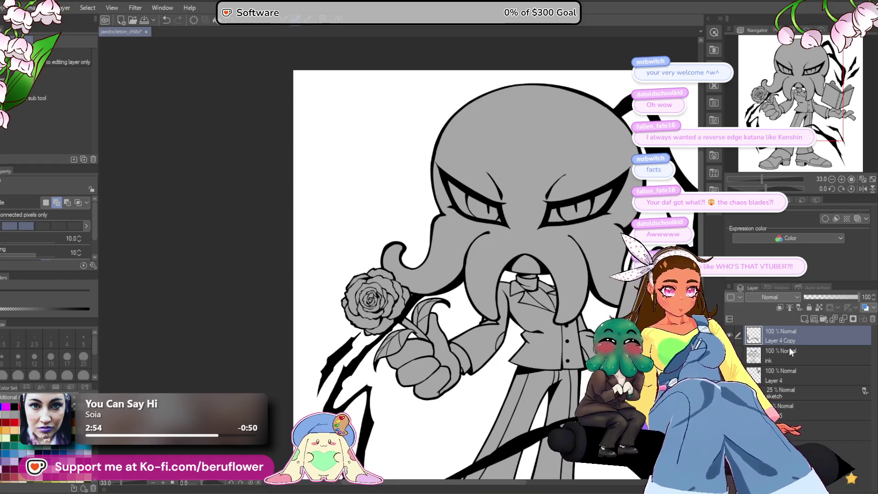
mouse_move(789, 349)
left_mouse_down()
mouse_move(788, 378)
mouse_move(787, 366)
left_mouse_up()
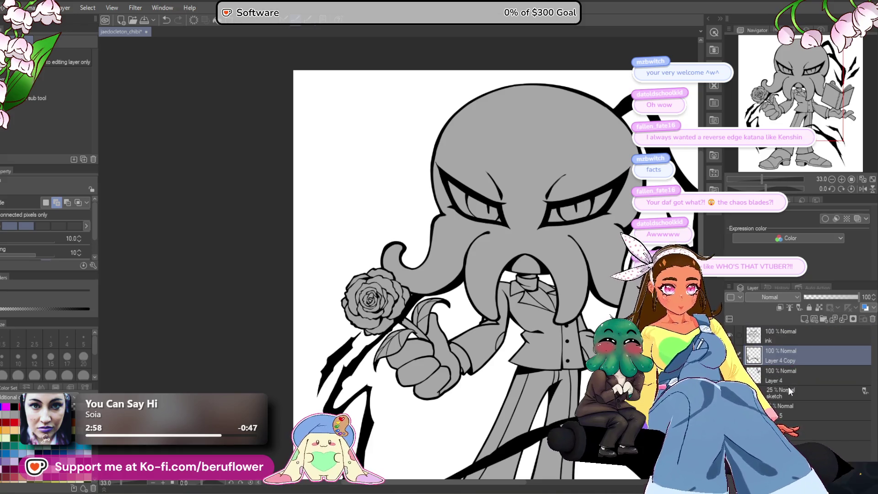
Move Layer 5 just under the ink, testing its opacity at 41%.
left_click(789, 410)
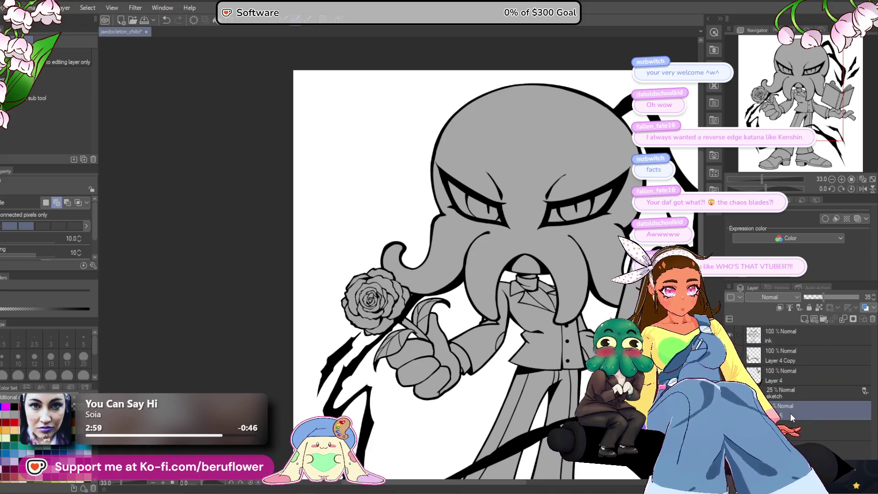
left_click_drag(790, 414, 793, 352)
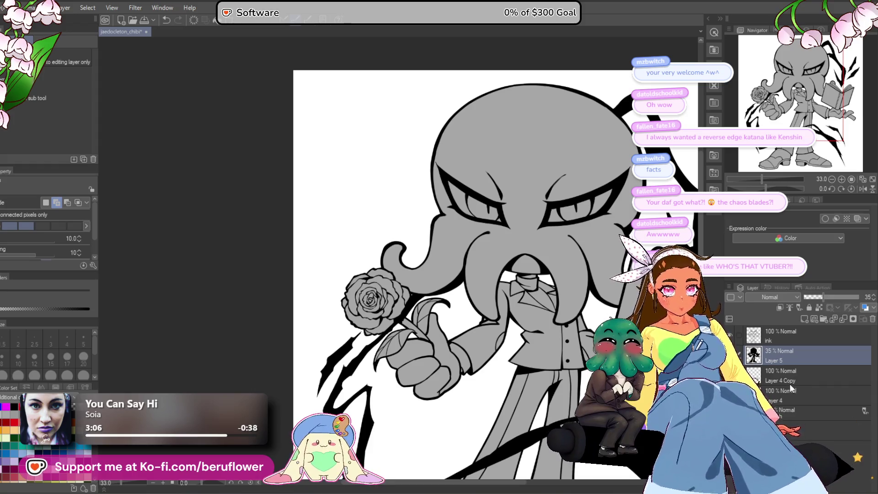
mouse_move(824, 297)
left_mouse_down()
mouse_move(860, 297)
mouse_move(830, 296)
left_mouse_up()
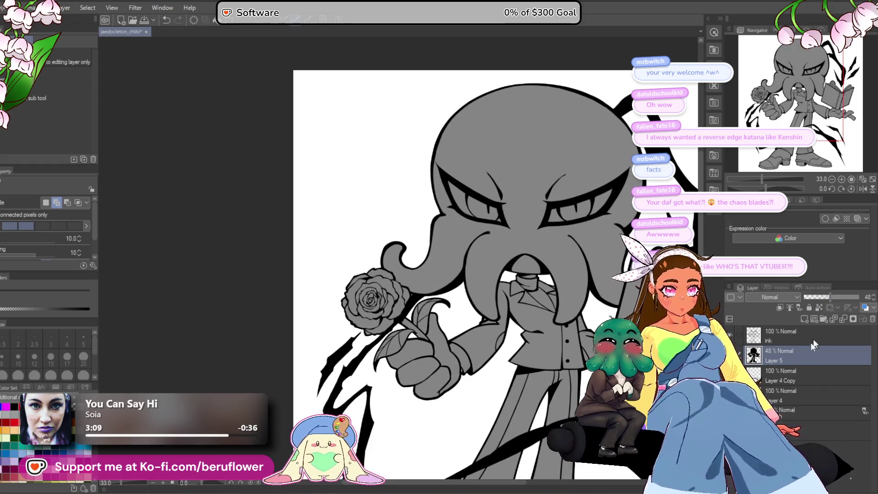
left_click(827, 297)
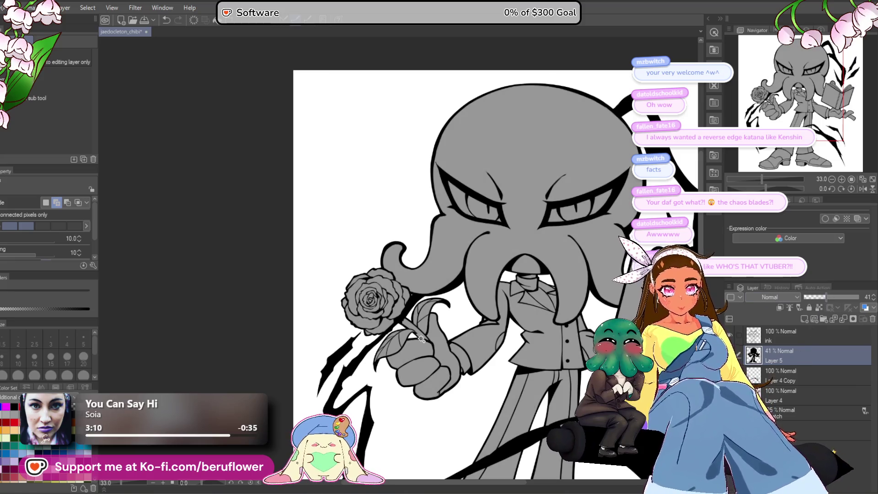
scroll(421, 338, "up", 5)
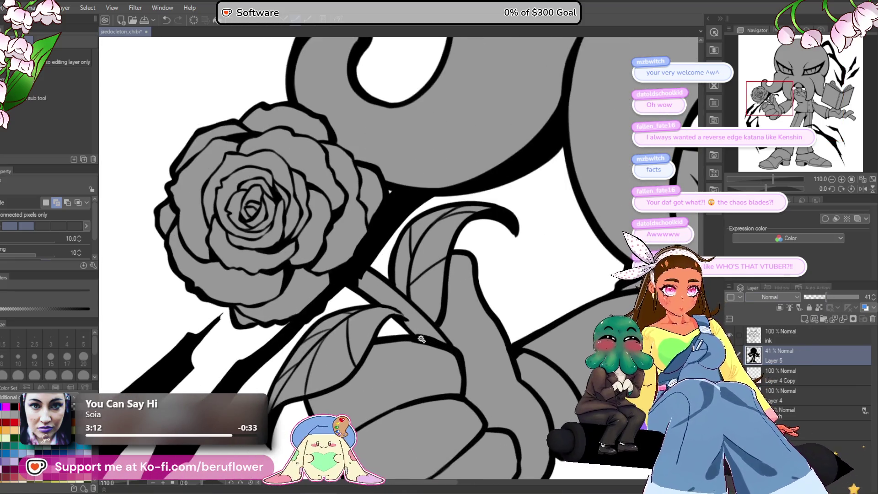
Return Layer 5 to 100% opacity and recolour it a flat mid-grey.
left_click(783, 375)
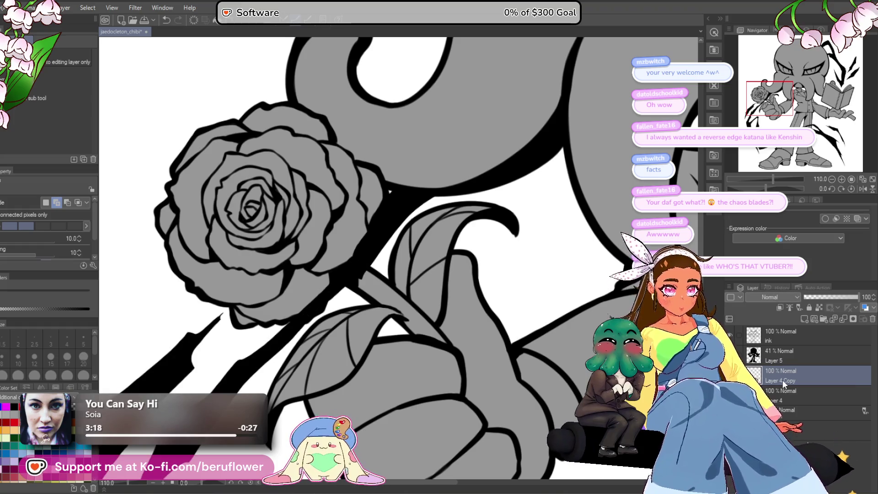
left_click(783, 356)
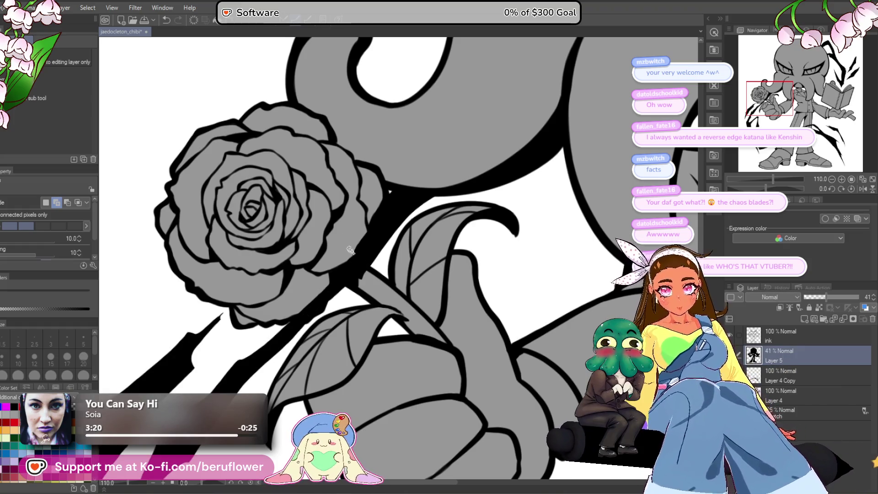
left_click_drag(840, 298, 860, 298)
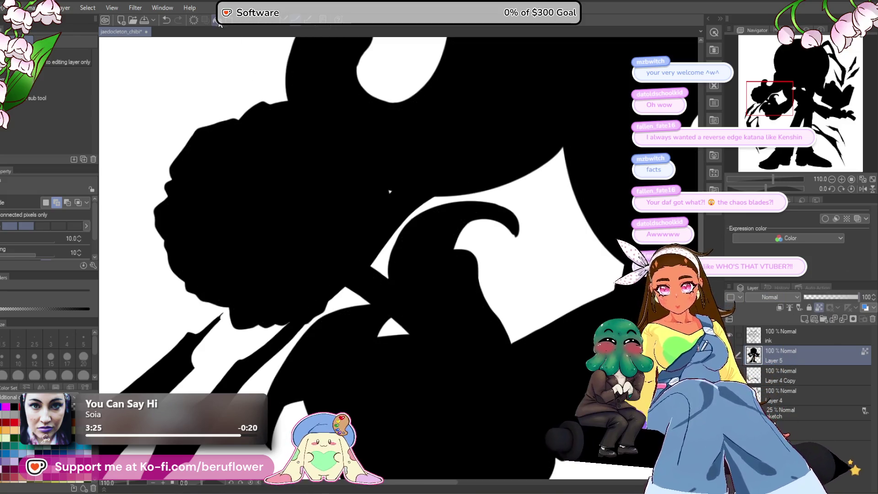
left_click(219, 23)
scroll(393, 273, "down", 10)
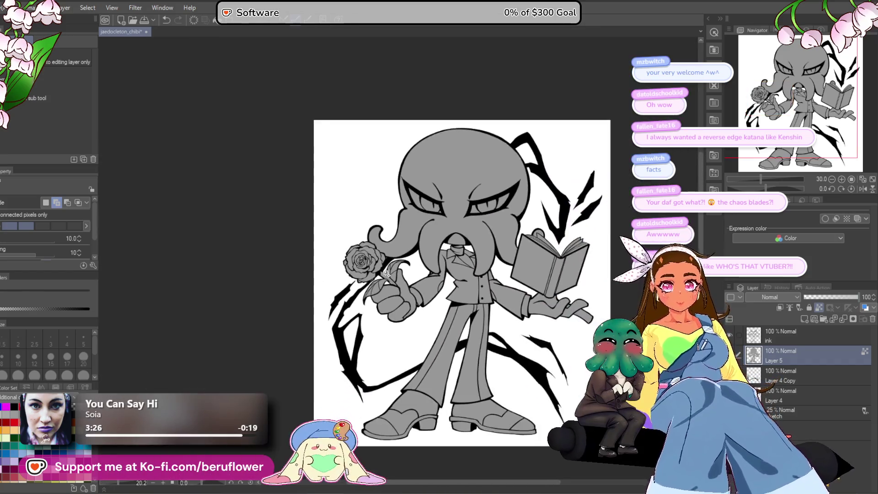
Save the file and add a new empty layer above the ink.
left_click_drag(575, 349, 557, 365)
scroll(332, 287, "up", 5)
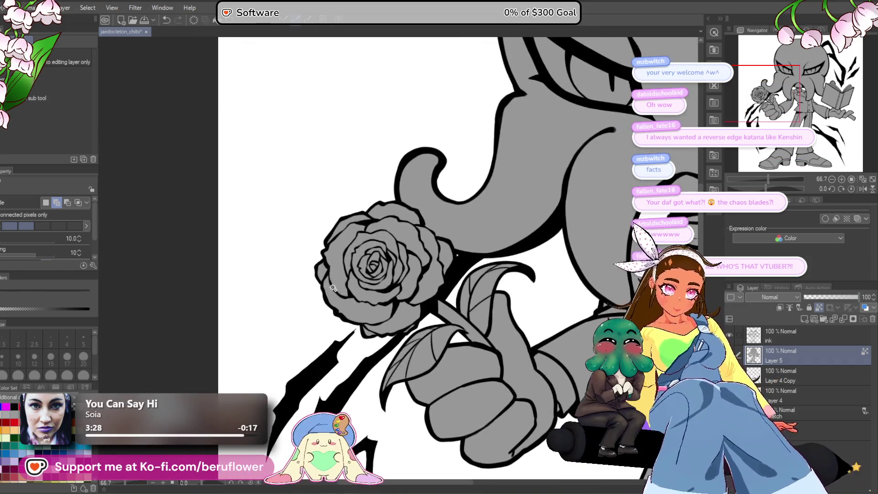
scroll(332, 349, "down", 4)
scroll(332, 349, "down", 1)
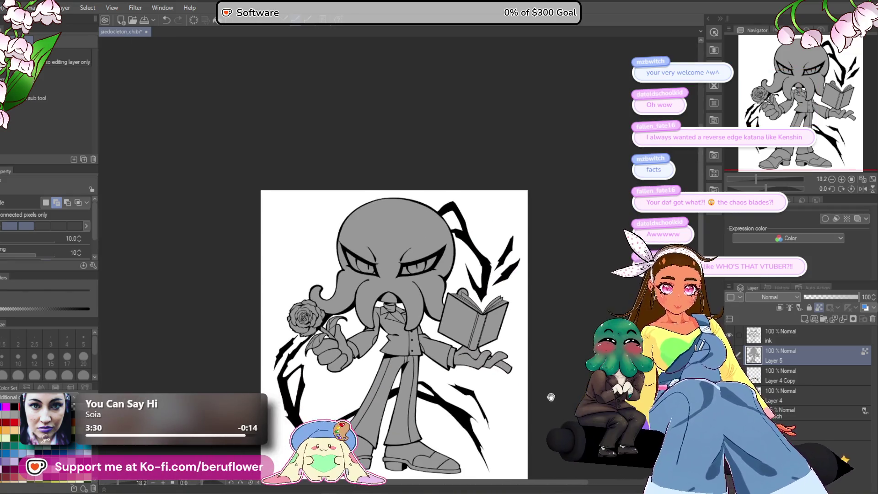
left_click_drag(515, 385, 500, 315)
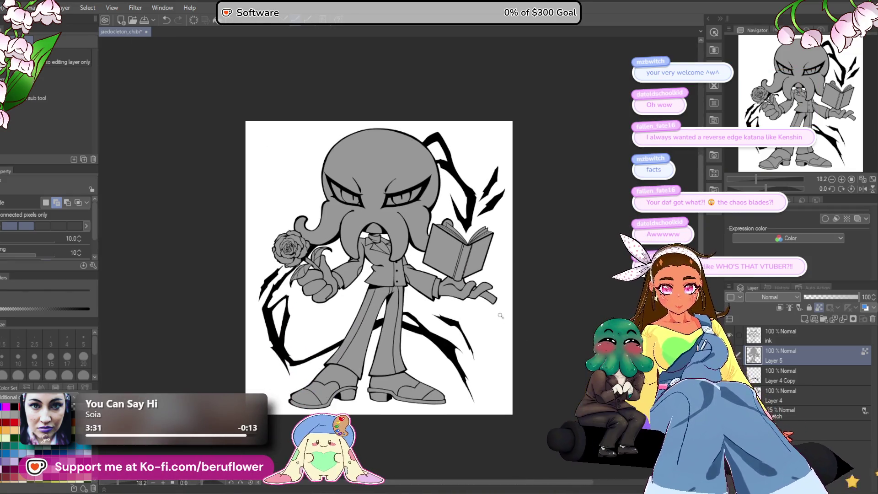
scroll(349, 230, "up", 4)
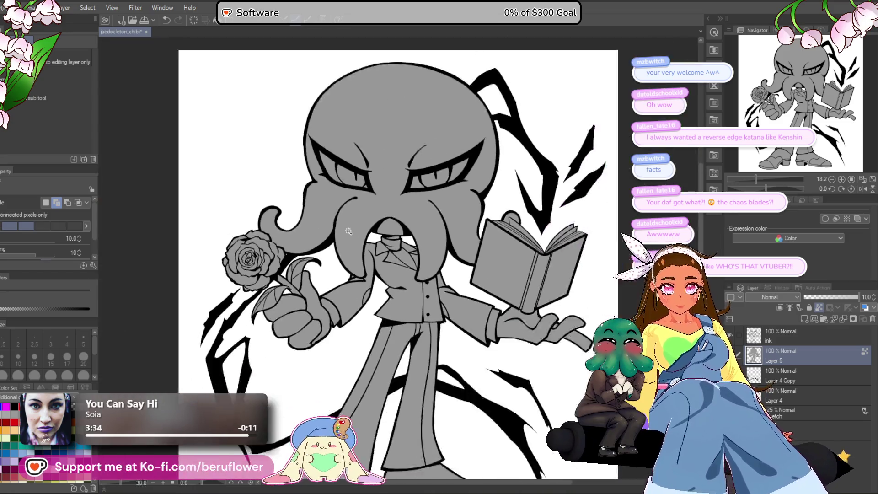
left_click_drag(609, 316, 600, 326)
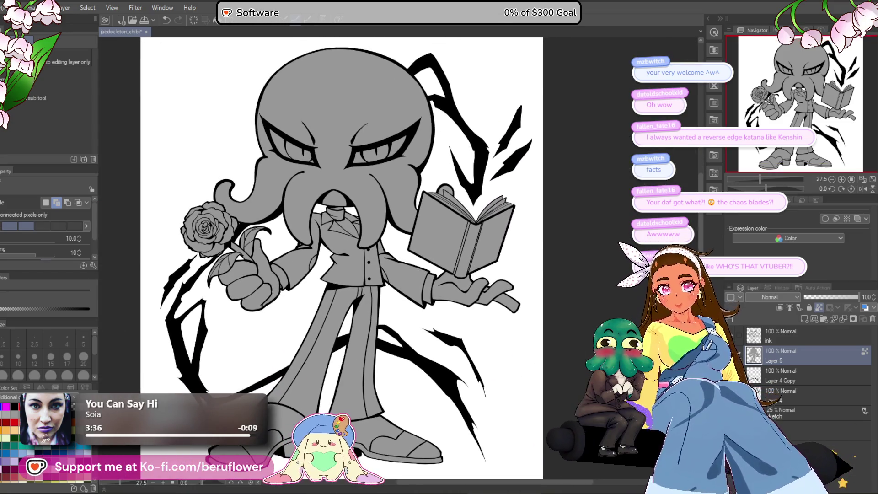
key("ctrl+s")
left_click_drag(458, 275, 487, 250)
left_click(788, 336)
key("ctrl+shift+n")
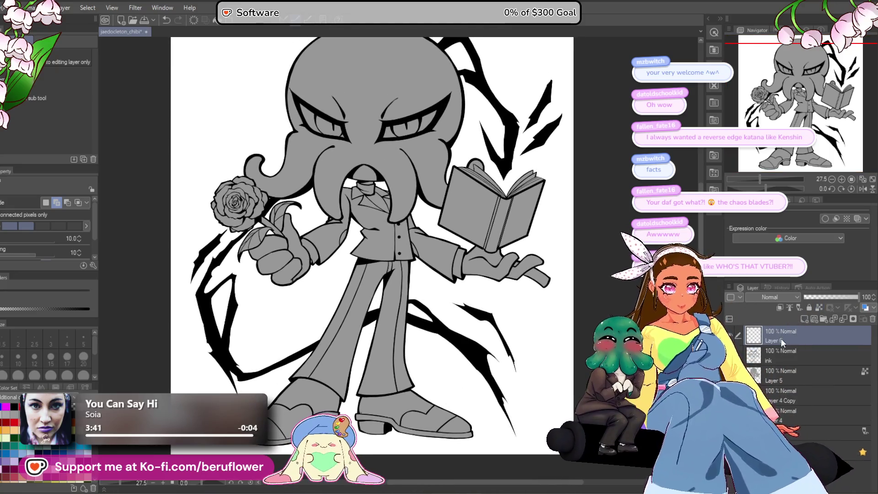
Name the new layer 'shines' and set a textured dry pen to size 17.
type("shines")
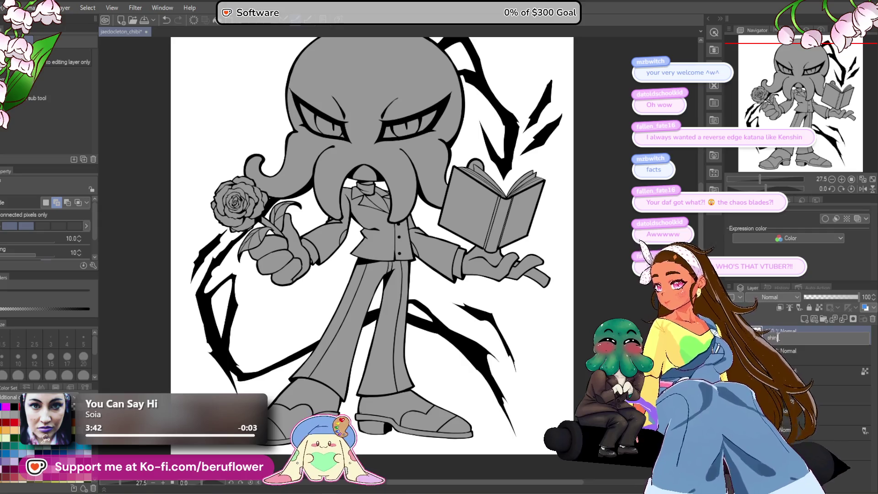
key("Return")
key("p")
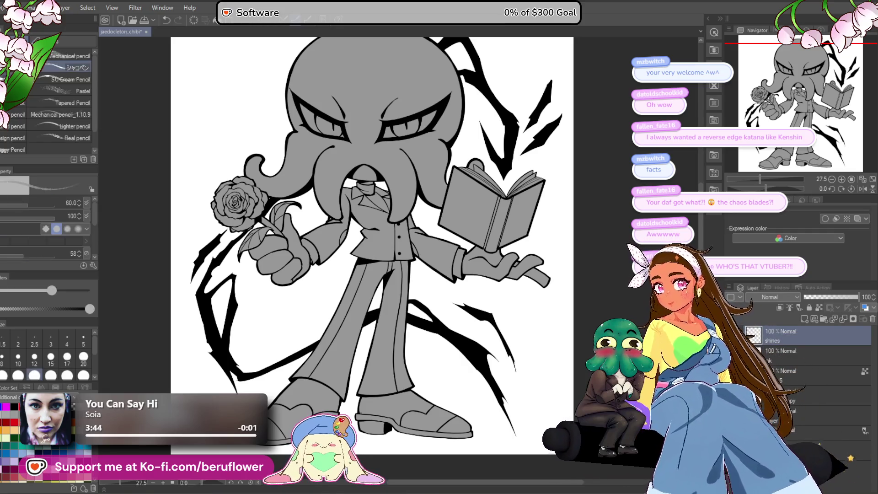
left_click(78, 69)
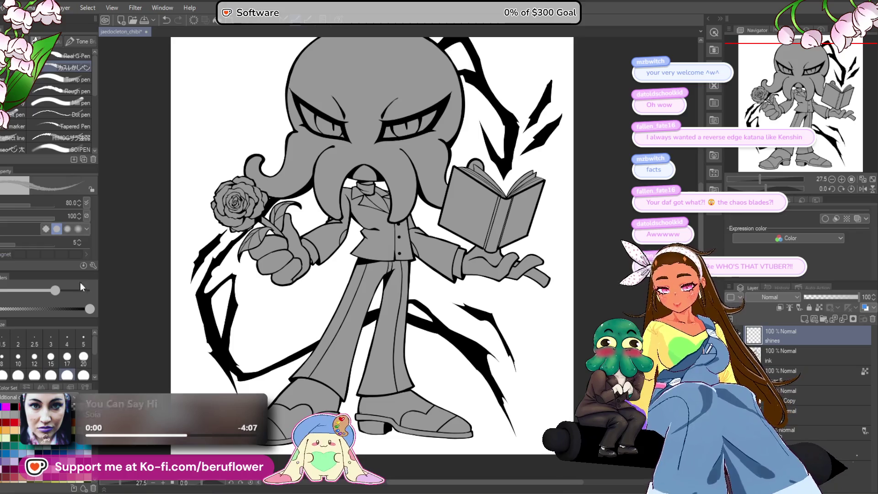
scroll(435, 125, "up", 8)
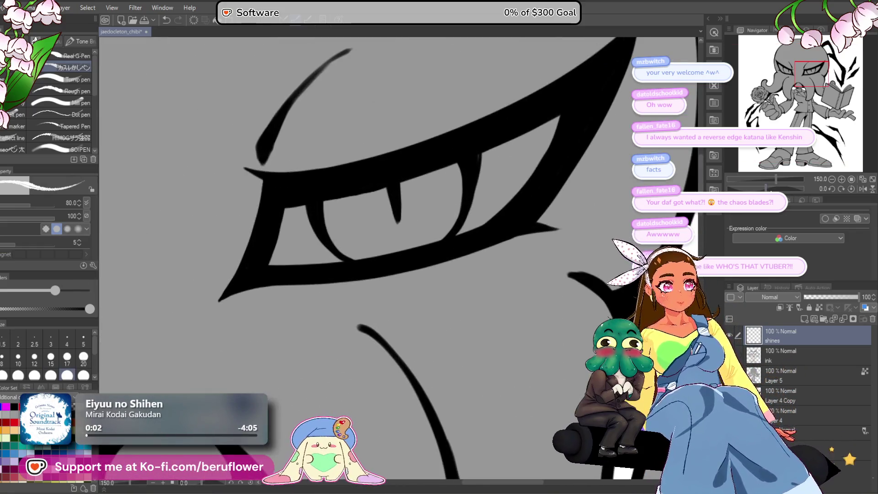
mouse_move(434, 137)
left_mouse_down()
mouse_move(375, 219)
mouse_move(337, 299)
mouse_move(331, 193)
left_mouse_up()
key("bracketleft")
key("bracketleft")
key("bracketleft")
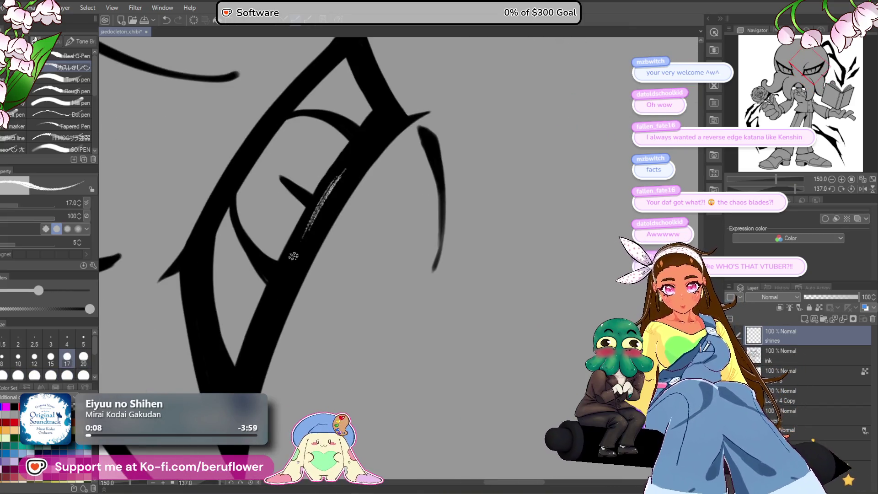
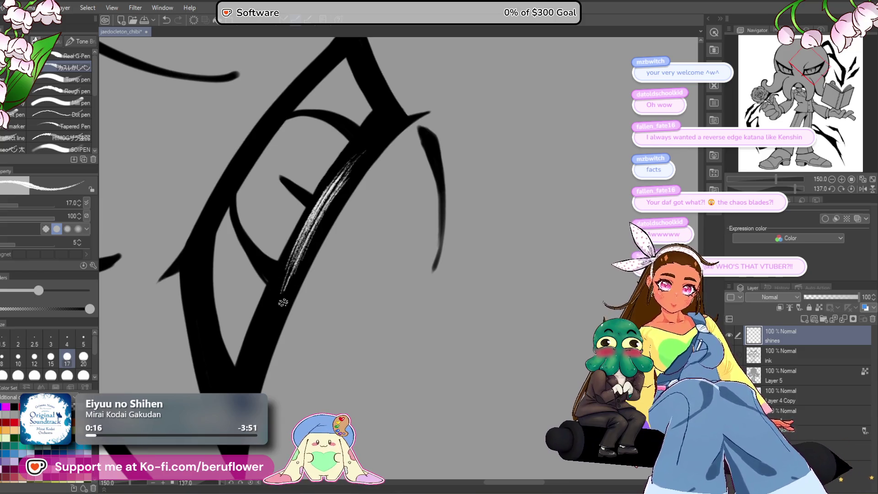
Frame the head and eyes for detail work, ending on the shines layer.
scroll(277, 305, "down", 5)
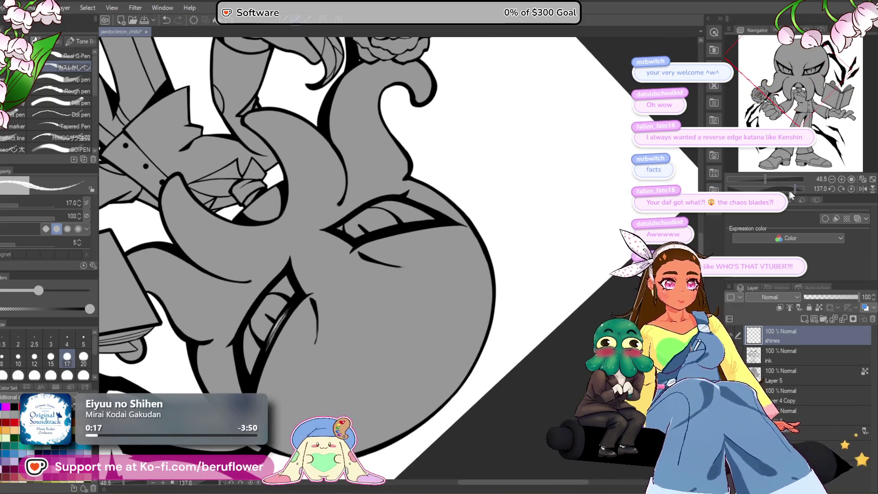
left_click(788, 193)
scroll(514, 196, "up", 5)
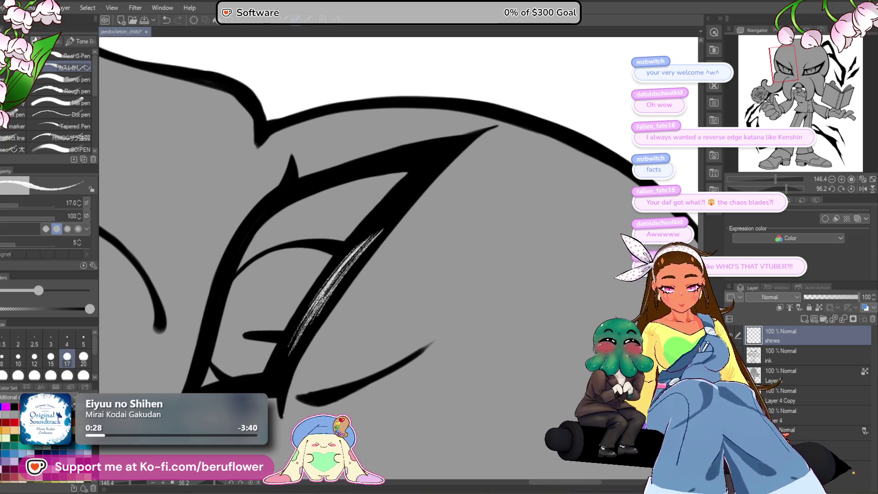
scroll(316, 294, "down", 5)
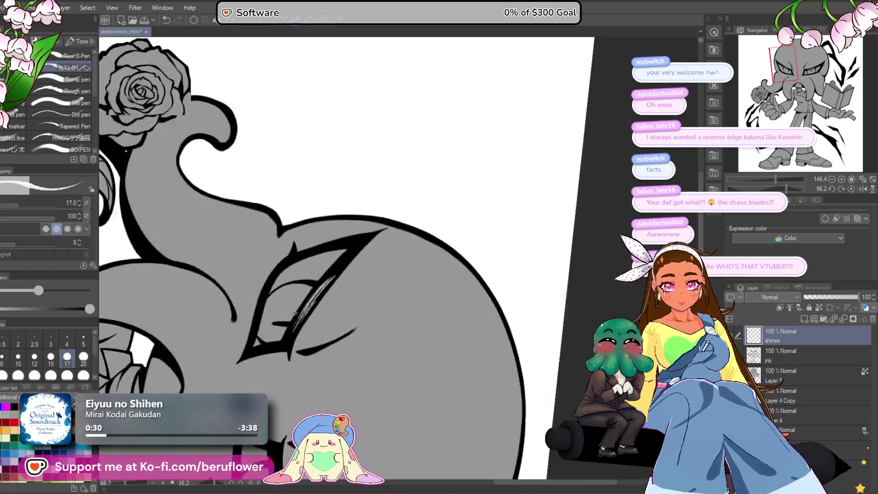
scroll(449, 384, "up", 3)
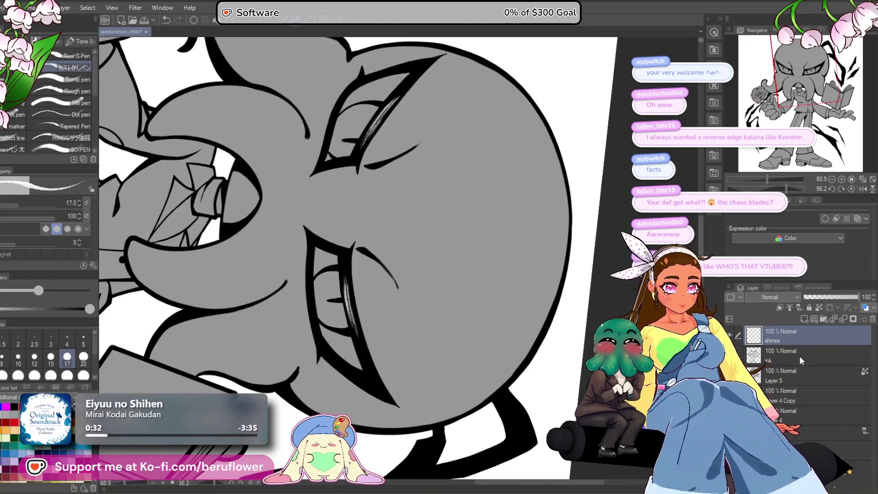
left_click(801, 361)
scroll(375, 329, "up", 5)
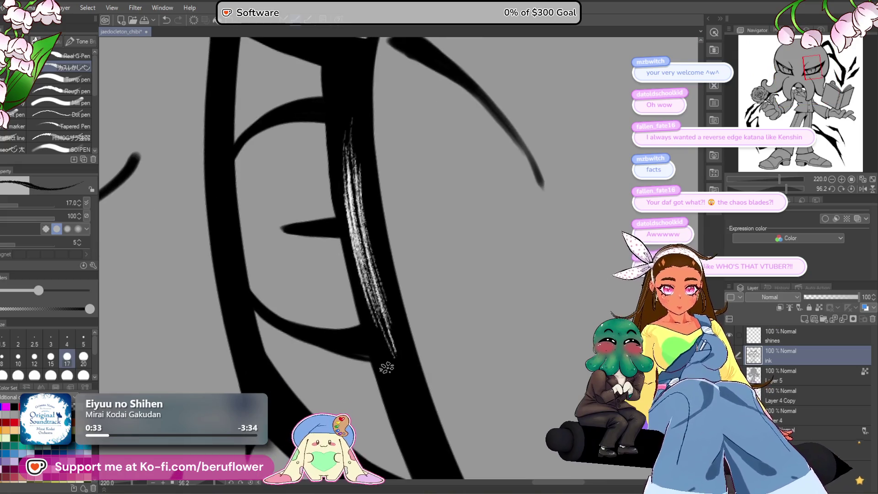
scroll(387, 369, "up", 4)
scroll(380, 320, "down", 5)
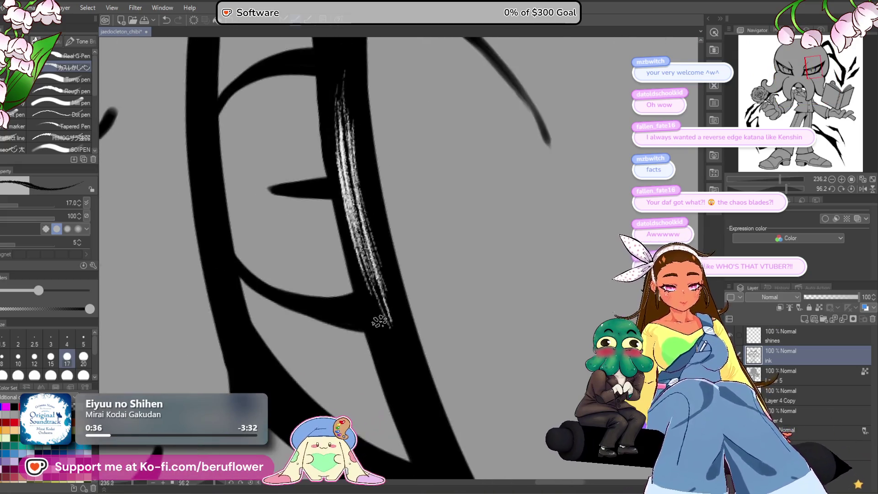
scroll(313, 323, "up", 4)
scroll(380, 311, "down", 8)
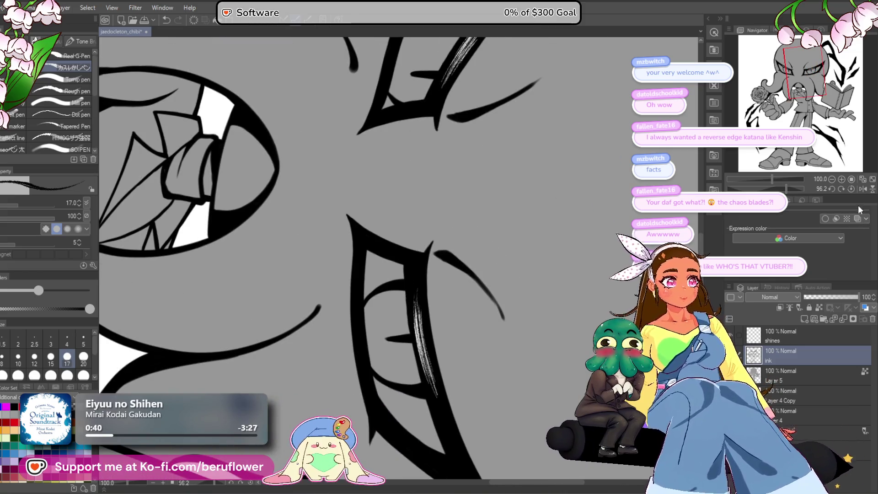
left_click(850, 188)
scroll(521, 320, "down", 5)
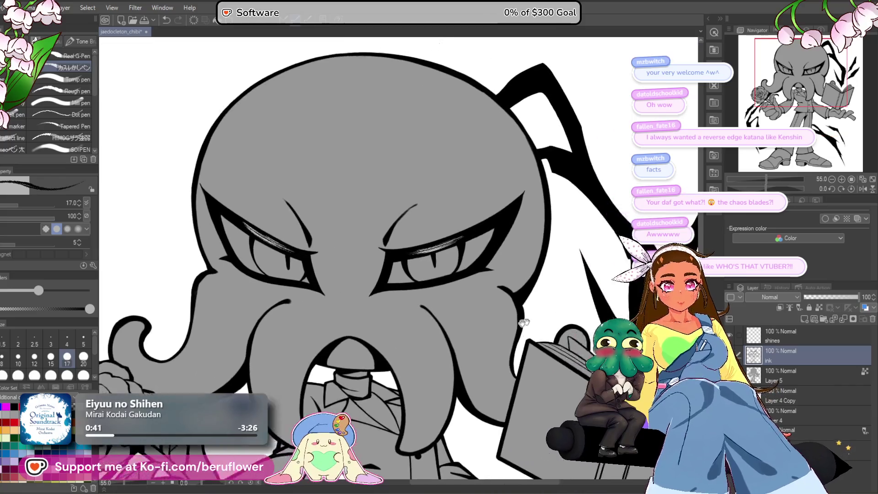
left_click_drag(524, 322, 478, 334)
left_click(798, 340)
mouse_move(503, 275)
left_mouse_down()
mouse_move(490, 200)
mouse_move(336, 216)
left_mouse_up()
scroll(336, 216, "up", 6)
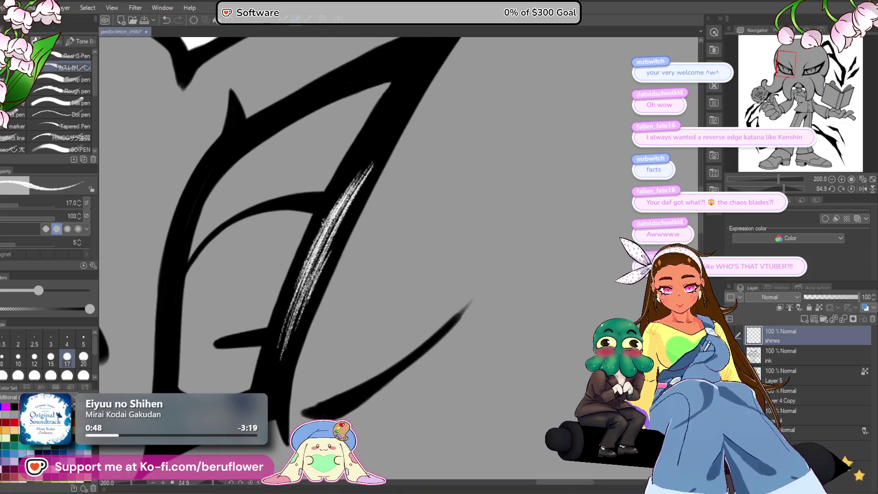
scroll(341, 201, "down", 3)
mouse_move(467, 296)
left_mouse_down()
mouse_move(476, 225)
mouse_move(452, 284)
left_mouse_up()
left_click(849, 190)
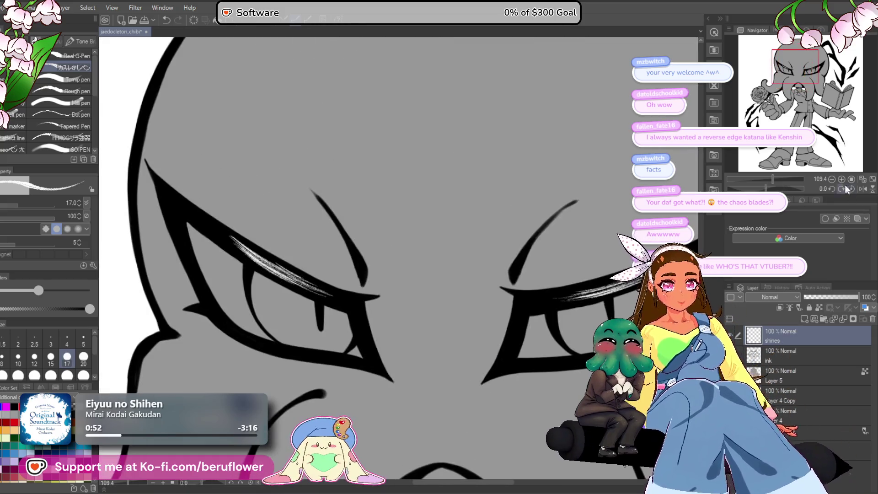
Brush a small white shine into the corner of the right eye.
scroll(474, 345, "down", 2)
scroll(343, 349, "up", 1)
scroll(343, 349, "down", 3)
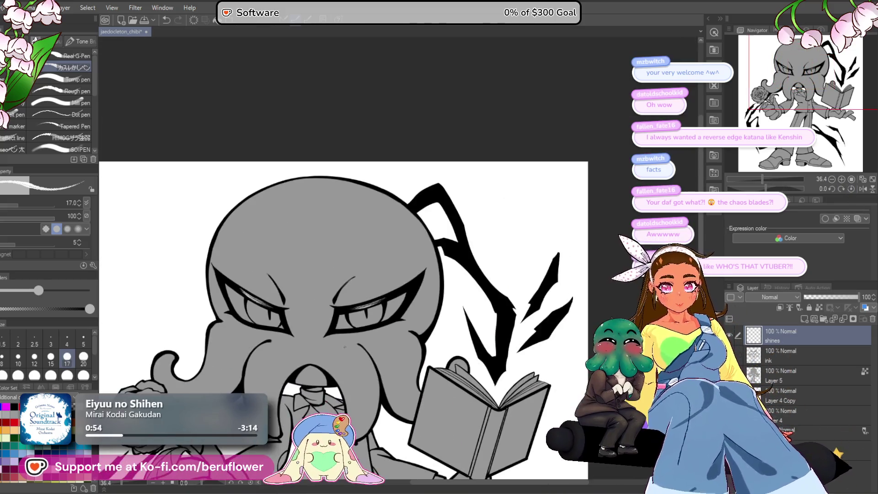
scroll(345, 347, "up", 2)
scroll(416, 274, "down", 5)
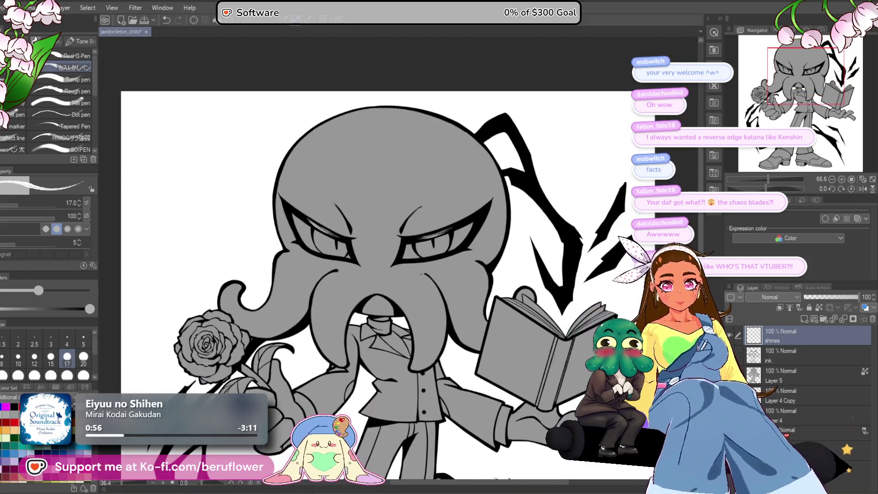
scroll(421, 275, "up", 2)
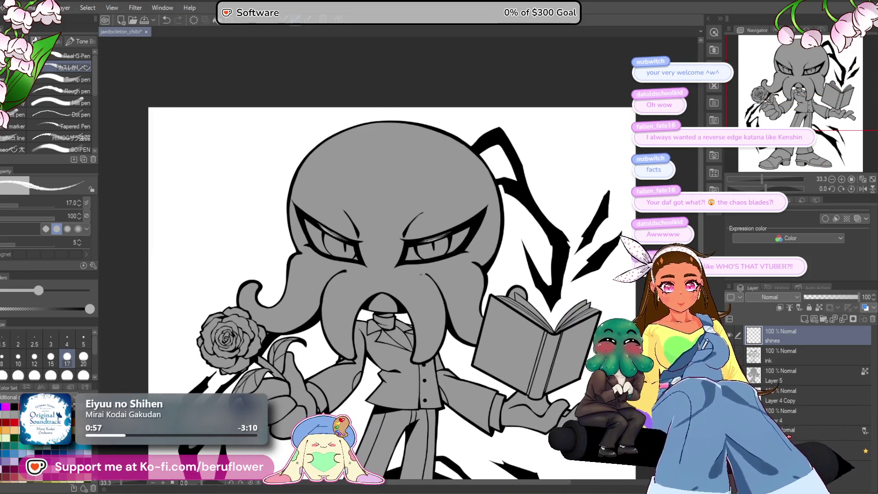
scroll(420, 273, "up", 6)
scroll(361, 245, "up", 2)
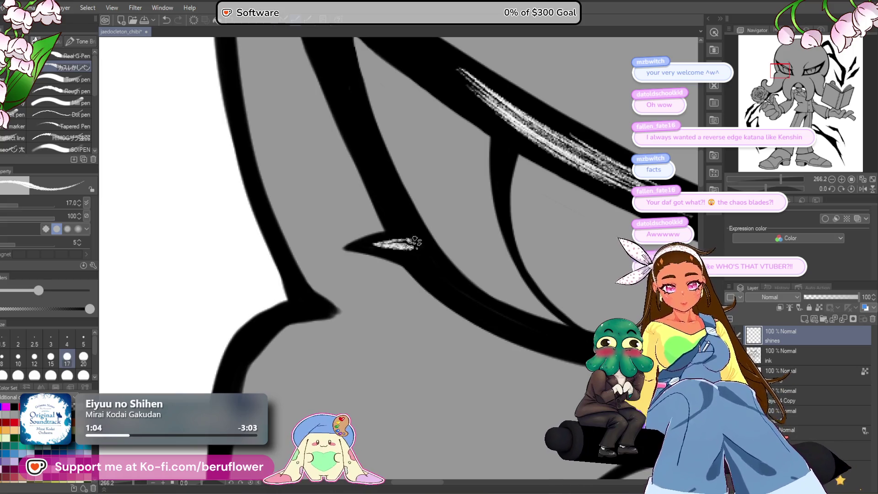
scroll(395, 241, "down", 5)
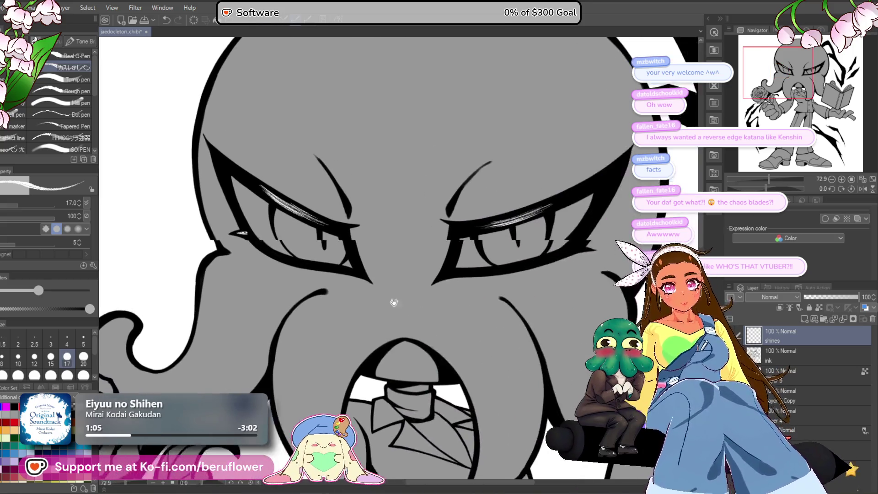
scroll(411, 296, "up", 5)
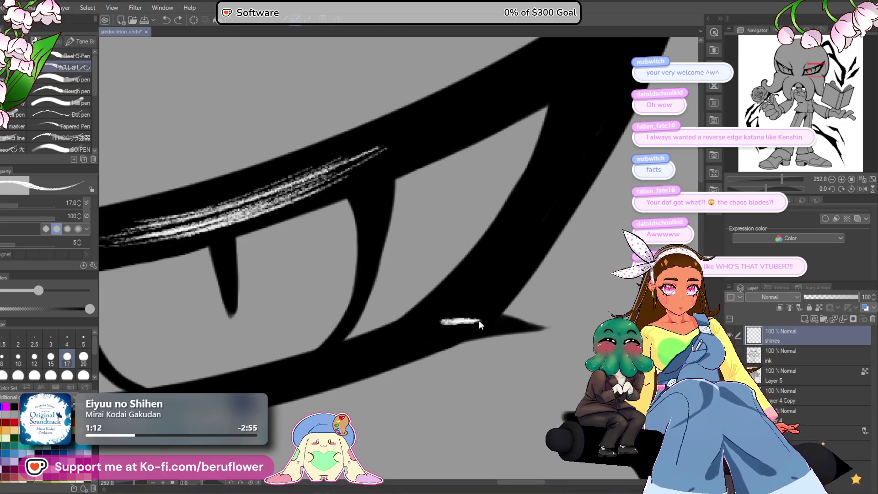
mouse_move(486, 323)
left_mouse_down()
mouse_move(465, 318)
mouse_move(481, 313)
left_mouse_up()
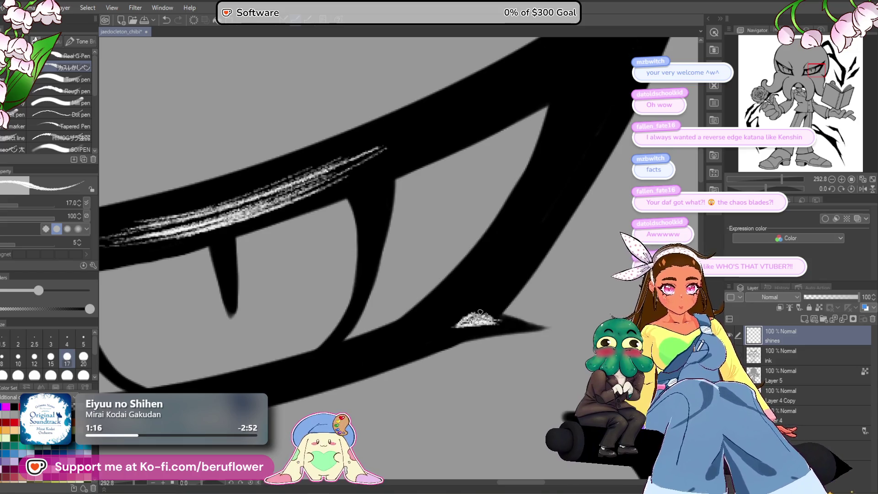
scroll(510, 323, "down", 8)
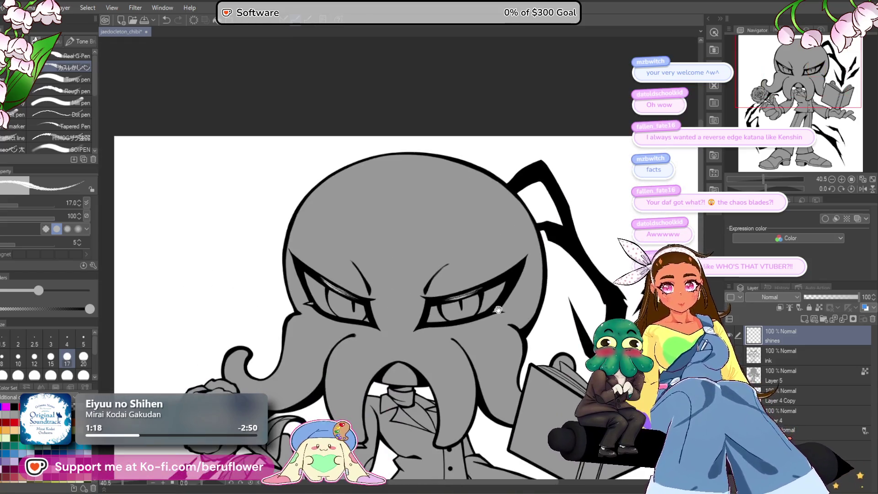
scroll(463, 263, "down", 2)
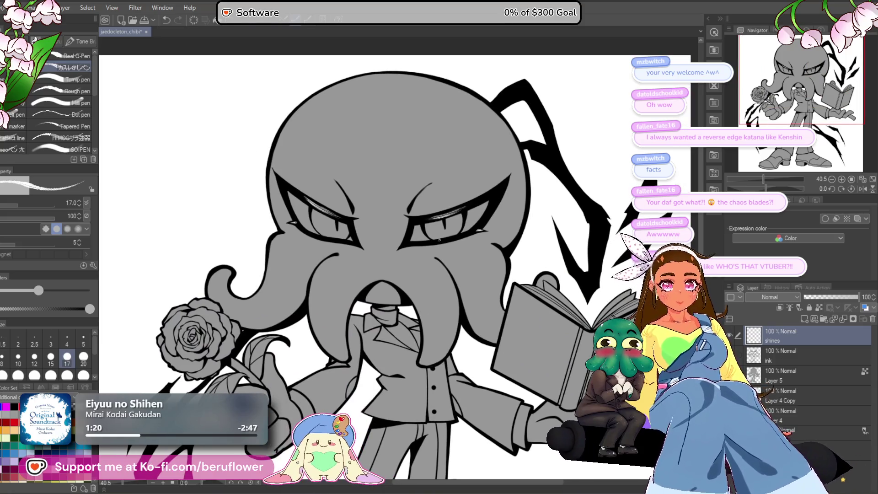
scroll(522, 333, "up", 2)
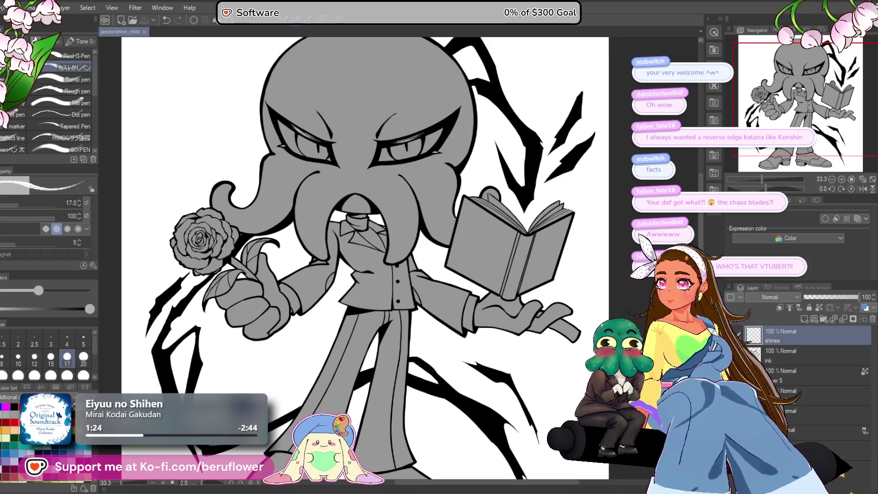
Move Layer 4 Copy above the ink layer, just beneath shines.
left_click(793, 398)
scroll(377, 260, "down", 2)
scroll(378, 261, "up", 2)
scroll(361, 261, "down", 1)
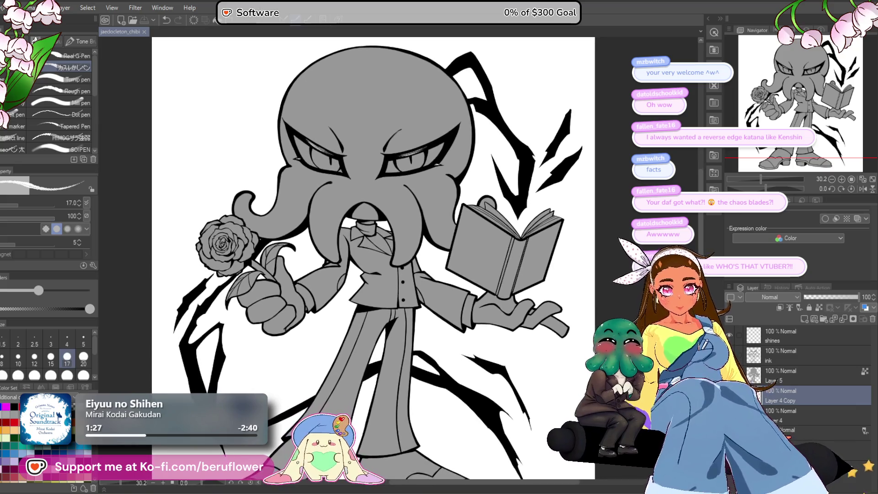
scroll(348, 256, "up", 1)
left_click_drag(794, 396, 794, 350)
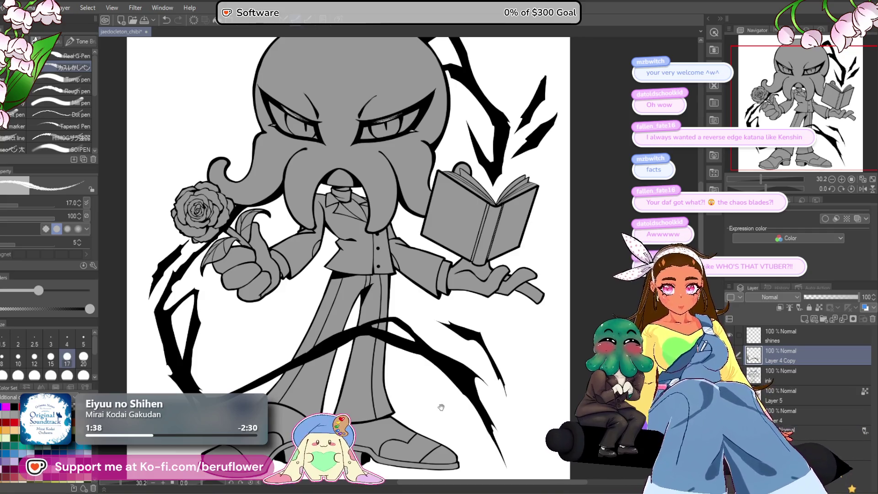
key("ctrl+plus")
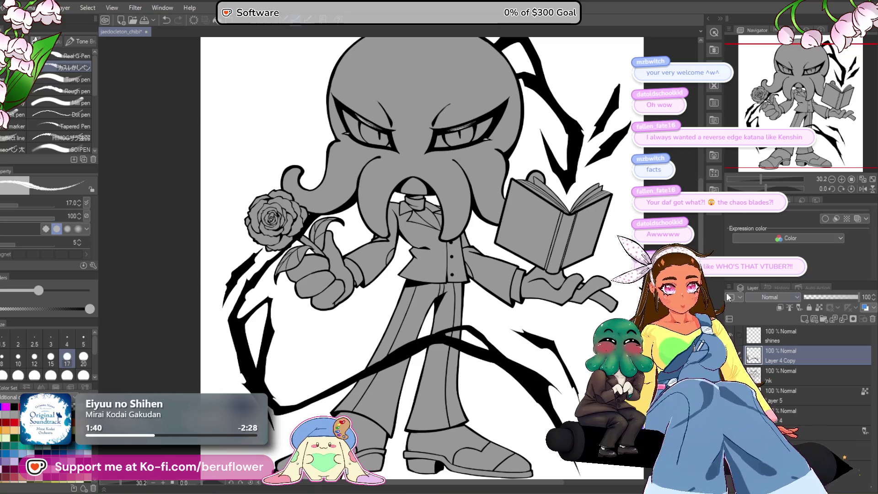
left_click(827, 296)
left_click_drag(827, 296, 830, 295)
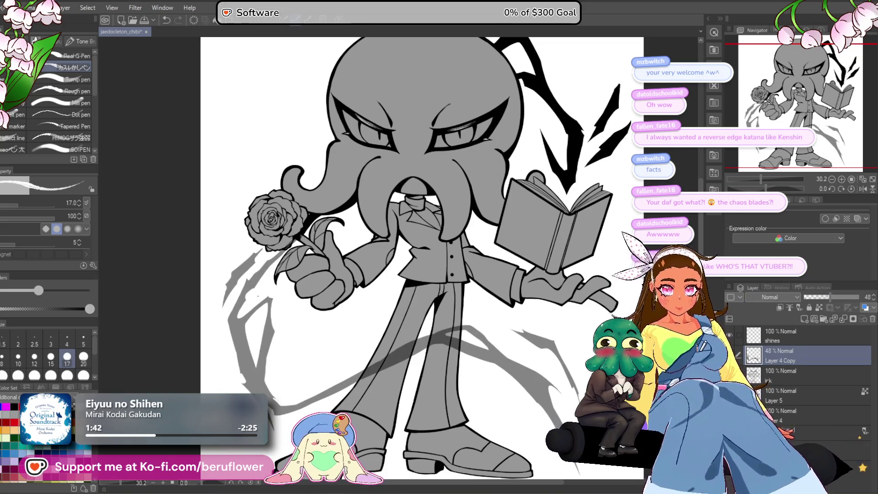
scroll(257, 296, "up", 5)
left_click_drag(257, 296, 231, 439)
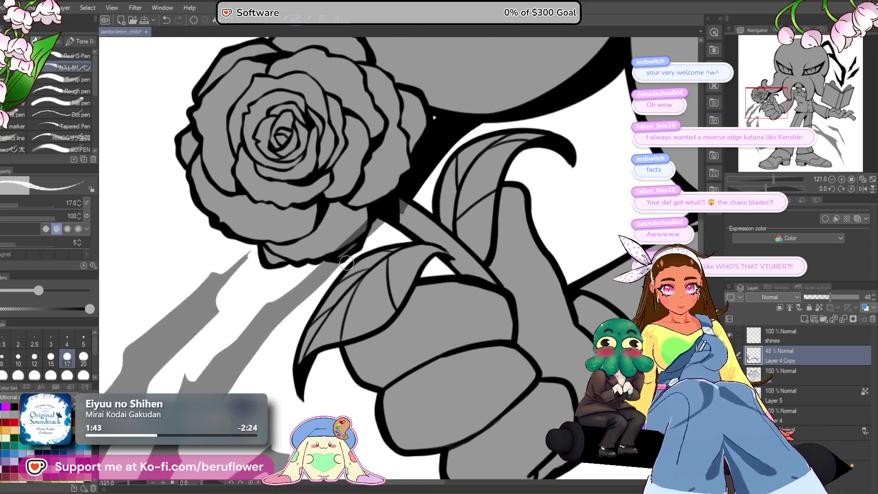
scroll(347, 262, "up", 2)
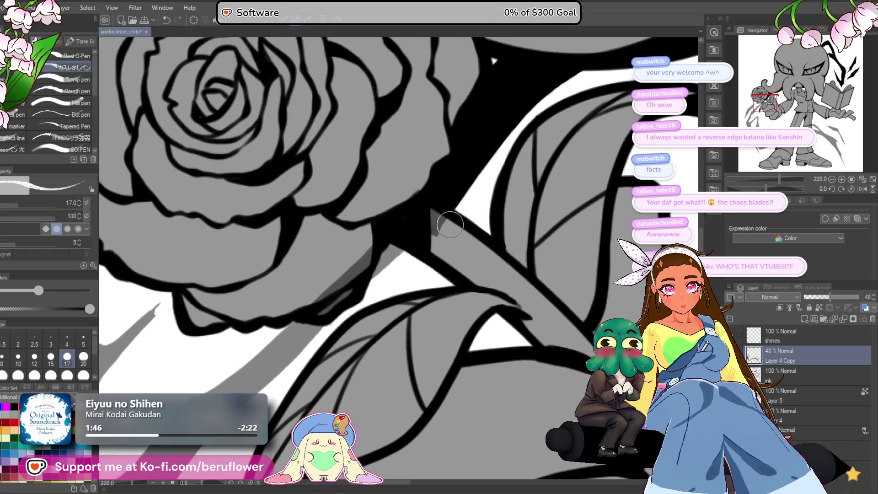
scroll(418, 212, "down", 3)
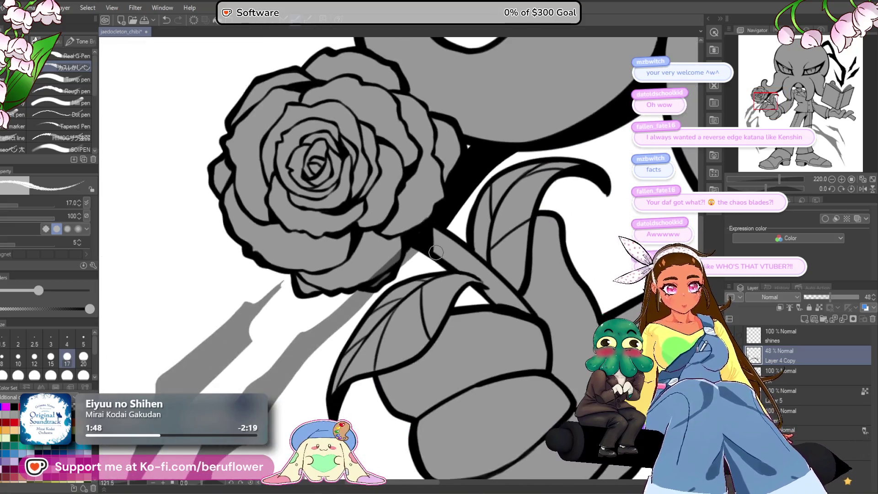
scroll(427, 249, "up", 3)
key("ctrl+z")
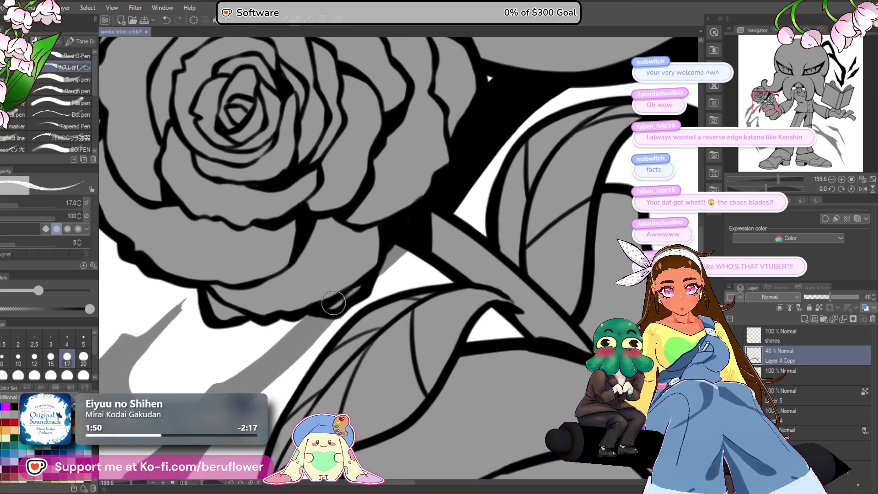
scroll(357, 271, "down", 3)
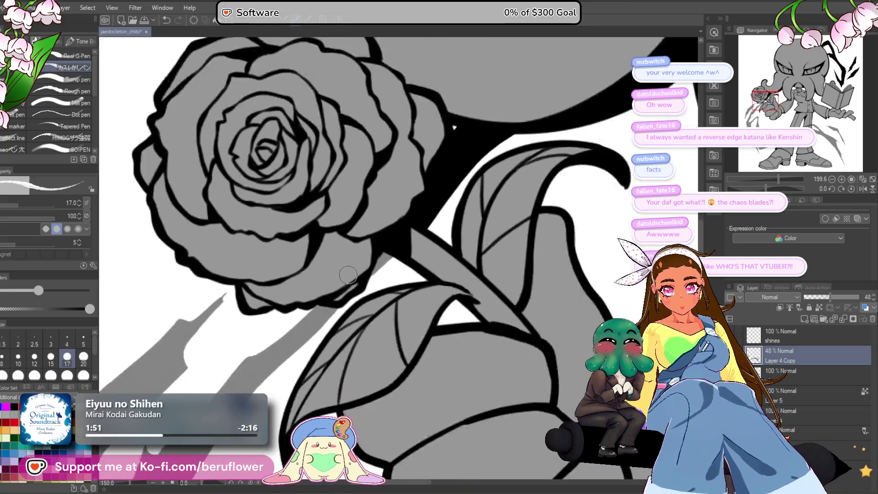
left_click_drag(830, 297, 860, 297)
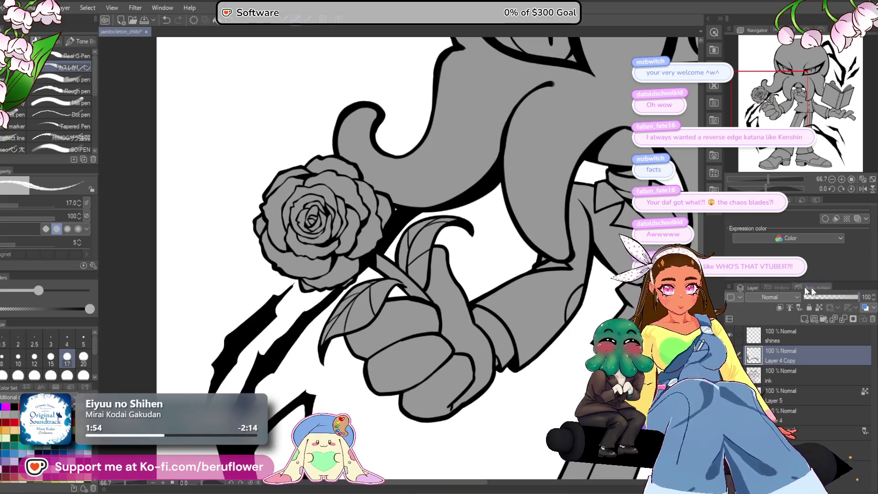
scroll(375, 311, "down", 1)
mouse_move(542, 438)
left_mouse_down()
mouse_move(525, 422)
mouse_move(417, 392)
mouse_move(391, 401)
left_mouse_up()
key("ctrl+s")
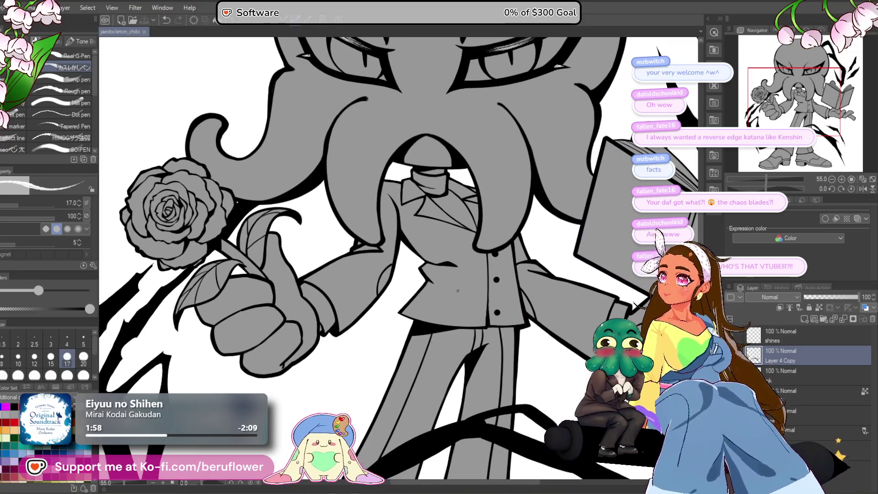
scroll(457, 291, "up", 3)
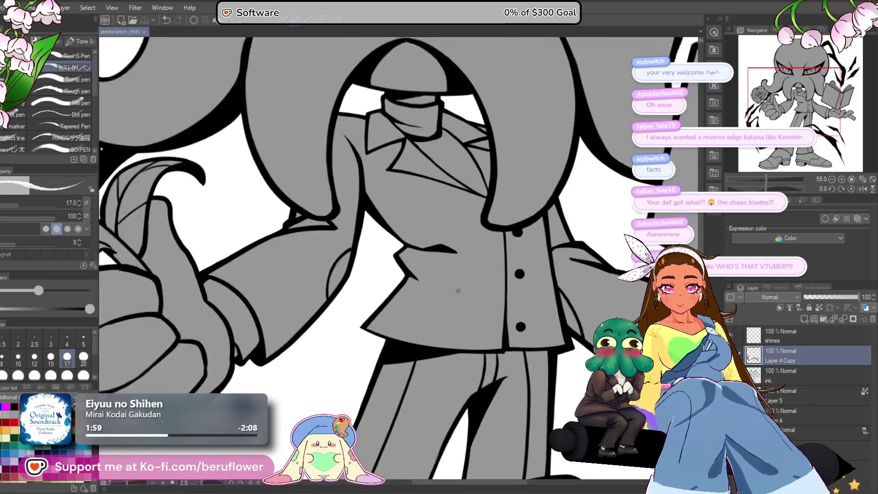
scroll(458, 291, "down", 2)
scroll(376, 349, "down", 5)
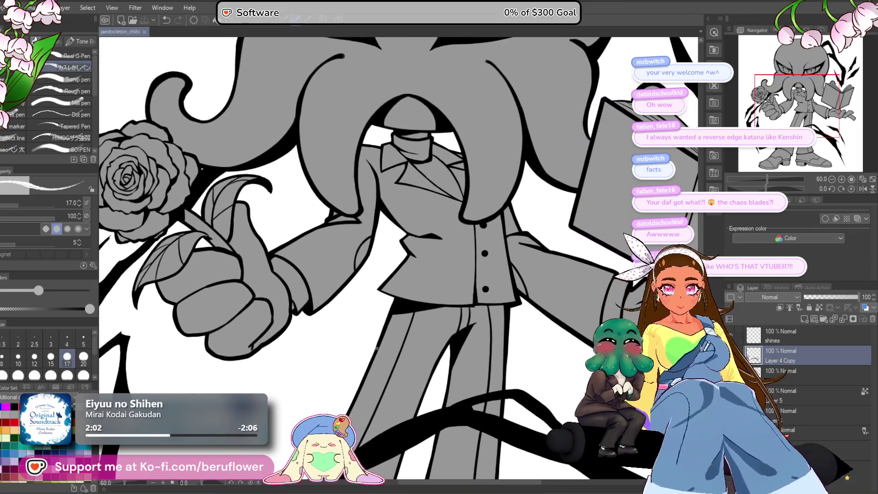
scroll(376, 348, "down", 4)
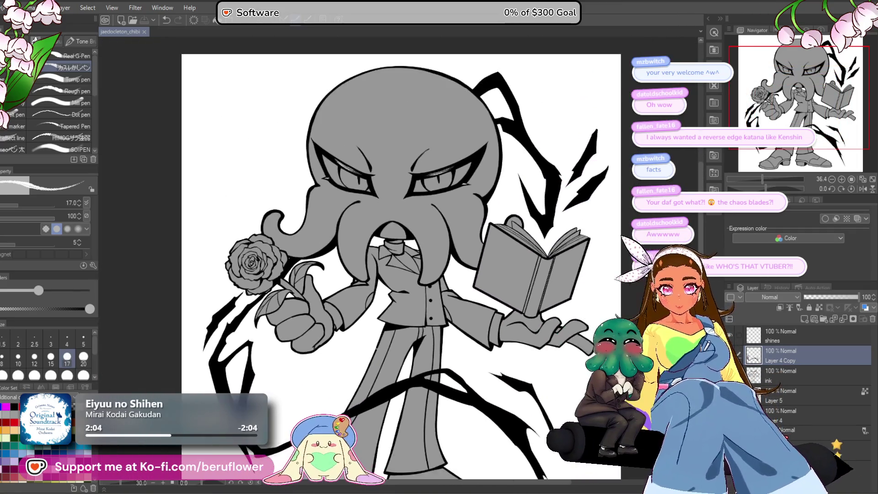
mouse_move(625, 414)
left_mouse_down()
mouse_move(583, 325)
mouse_move(568, 344)
mouse_move(567, 364)
left_mouse_up()
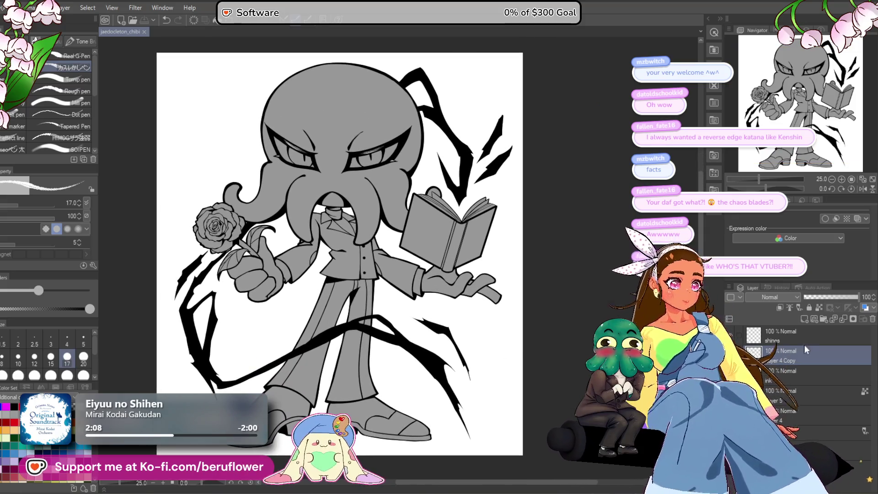
Fill the white gap between head and leaf on the grey fill layer, checking it with ink hidden.
left_click(789, 412)
scroll(292, 290, "up", 6)
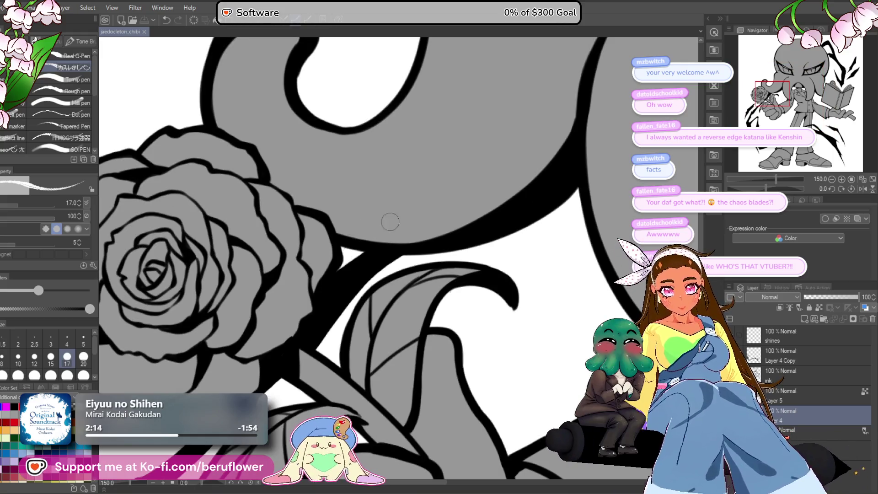
left_click_drag(357, 272, 371, 236)
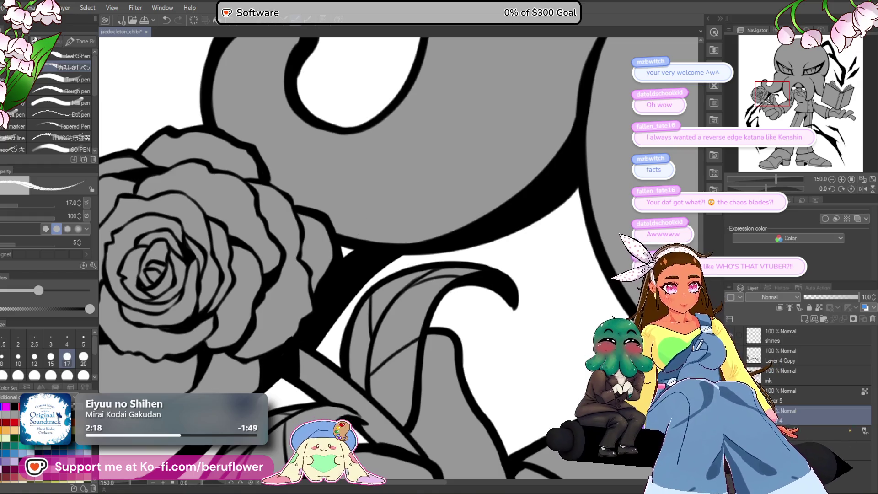
left_click(739, 376)
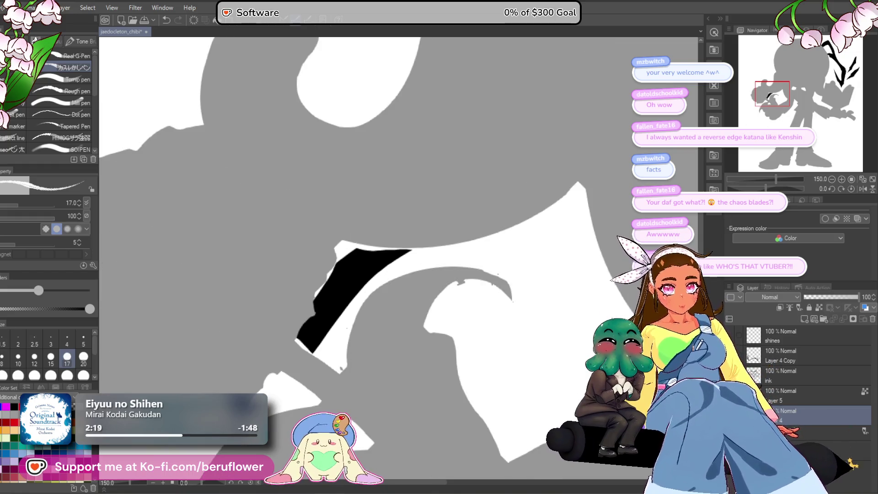
left_click(738, 349)
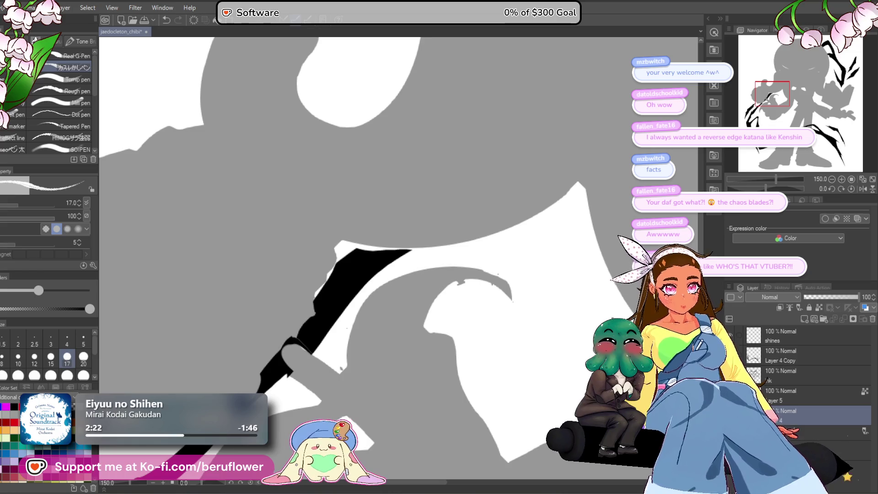
left_click(738, 376)
scroll(441, 295, "down", 3)
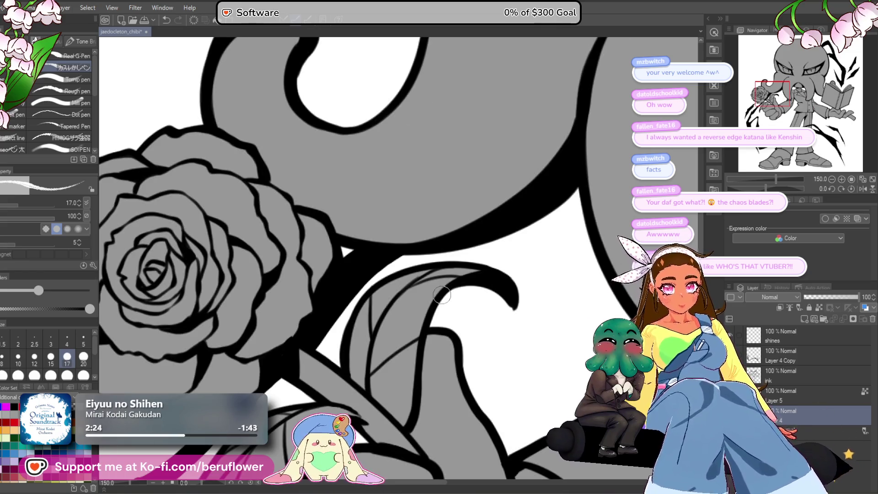
scroll(441, 295, "down", 3)
scroll(442, 295, "up", 2)
Paint a light stroke along the rose stem, then undo it.
left_click(794, 355)
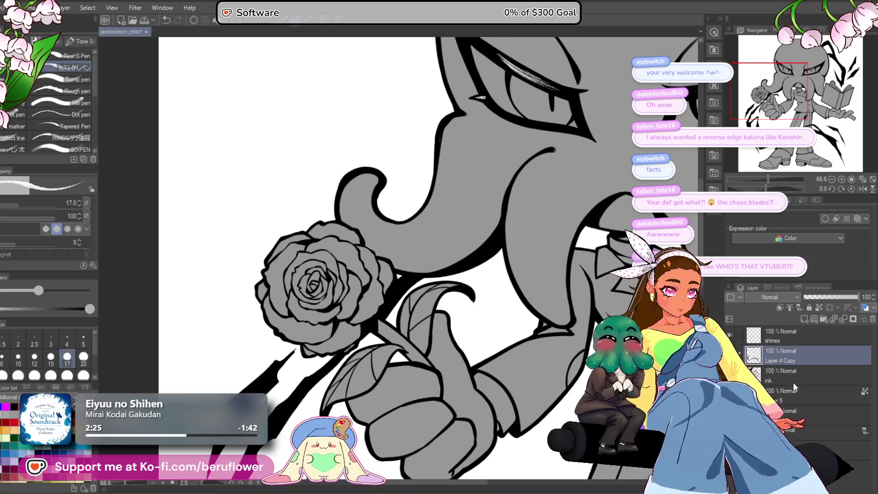
left_click(790, 409)
scroll(356, 288, "up", 3)
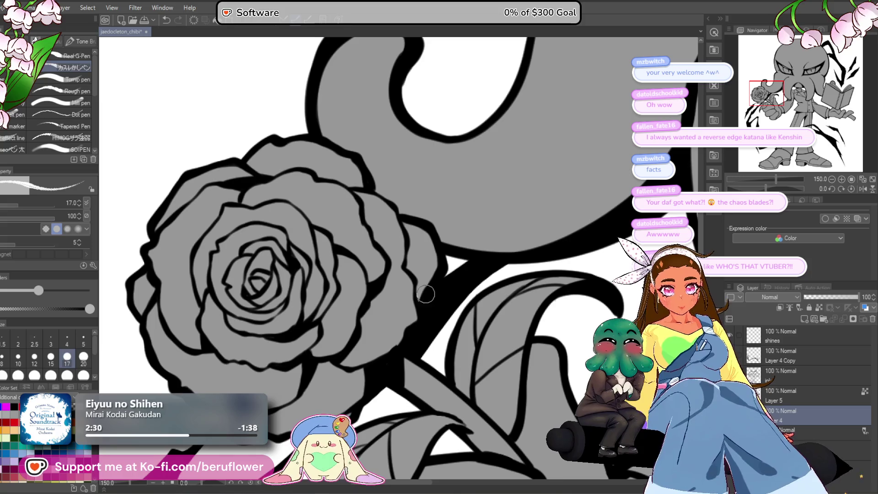
mouse_move(471, 244)
left_mouse_down()
mouse_move(401, 330)
mouse_move(468, 264)
mouse_move(391, 350)
left_mouse_up()
key("ctrl+z")
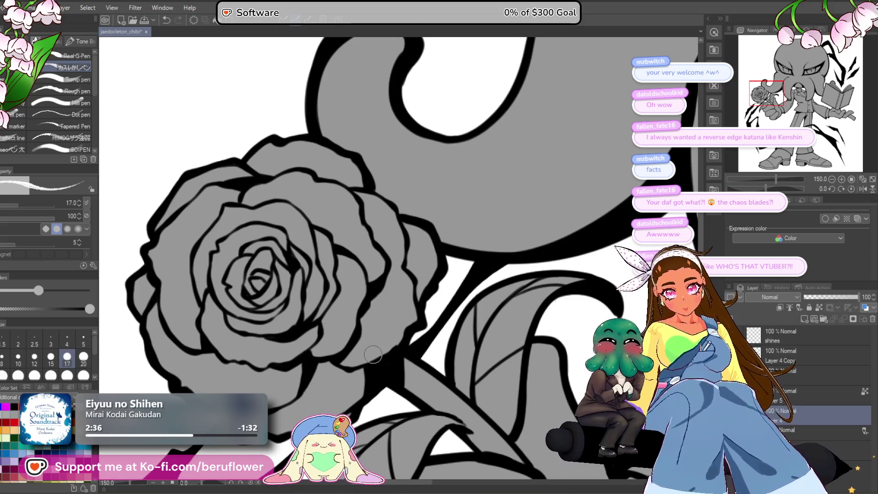
scroll(373, 354, "down", 5)
scroll(373, 353, "up", 4)
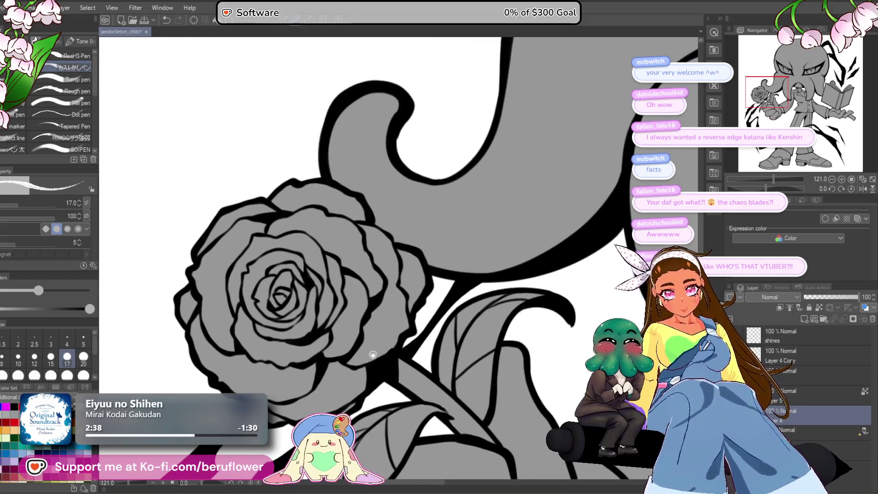
scroll(373, 354, "down", 2)
scroll(373, 354, "down", 3)
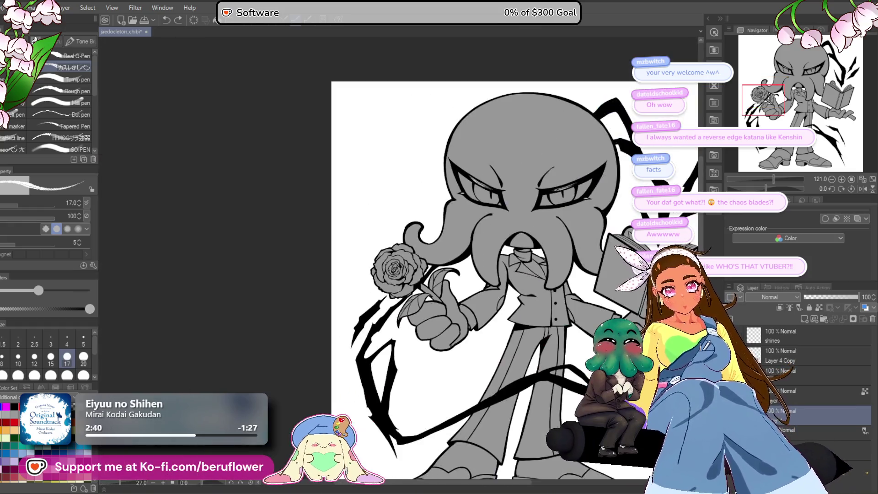
scroll(504, 340, "up", 3)
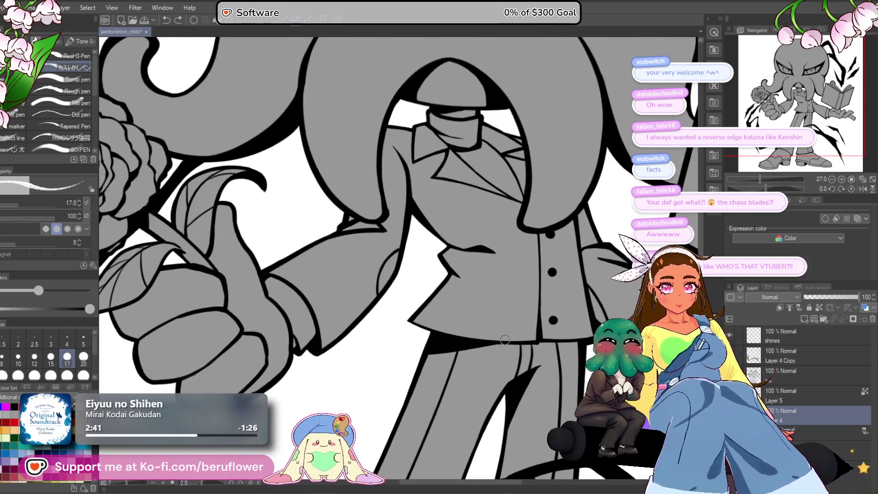
Save the drawing with Ctrl+S.
left_click_drag(337, 359, 453, 389)
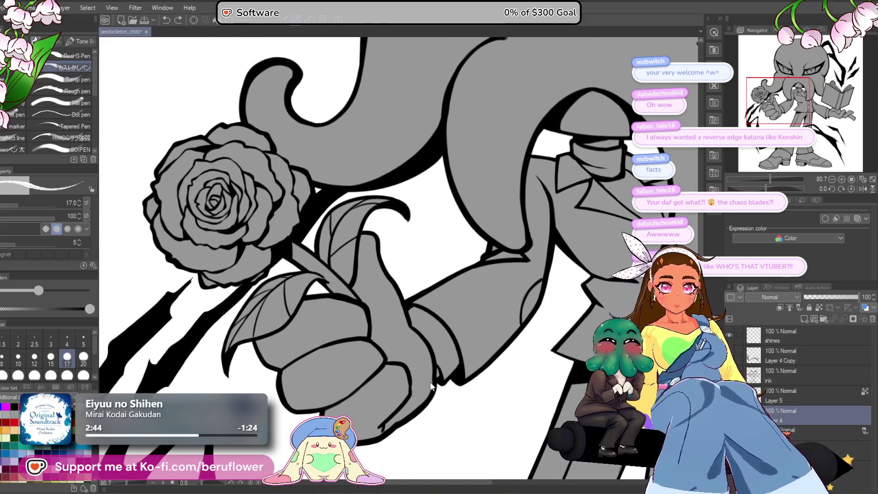
scroll(425, 366, "down", 3)
key("ctrl+s")
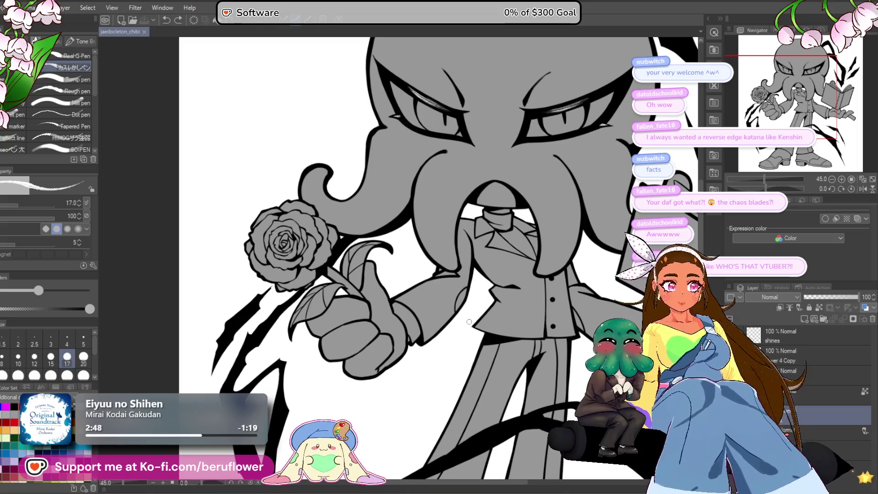
scroll(389, 341, "down", 2)
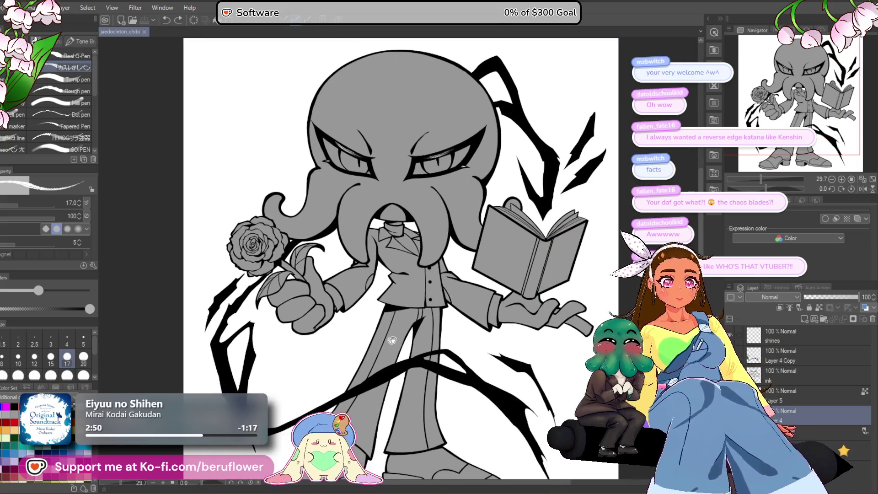
On the ink layer in black, thicken the head's lower outline just above the collar.
left_click_drag(389, 341, 350, 327)
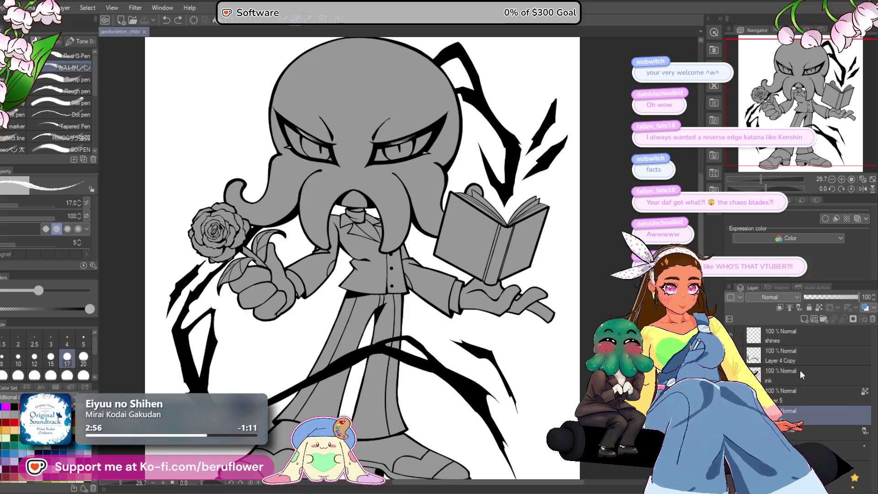
left_click(800, 374)
key("x")
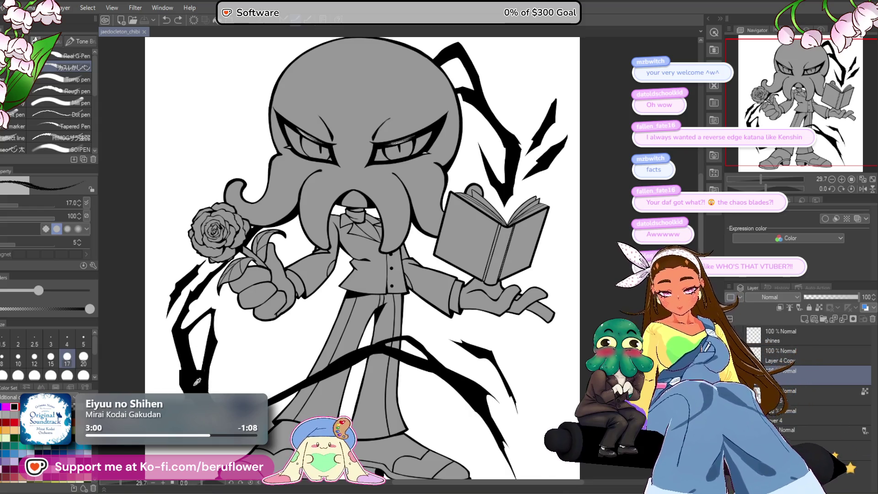
scroll(325, 206, "up", 5)
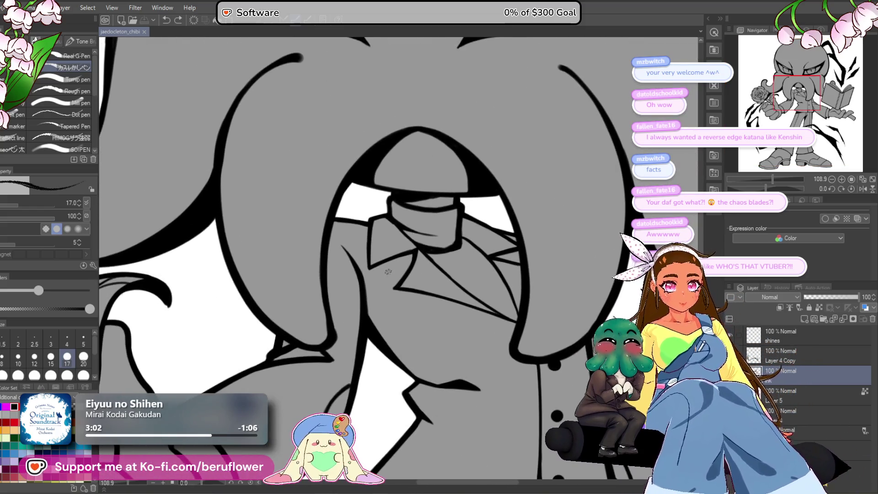
scroll(388, 272, "up", 4)
mouse_move(386, 270)
left_mouse_down()
mouse_move(385, 359)
mouse_move(320, 392)
mouse_move(341, 396)
mouse_move(268, 424)
left_mouse_up()
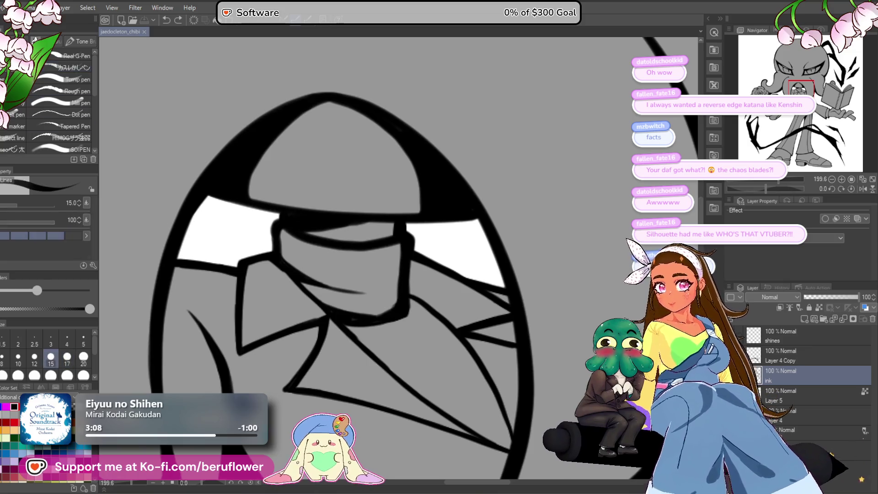
scroll(404, 220, "up", 3)
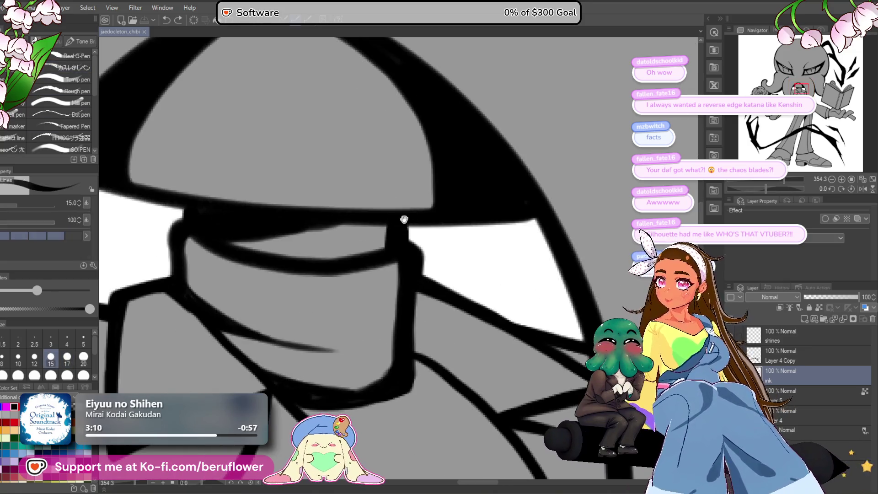
left_click_drag(404, 220, 388, 235)
mouse_move(500, 226)
left_mouse_down()
mouse_move(510, 231)
mouse_move(500, 229)
mouse_move(527, 222)
left_mouse_up()
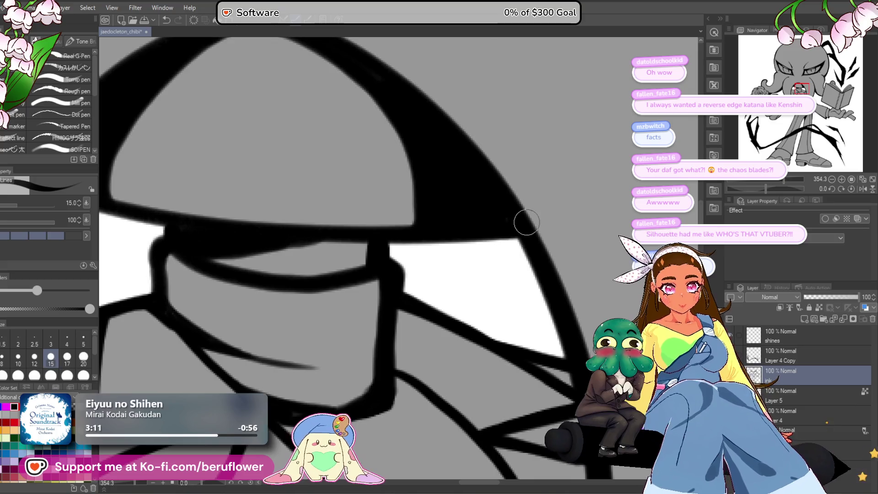
scroll(527, 222, "down", 4)
scroll(362, 287, "down", 3)
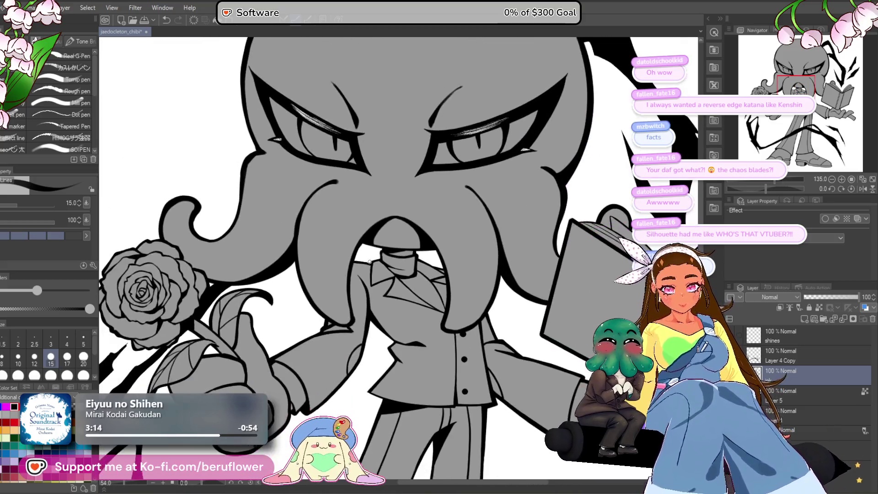
Thicken the left and right ink lines under the book's spine.
left_click_drag(444, 409, 503, 256)
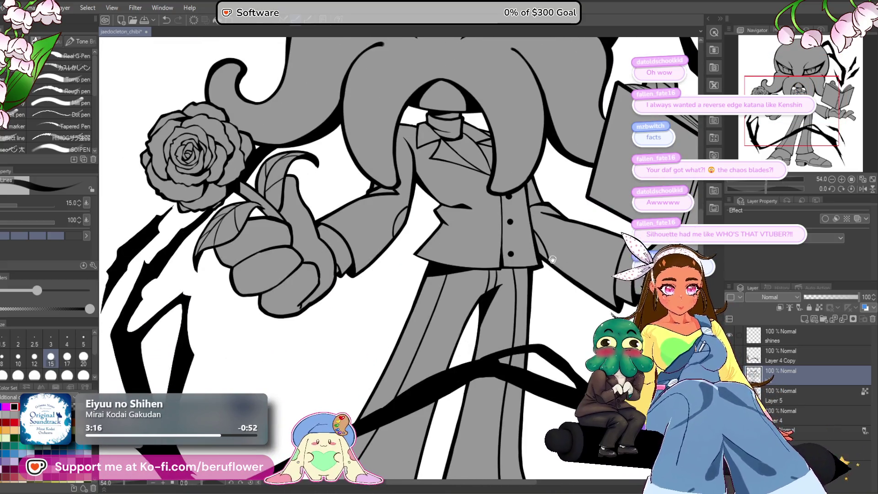
left_click_drag(714, 257, 538, 257)
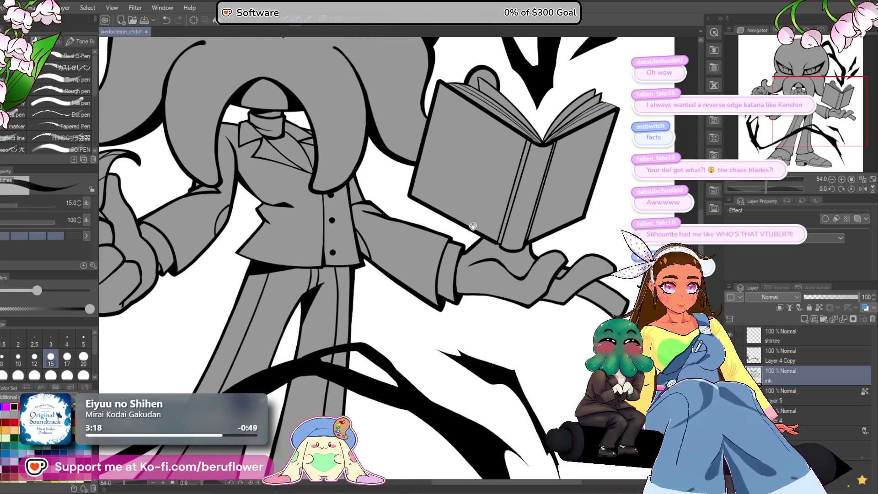
left_click_drag(307, 203, 369, 267)
left_click_drag(262, 339, 110, 361)
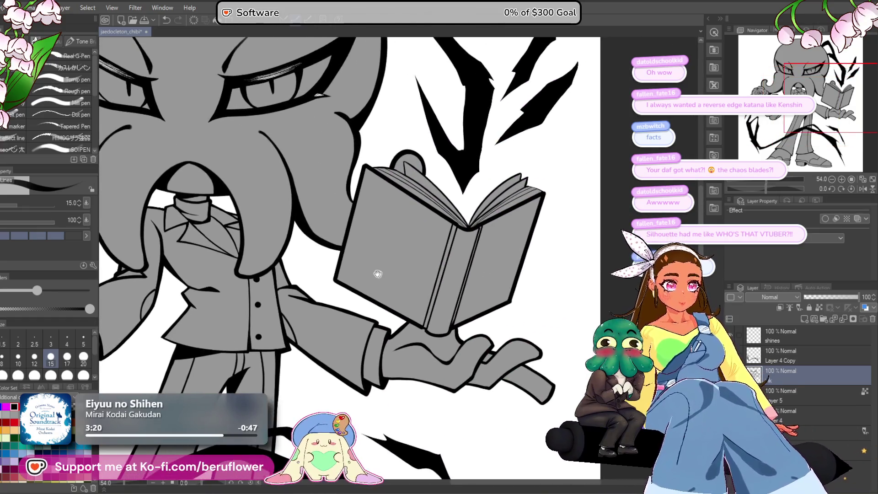
left_click_drag(356, 256, 333, 251)
scroll(353, 247, "up", 5)
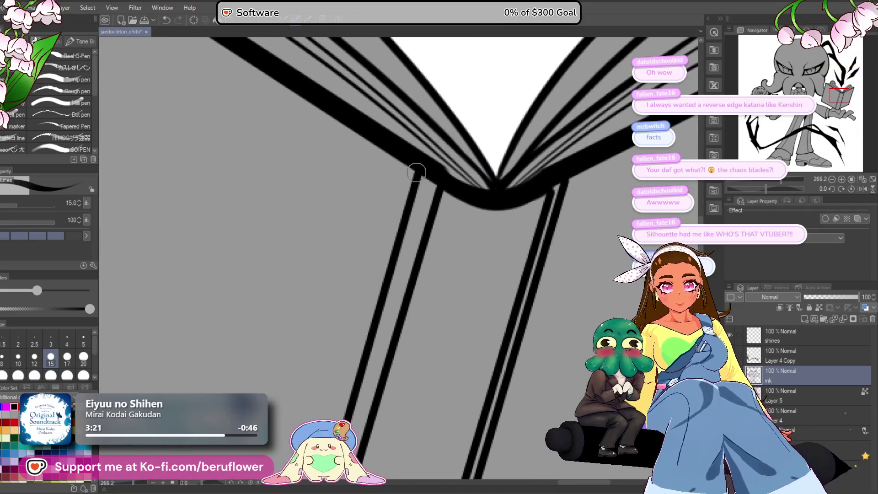
mouse_move(546, 187)
left_mouse_down()
mouse_move(512, 185)
mouse_move(500, 244)
left_mouse_up()
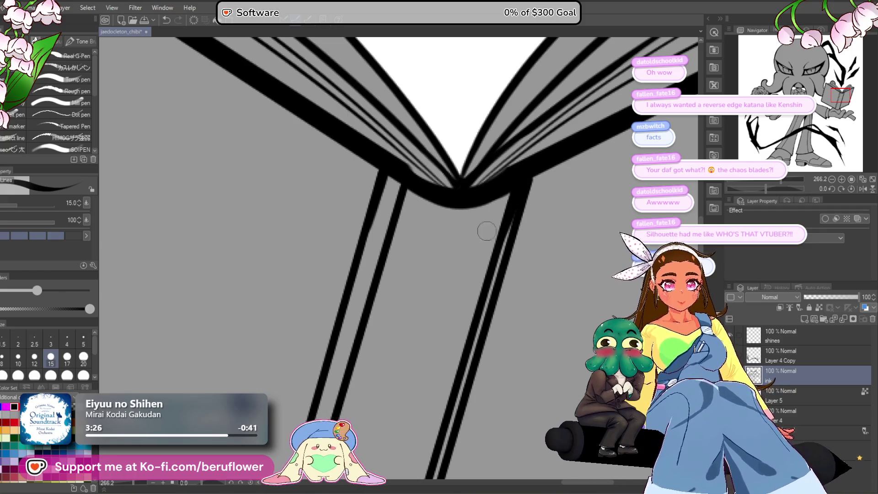
left_click_drag(392, 181, 393, 165)
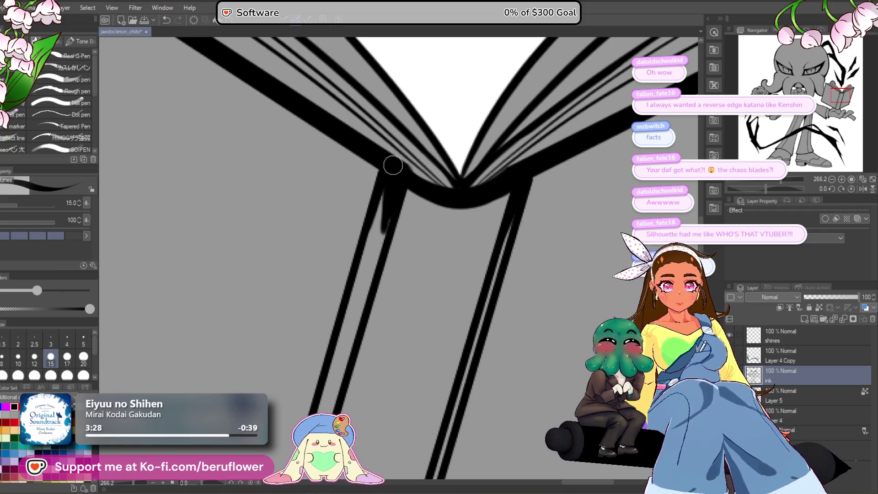
scroll(396, 181, "down", 5)
scroll(323, 241, "up", 5)
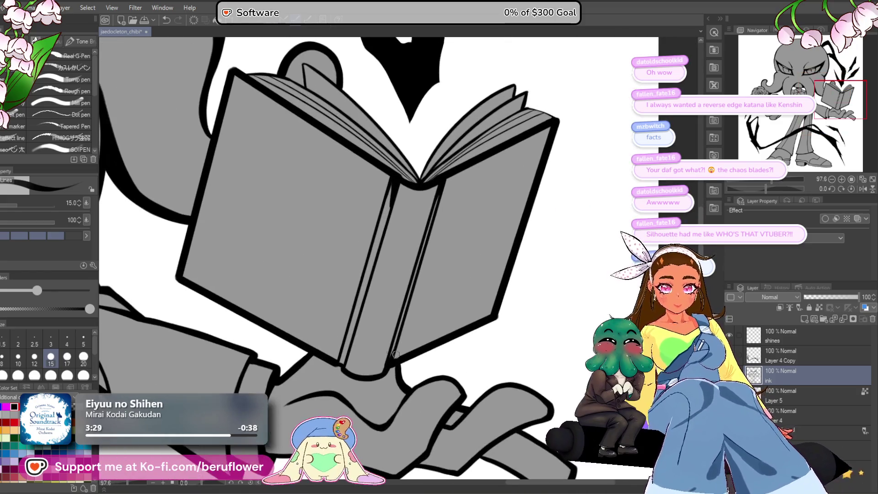
left_click_drag(342, 225, 326, 311)
left_click_drag(337, 258, 327, 295)
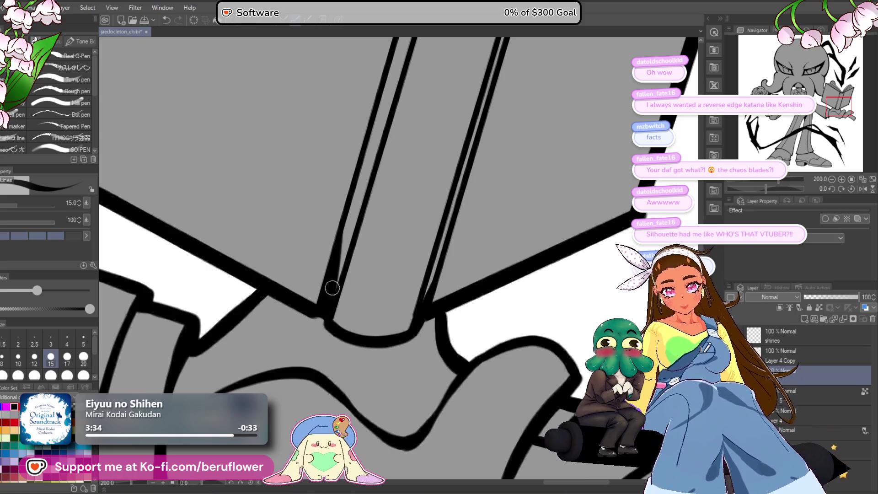
scroll(335, 274, "down", 4)
scroll(548, 302, "up", 1)
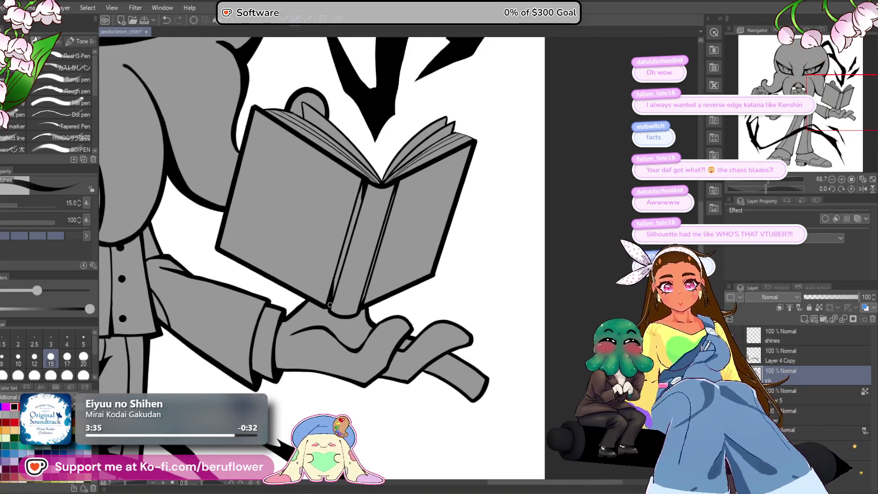
Review the book, hand and whole figure, then save the drawing with Ctrl+S.
left_click_drag(548, 302, 549, 234)
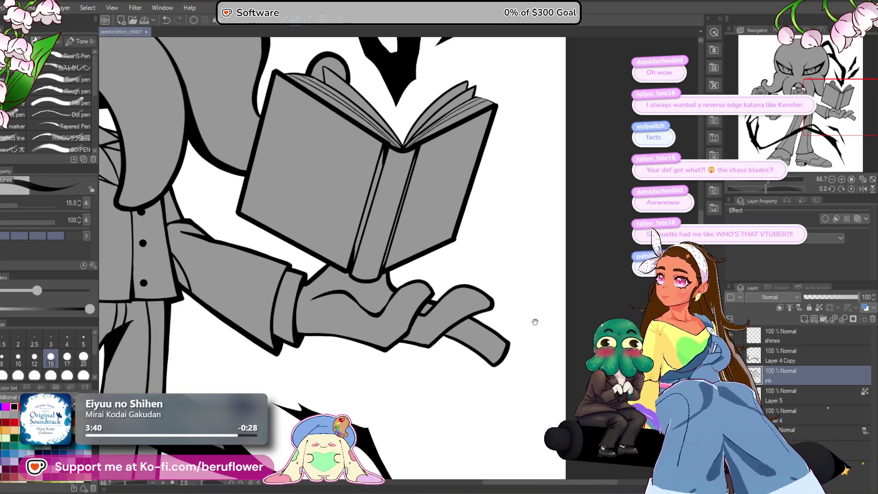
left_click_drag(519, 290, 521, 303)
scroll(394, 254, "down", 2)
scroll(388, 252, "up", 2)
scroll(372, 245, "up", 5)
left_click_drag(372, 246, 371, 257)
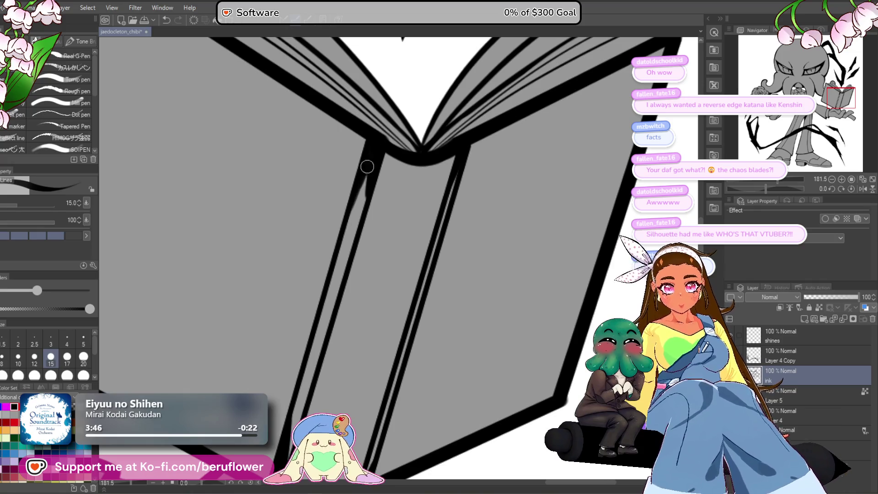
scroll(327, 275, "down", 3)
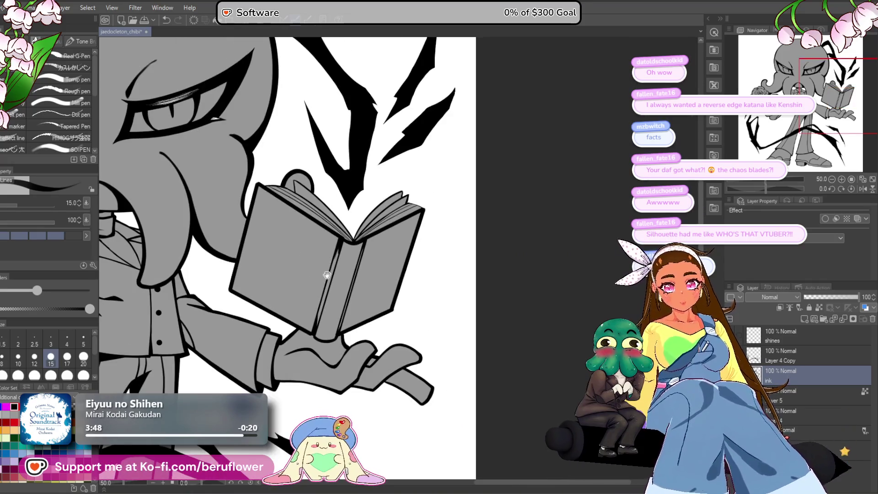
left_click_drag(327, 274, 374, 323)
scroll(374, 323, "down", 2)
scroll(374, 322, "down", 2)
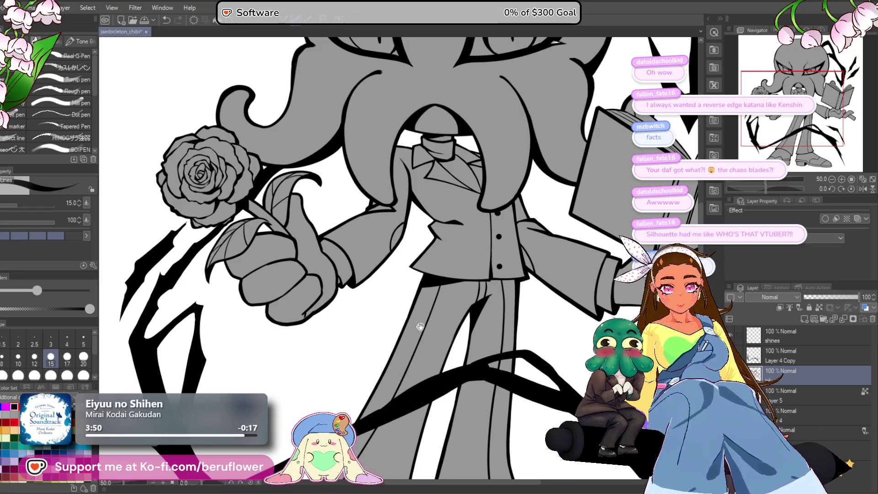
scroll(334, 359, "up", 2)
mouse_move(335, 359)
left_mouse_down()
mouse_move(319, 377)
mouse_move(297, 374)
mouse_move(328, 354)
left_mouse_up()
scroll(298, 374, "down", 2)
key("ctrl+s")
scroll(432, 335, "down", 1)
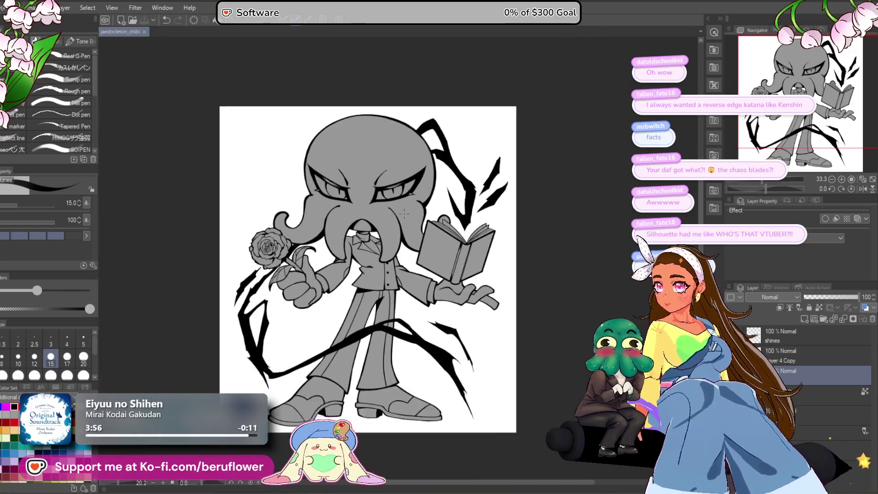
Undo a stray stroke near the brow and save the drawing.
left_click_drag(553, 285, 534, 287)
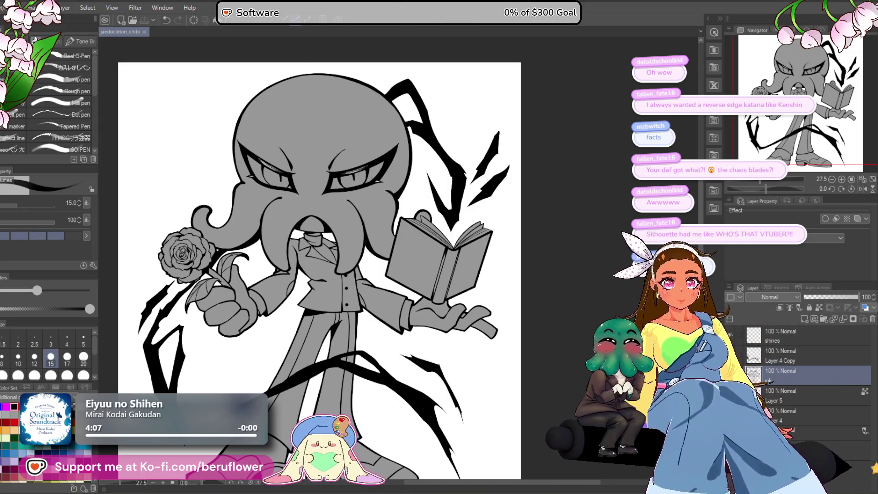
scroll(367, 194, "down", 2)
scroll(364, 213, "up", 2)
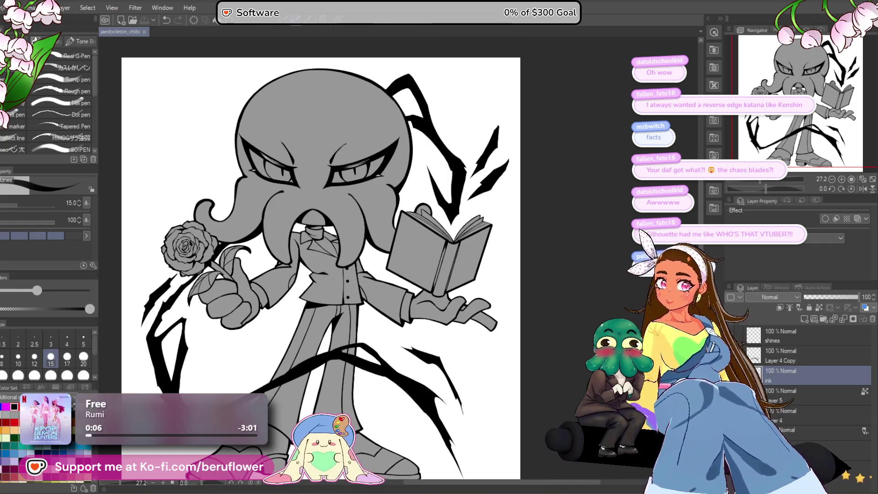
scroll(302, 181, "up", 4)
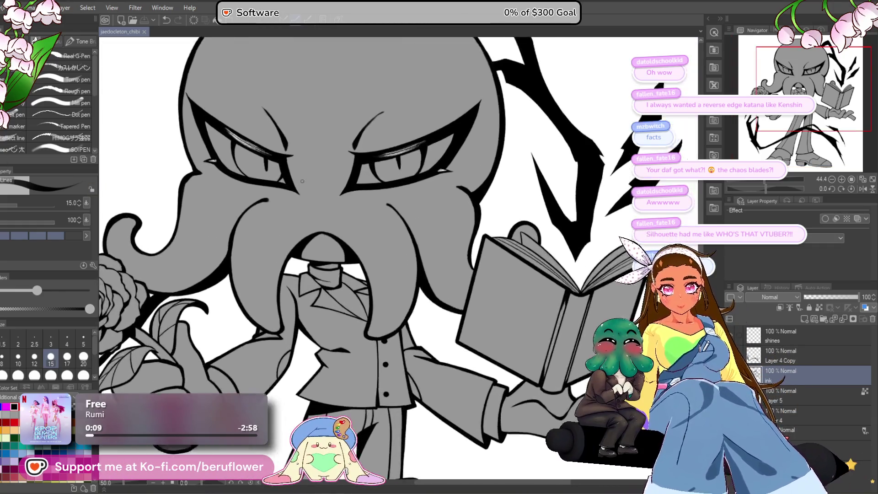
left_click_drag(293, 148, 327, 124)
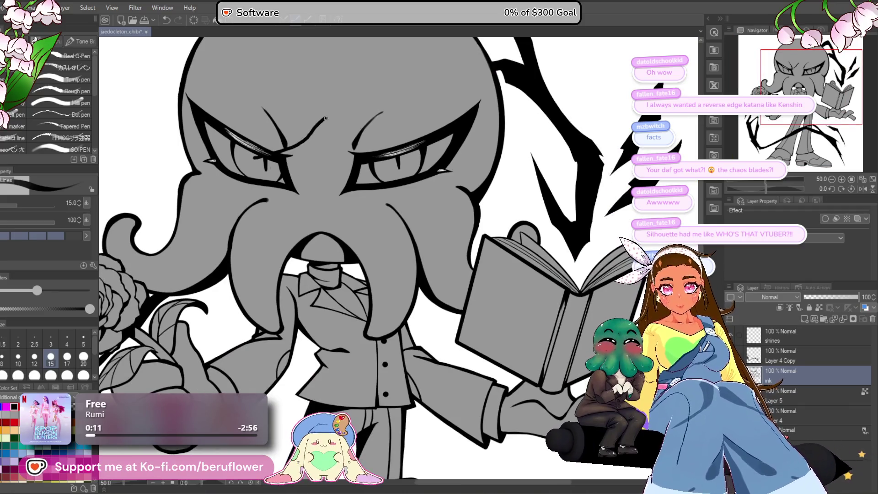
key("ctrl+z")
left_click_drag(342, 170, 381, 196)
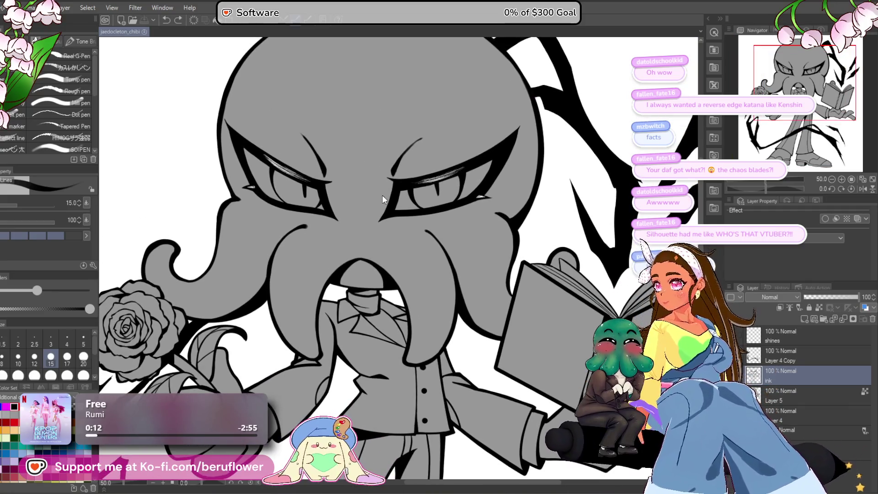
key("ctrl+s")
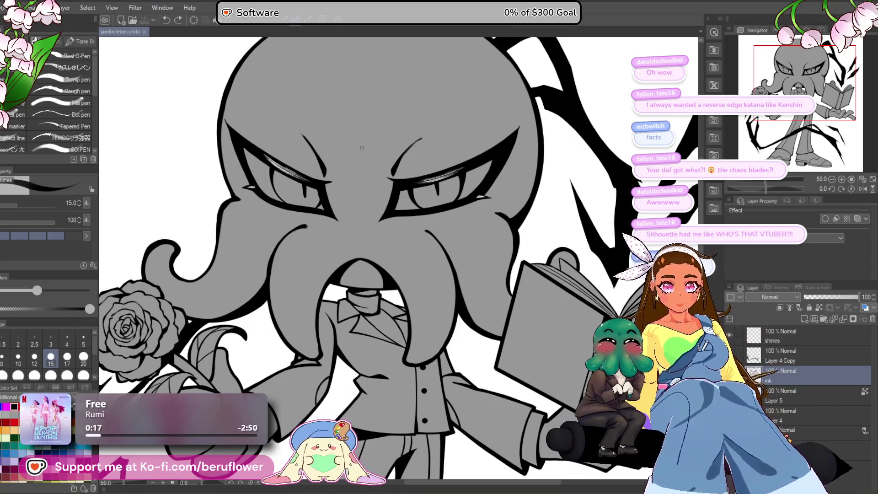
With the pen at size 17 and canvas tilted, thicken the head's left outline.
scroll(346, 186, "down", 3)
scroll(346, 187, "up", 1)
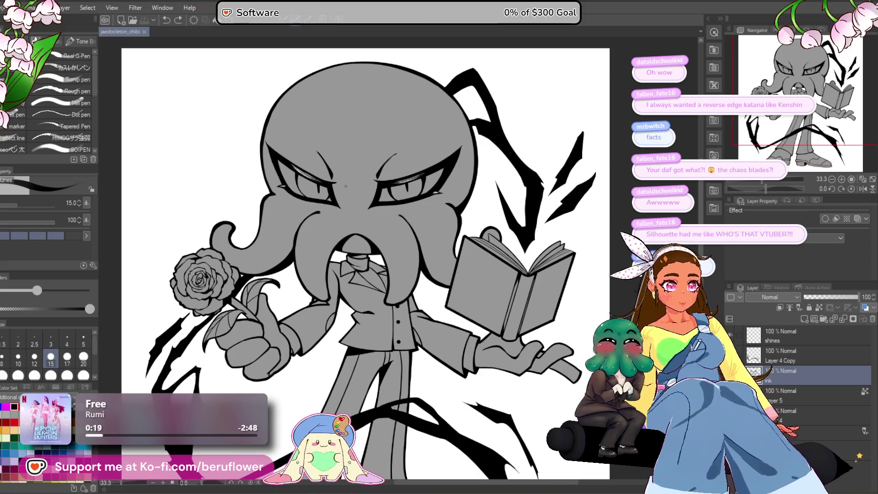
scroll(335, 137, "up", 5)
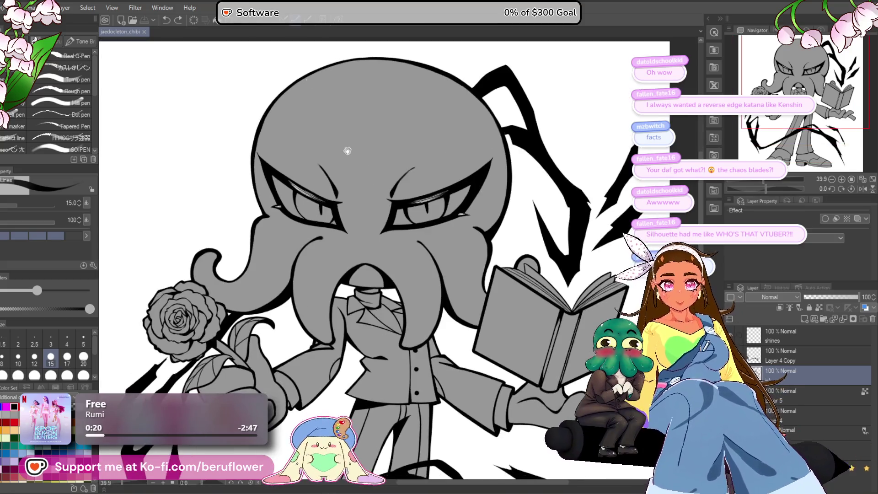
left_click_drag(379, 189, 395, 189)
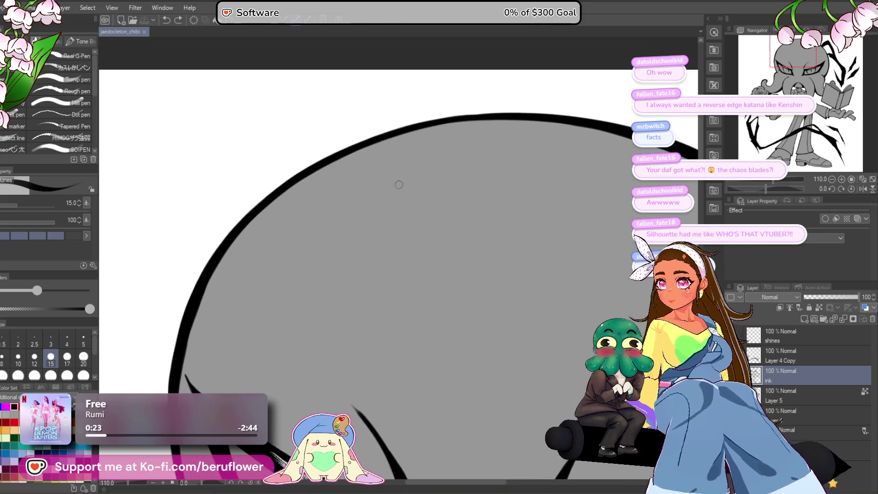
key("bracketright")
key("bracketright")
key("bracketright")
key("bracketright")
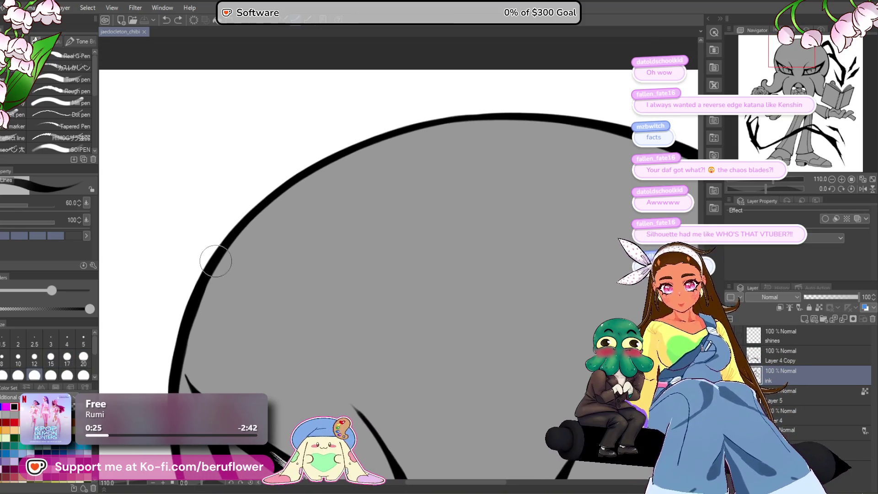
key("bracketleft")
key("bracketleft")
key("bracketleft")
left_click_drag(767, 188, 759, 188)
mouse_move(483, 80)
left_mouse_down()
mouse_move(361, 126)
mouse_move(251, 234)
left_mouse_up()
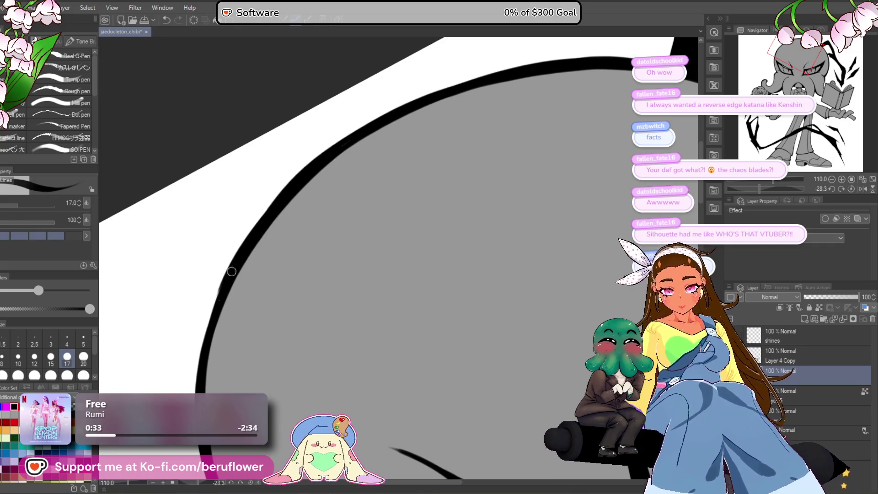
left_click_drag(223, 291, 195, 366)
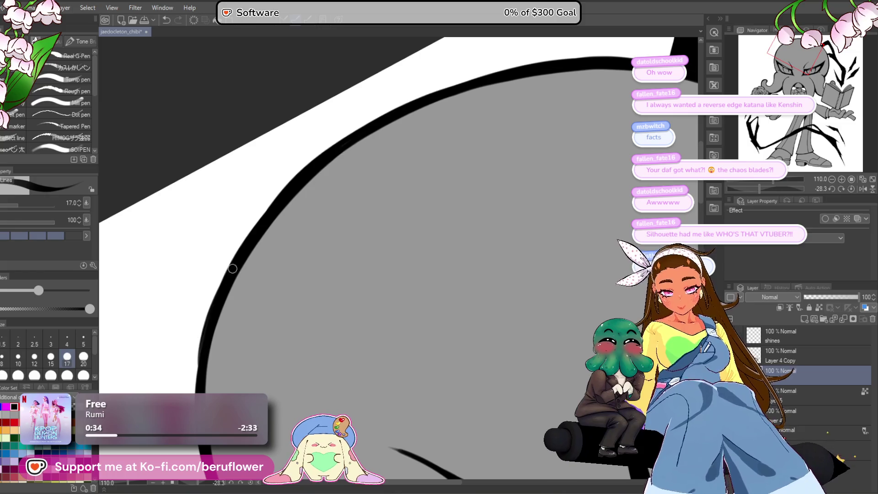
left_click_drag(210, 317, 200, 372)
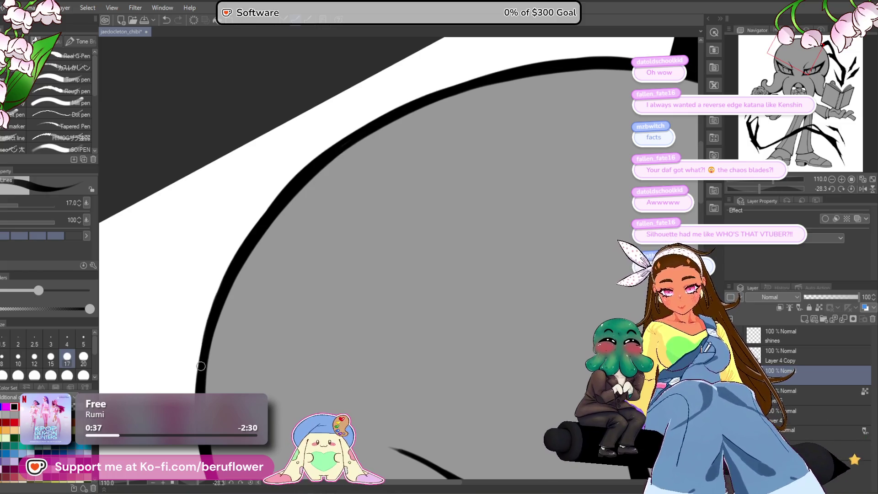
scroll(528, 329, "down", 8)
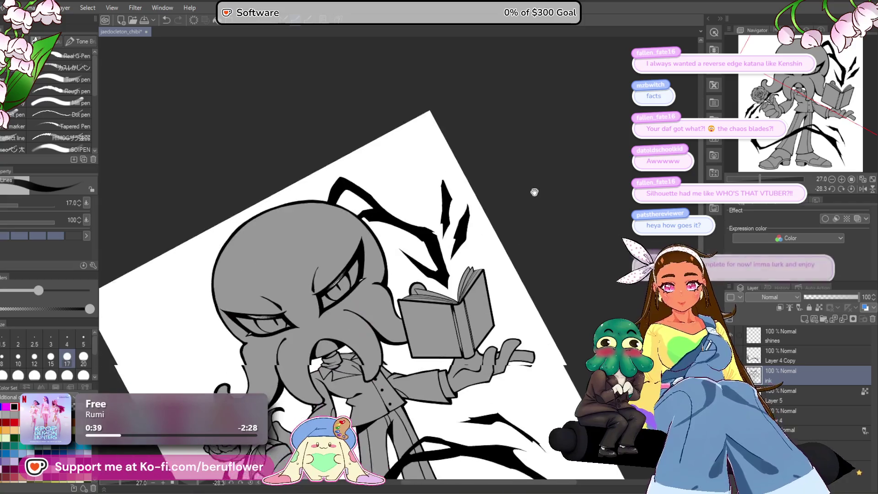
Straighten the canvas view and fill the white gap beside the book's top corner.
left_click(851, 188)
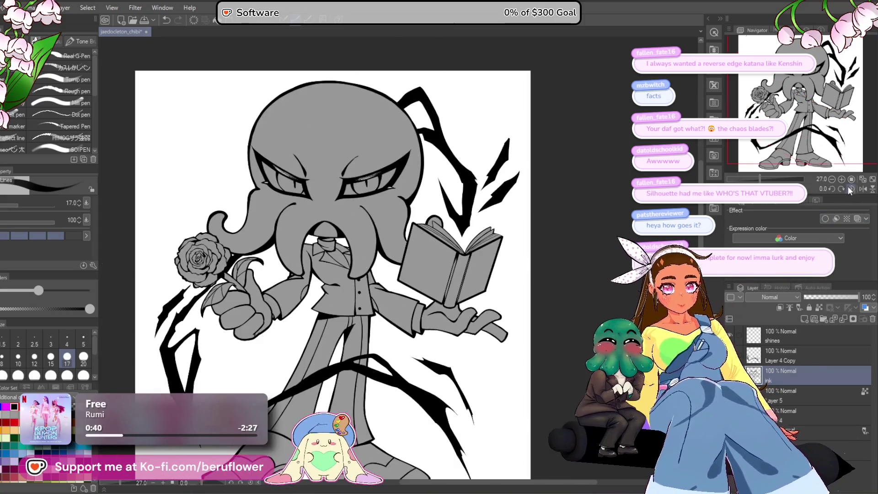
scroll(372, 316, "up", 8)
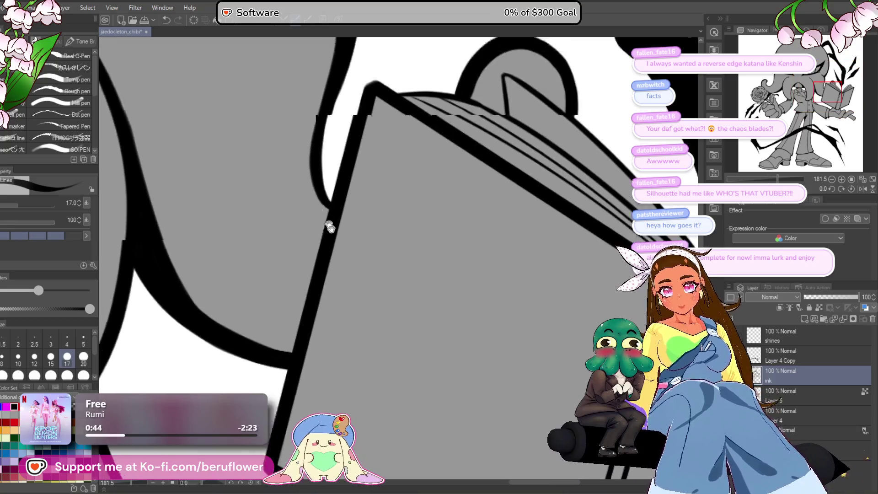
left_click_drag(329, 226, 360, 285)
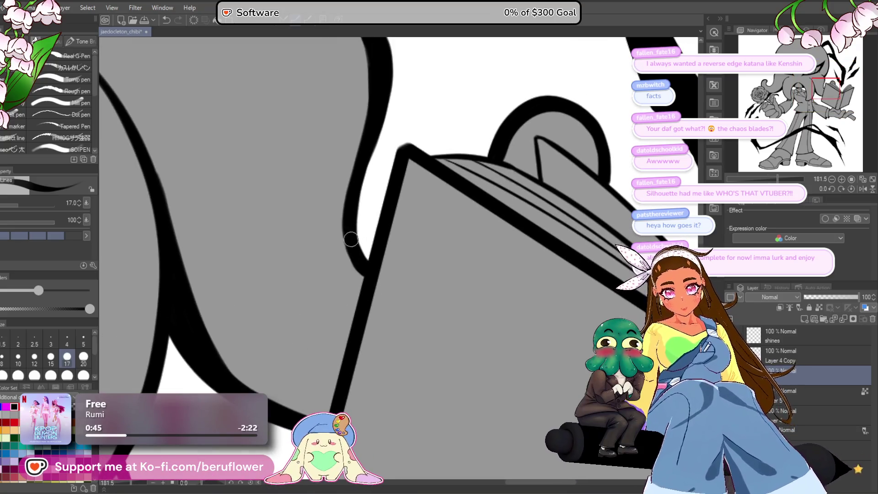
scroll(366, 175, "down", 5)
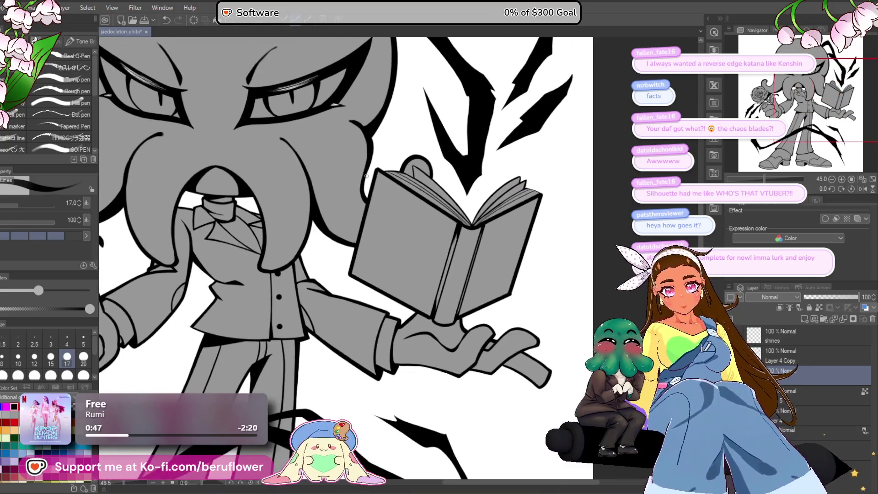
scroll(367, 175, "up", 2)
scroll(367, 176, "up", 4)
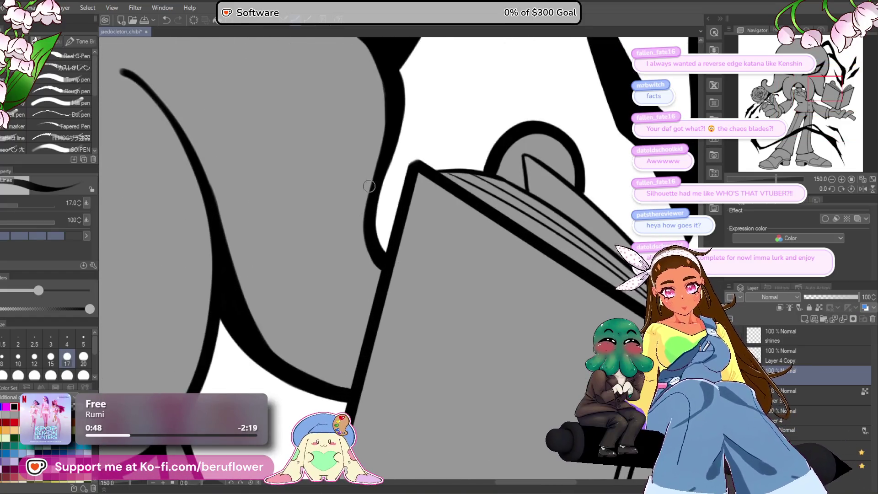
left_click_drag(390, 157, 384, 172)
mouse_move(374, 219)
left_mouse_down()
mouse_move(360, 277)
mouse_move(369, 309)
left_mouse_up()
Redraw the book corner as a thicker joined line, then open jae_palette.webp for reference.
scroll(368, 309, "down", 4)
scroll(368, 308, "up", 5)
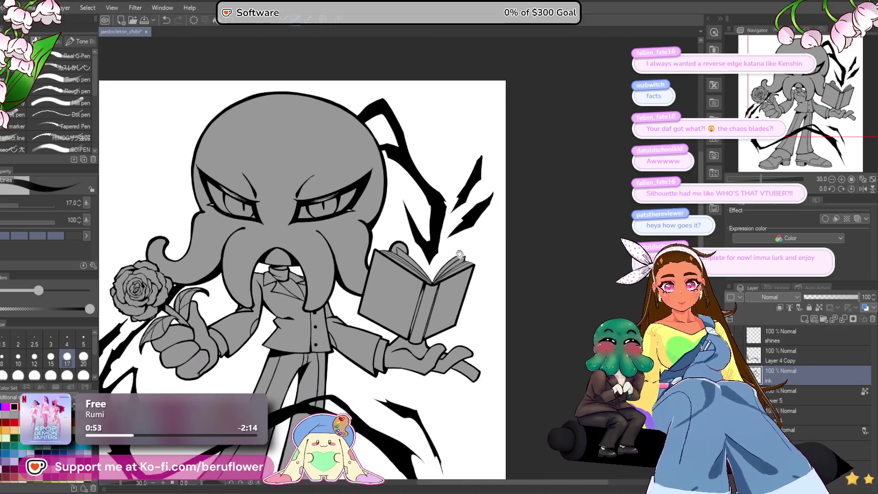
scroll(399, 283, "up", 2)
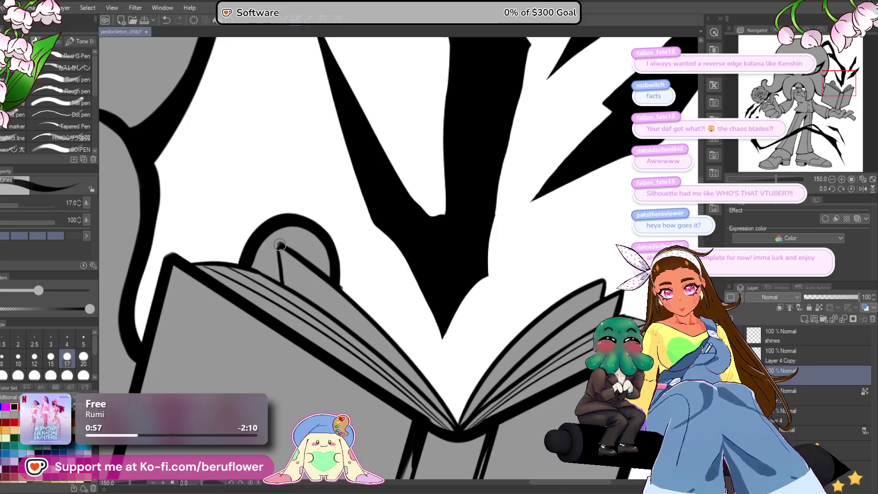
left_click_drag(277, 244, 279, 270)
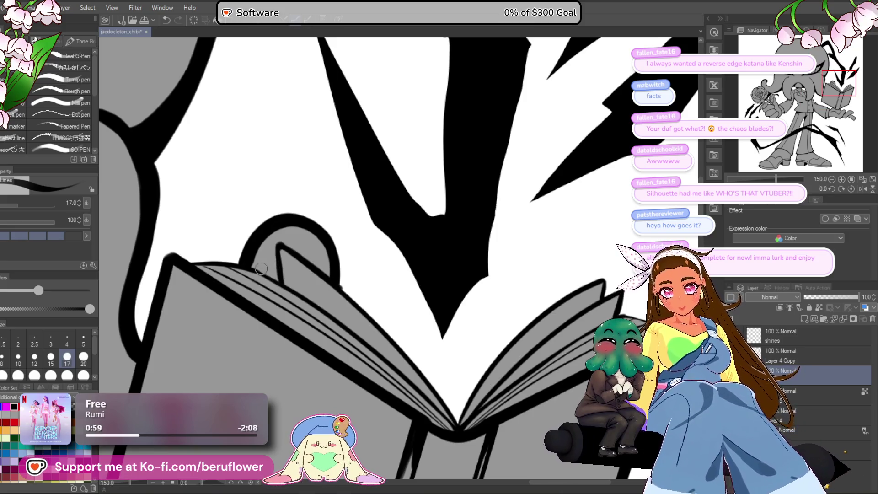
scroll(307, 299, "down", 5)
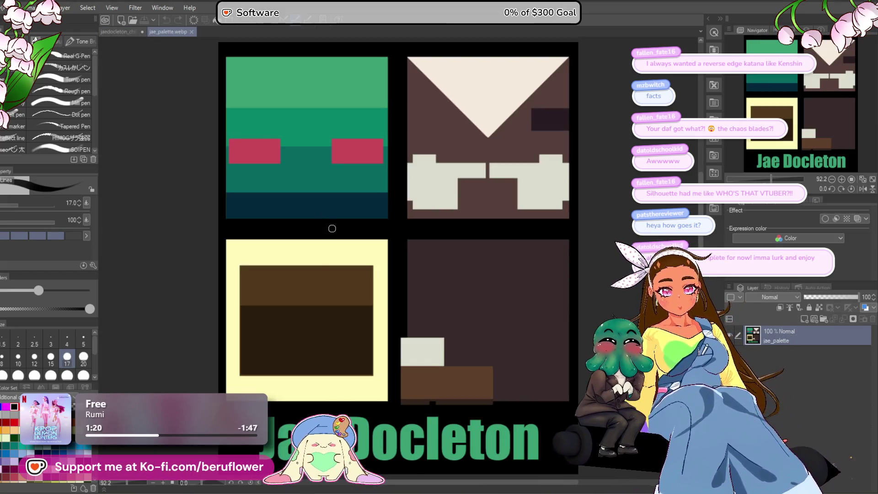
key("ctrl+alt+0")
Arrange the jae_palette reference beside the chibi drawing, resizing and repositioning both panes.
left_click_drag(172, 30, 103, 47)
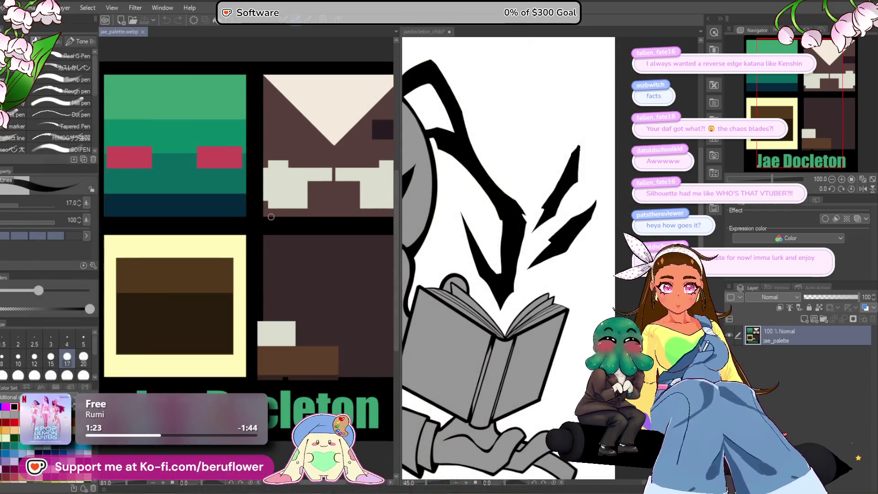
scroll(271, 216, "down", 3)
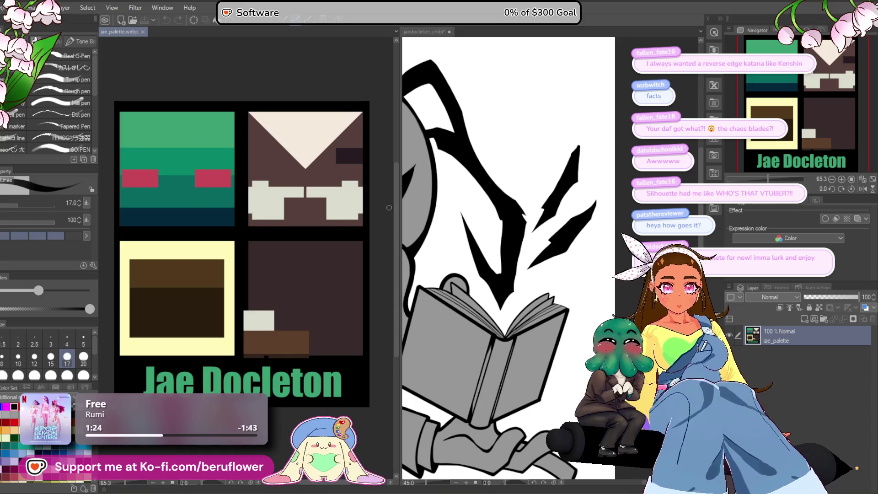
left_click_drag(399, 201, 330, 200)
left_click(459, 223)
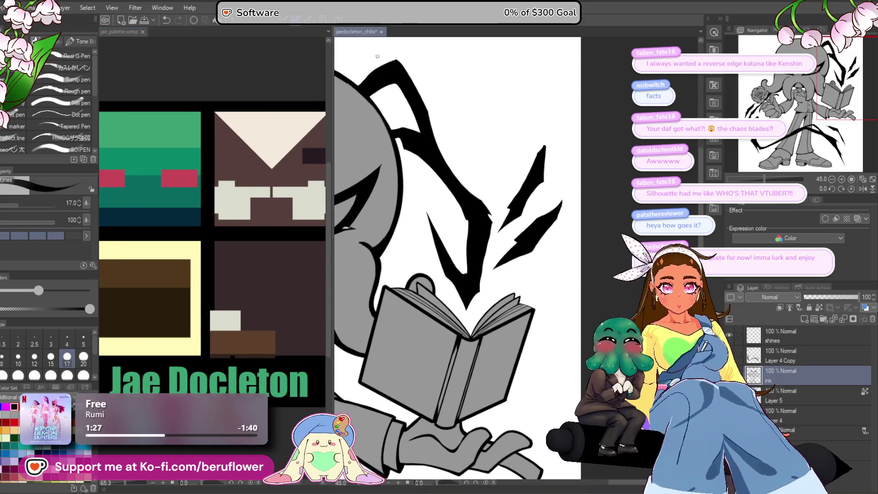
scroll(460, 223, "down", 1)
left_click_drag(459, 223, 590, 220)
scroll(503, 217, "down", 2)
scroll(485, 216, "up", 1)
left_click_drag(485, 215, 503, 219)
left_click_drag(333, 188, 264, 188)
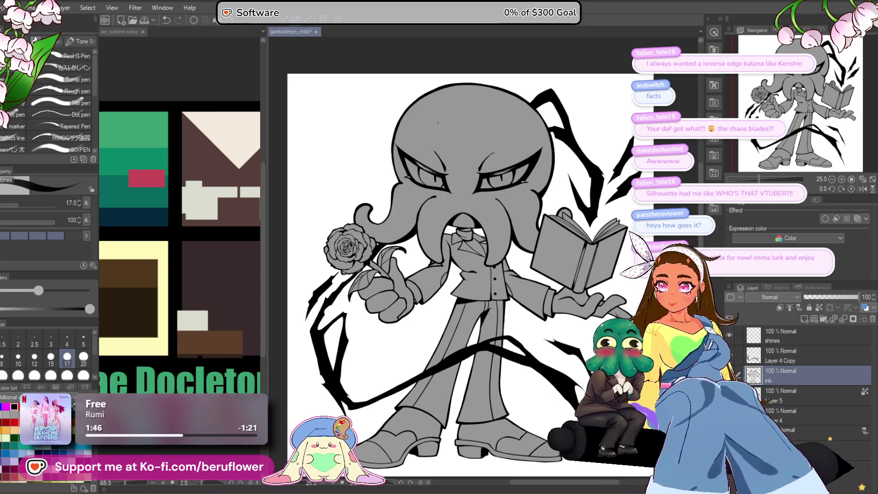
Zoom the reference panel in on the palette's brown suit swatches.
scroll(433, 117, "down", 1)
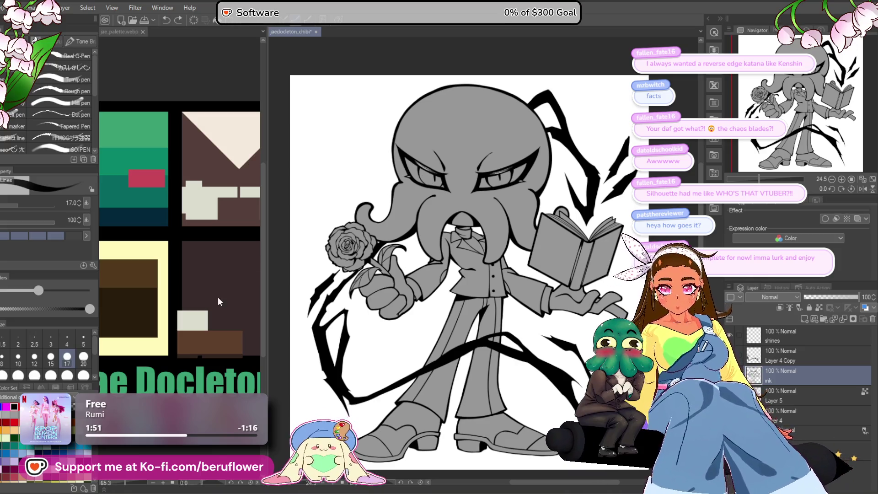
scroll(197, 315, "down", 2)
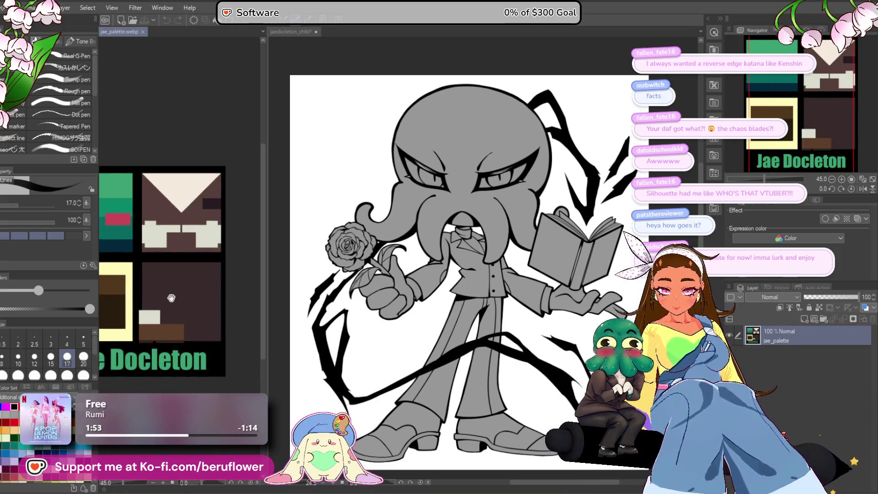
scroll(203, 311, "up", 3)
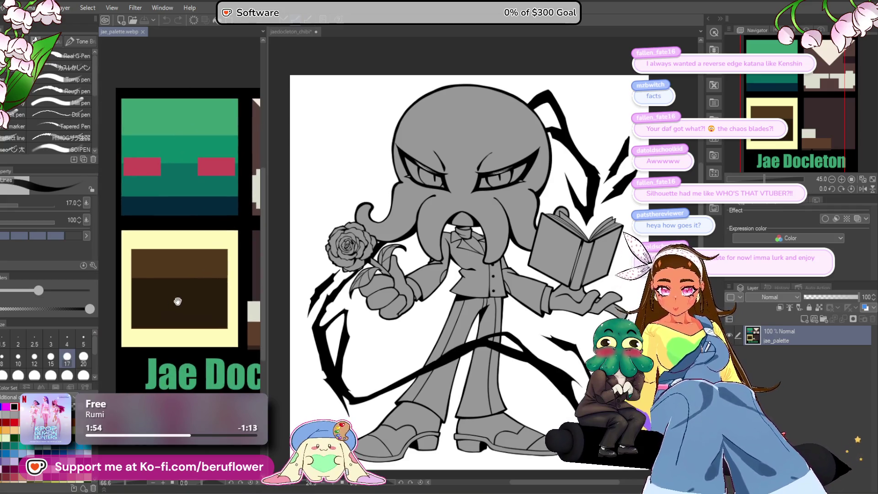
scroll(176, 305, "up", 1)
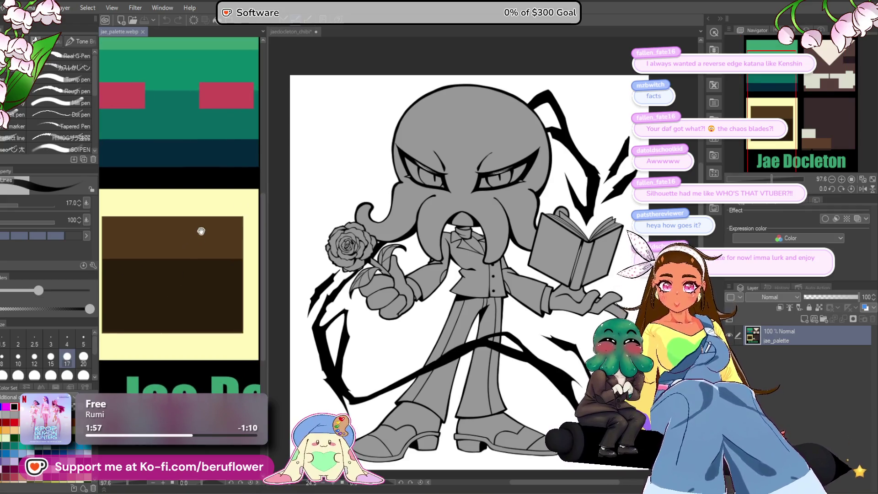
scroll(206, 294, "up", 1)
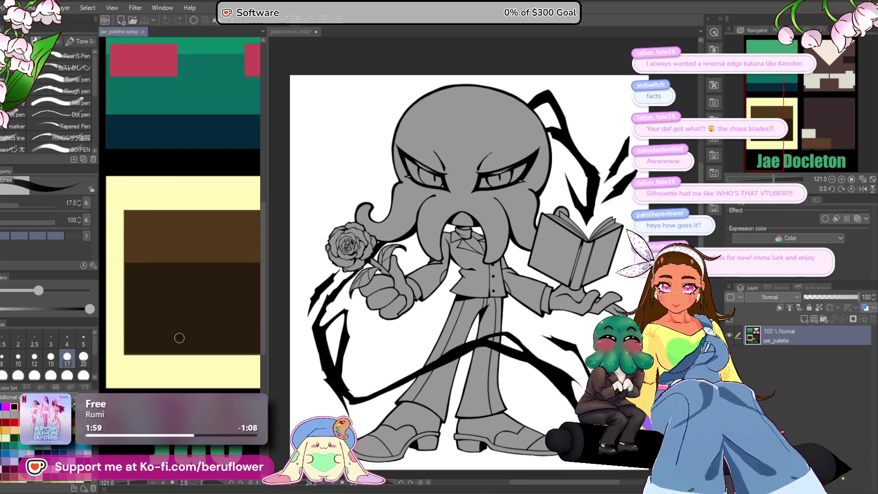
scroll(206, 294, "down", 2)
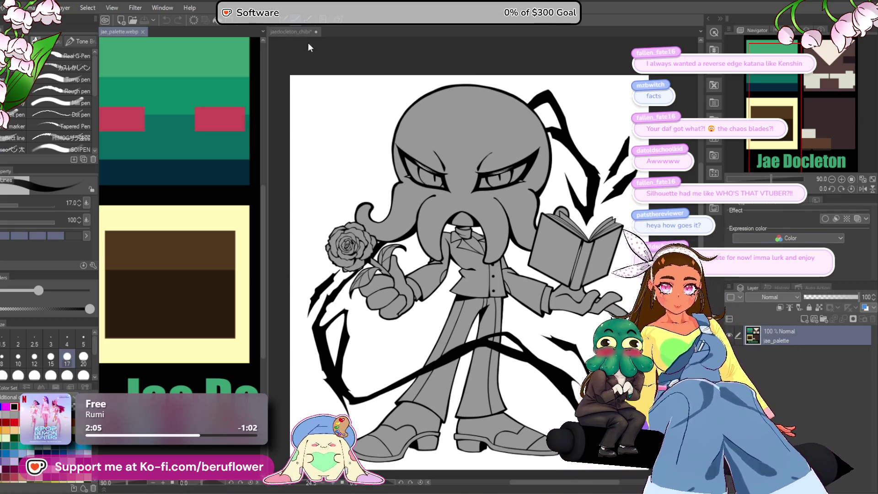
Insert a new raster layer named 'color' above Layer 5, just below the ink layer.
left_click(287, 32)
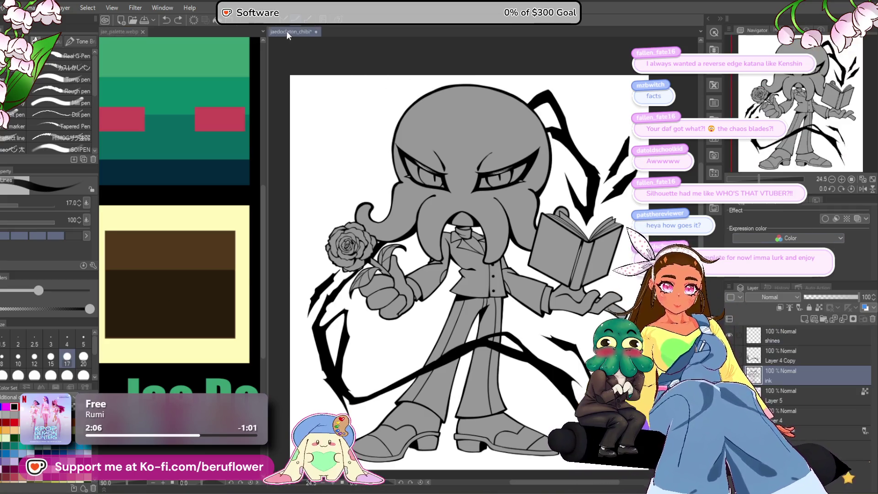
left_click(803, 392)
left_click(823, 319)
double_click(793, 392)
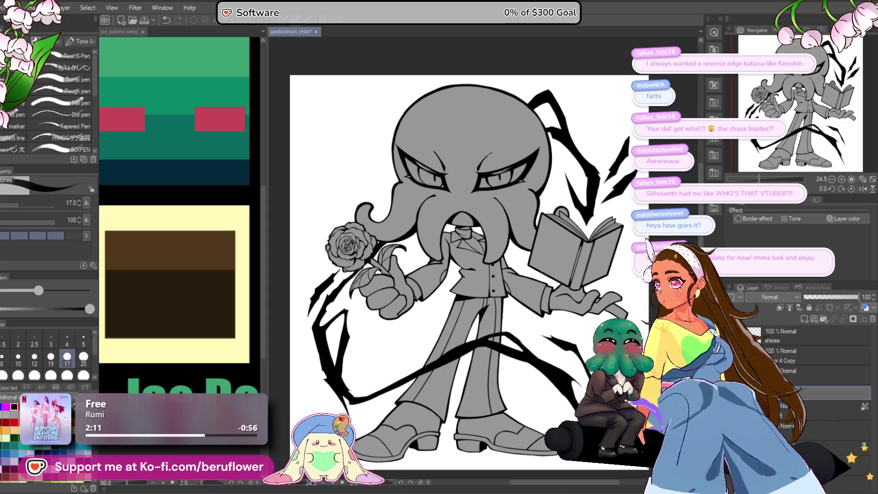
type("color")
left_click_drag(458, 275, 442, 270)
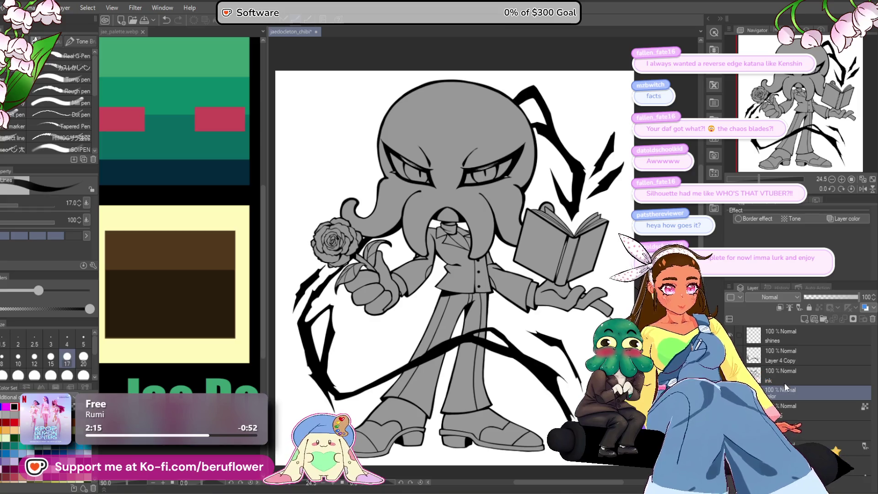
mouse_move(633, 343)
left_mouse_down()
mouse_move(615, 289)
mouse_move(613, 319)
left_mouse_up()
left_click(793, 375)
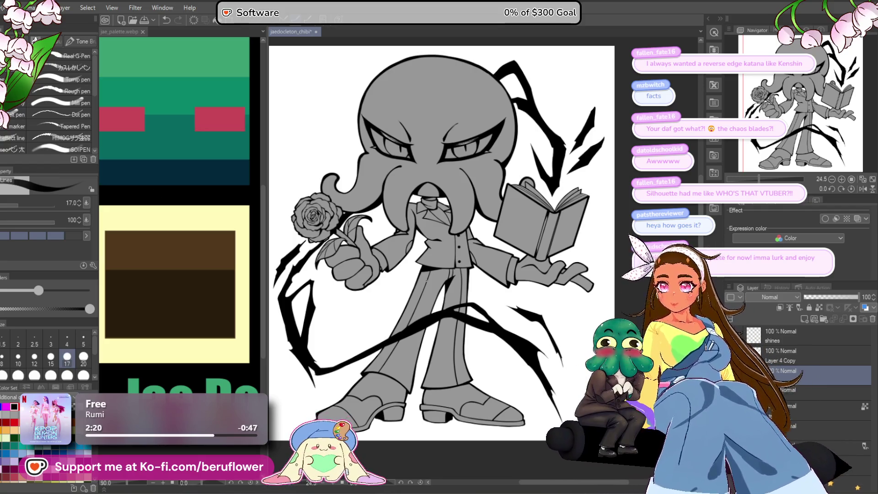
scroll(441, 242, "up", 5)
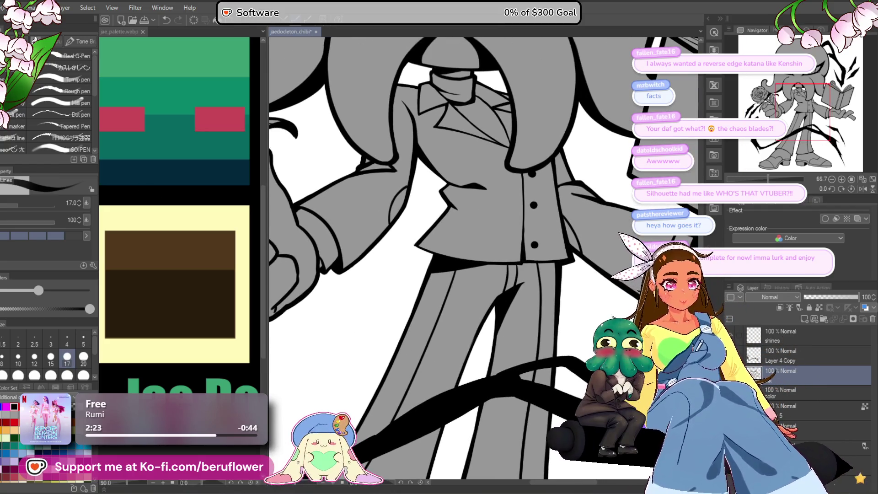
Ink along the blade outline, then undo the black blade strokes across the legs.
scroll(458, 214, "up", 6)
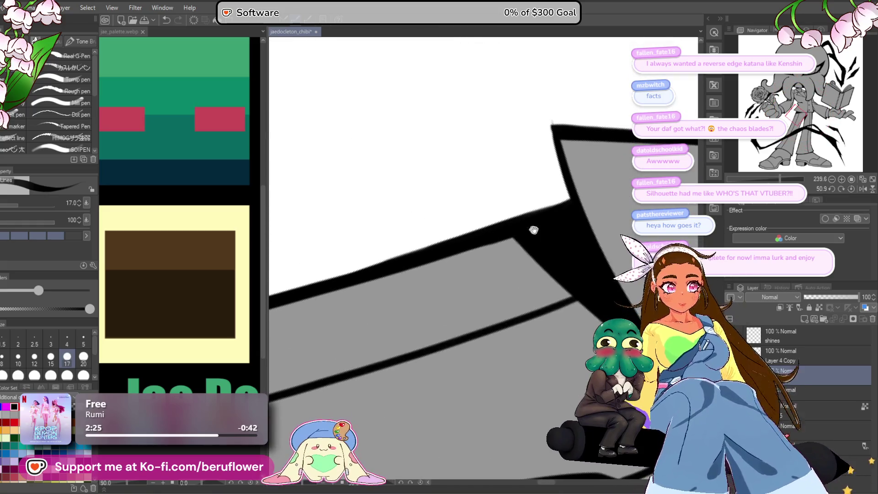
mouse_move(449, 208)
left_mouse_down()
mouse_move(466, 281)
mouse_move(497, 245)
mouse_move(508, 181)
mouse_move(477, 232)
mouse_move(418, 288)
mouse_move(480, 217)
left_mouse_up()
mouse_move(548, 147)
left_mouse_down()
mouse_move(334, 337)
mouse_move(514, 186)
mouse_move(456, 234)
left_mouse_up()
left_click_drag(362, 322, 444, 277)
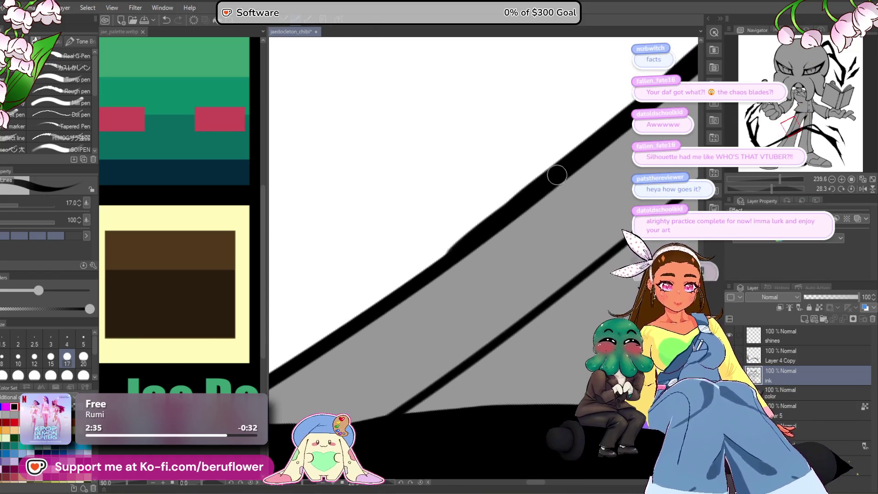
left_click_drag(331, 328, 551, 182)
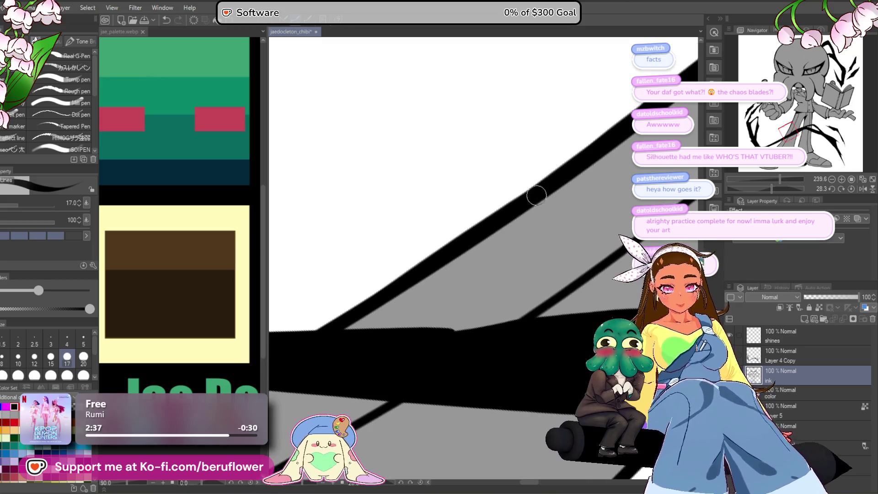
scroll(363, 310, "down", 10)
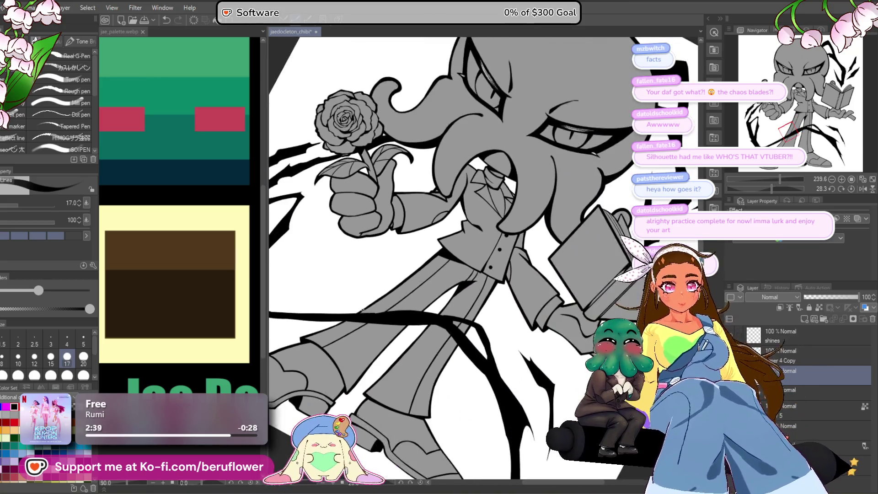
key("ctrl+z")
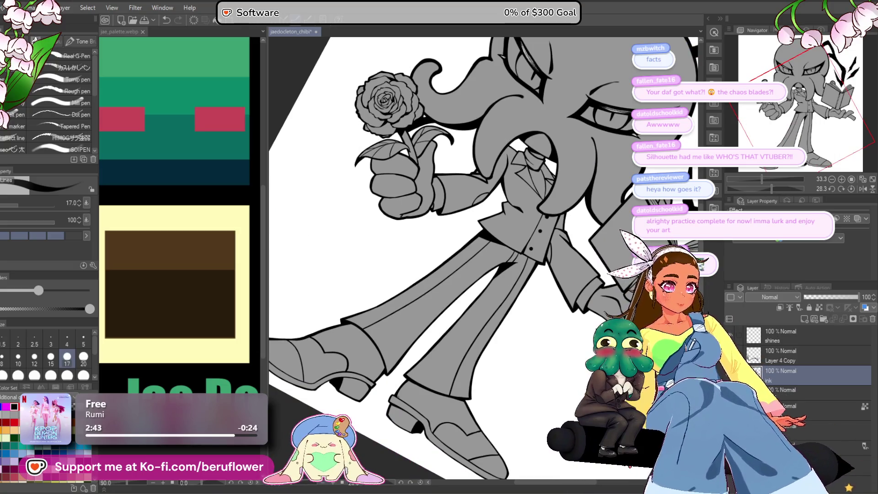
Zoom and pan along the leg lines to check the inking, ending on the torso.
scroll(461, 274, "up", 8)
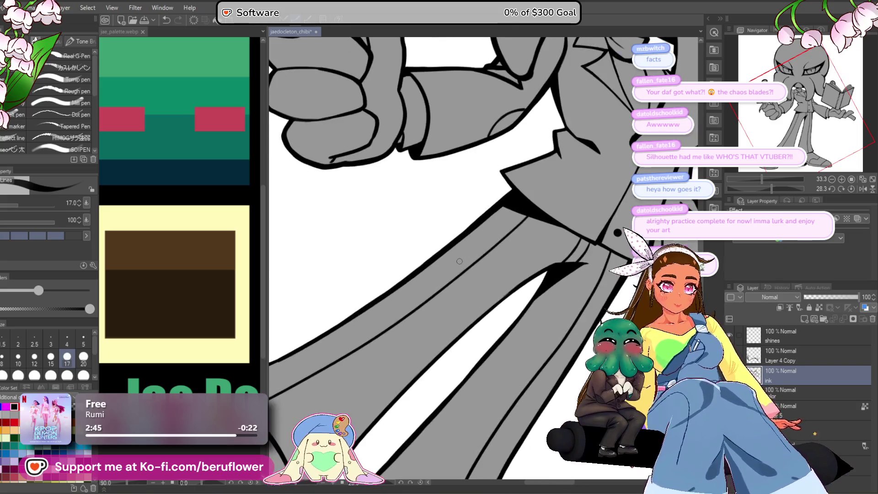
mouse_move(461, 274)
left_mouse_down()
mouse_move(556, 198)
mouse_move(604, 205)
left_mouse_up()
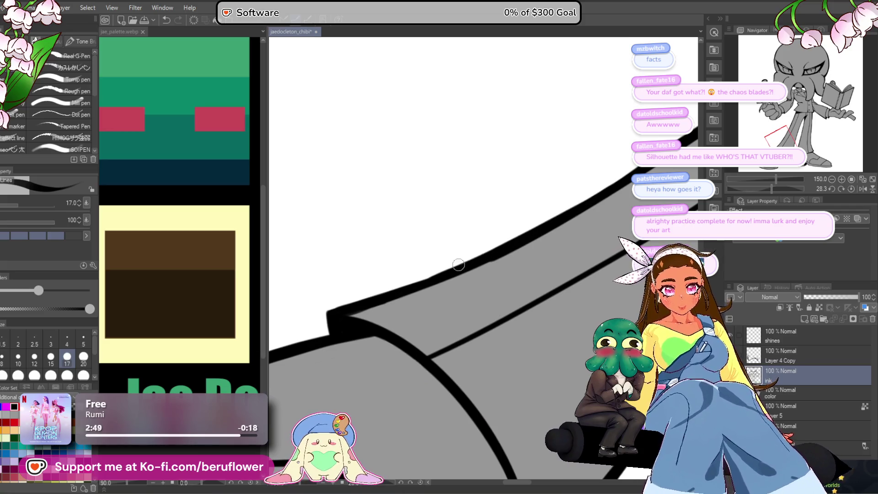
left_click_drag(450, 268, 510, 245)
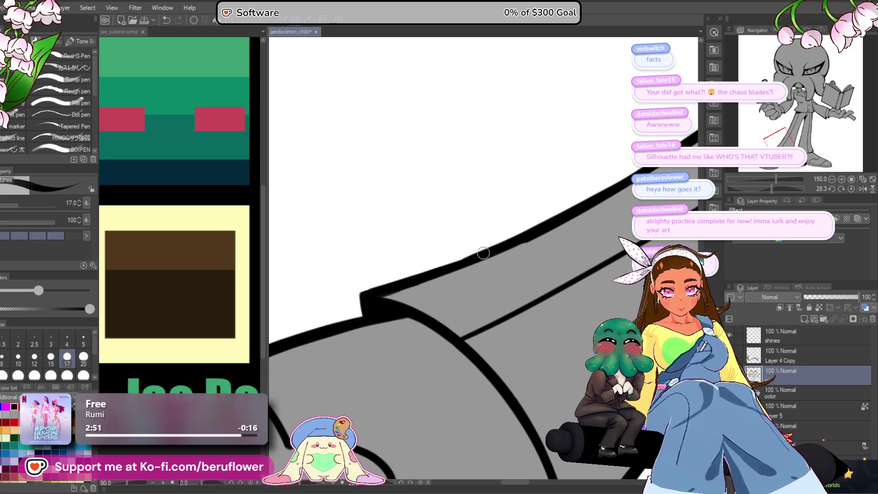
scroll(542, 220, "down", 6)
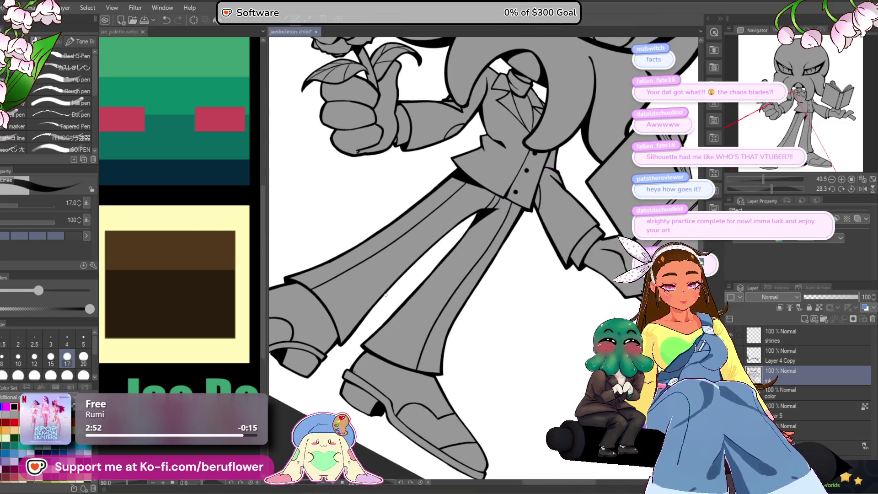
scroll(507, 241, "up", 4)
scroll(506, 241, "up", 5)
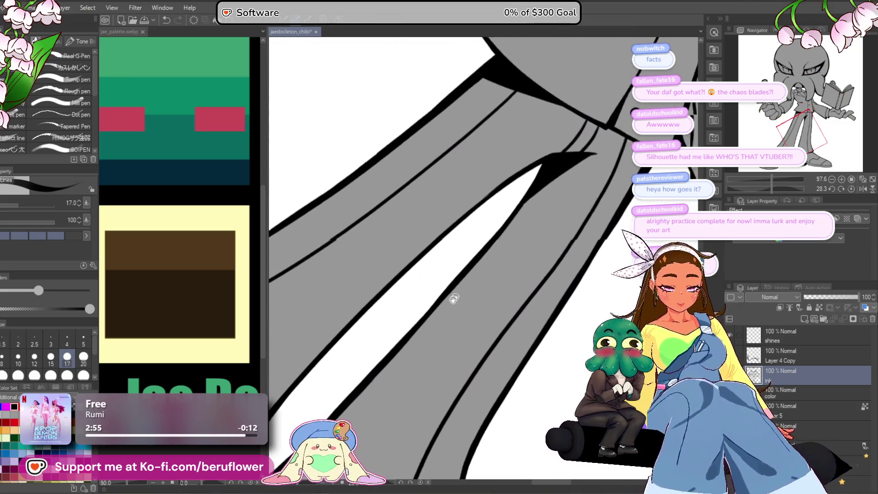
scroll(609, 178, "up", 3)
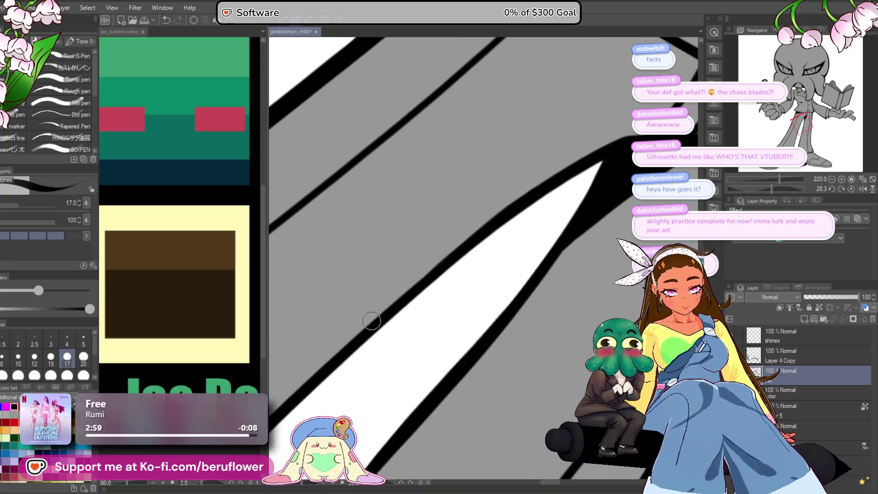
scroll(487, 166, "down", 6)
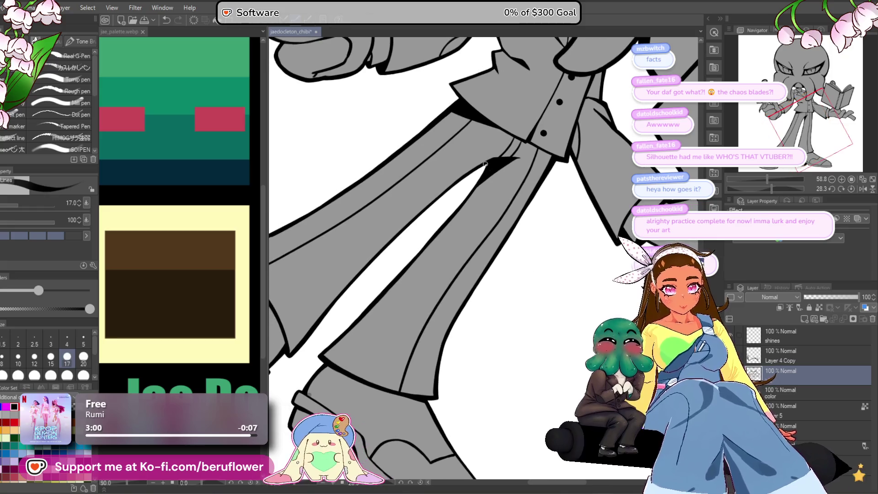
scroll(486, 165, "up", 4)
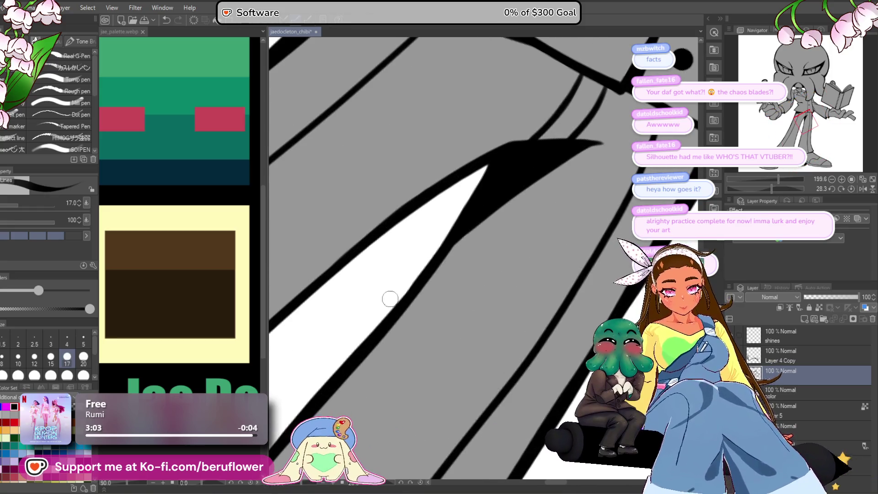
mouse_move(382, 320)
left_mouse_down()
mouse_move(358, 314)
mouse_move(452, 195)
left_mouse_up()
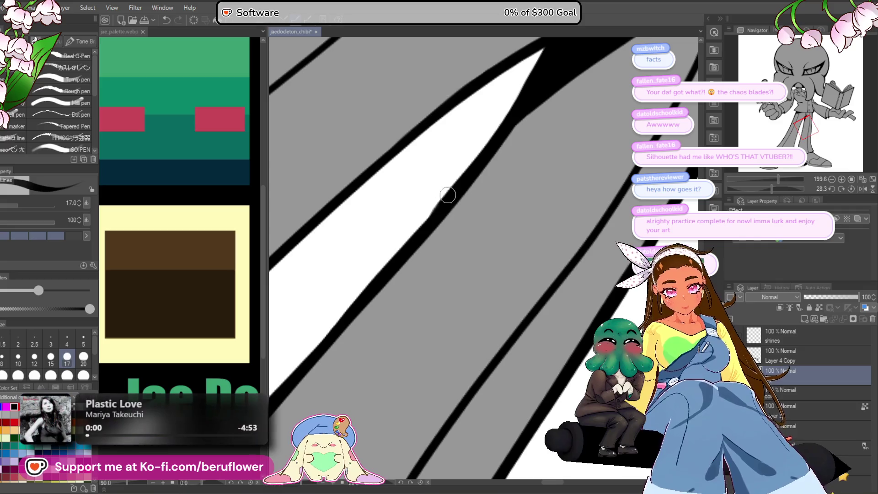
left_click_drag(309, 365, 405, 244)
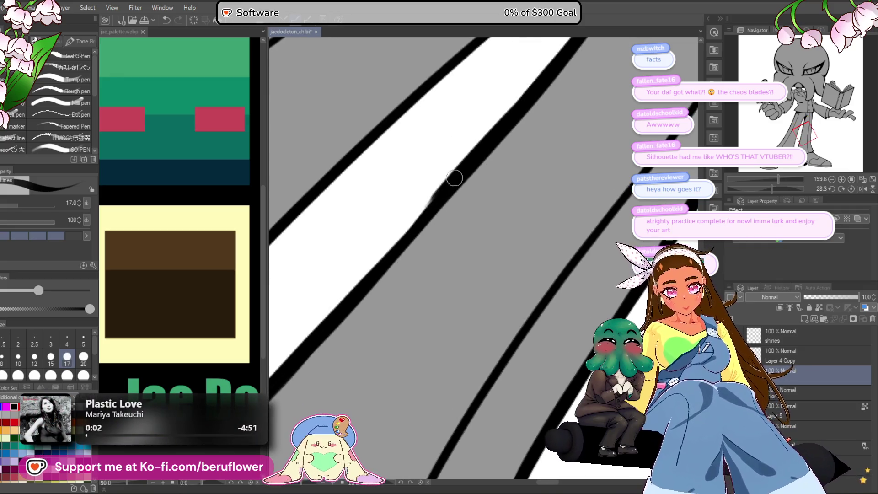
left_click_drag(354, 292, 357, 292)
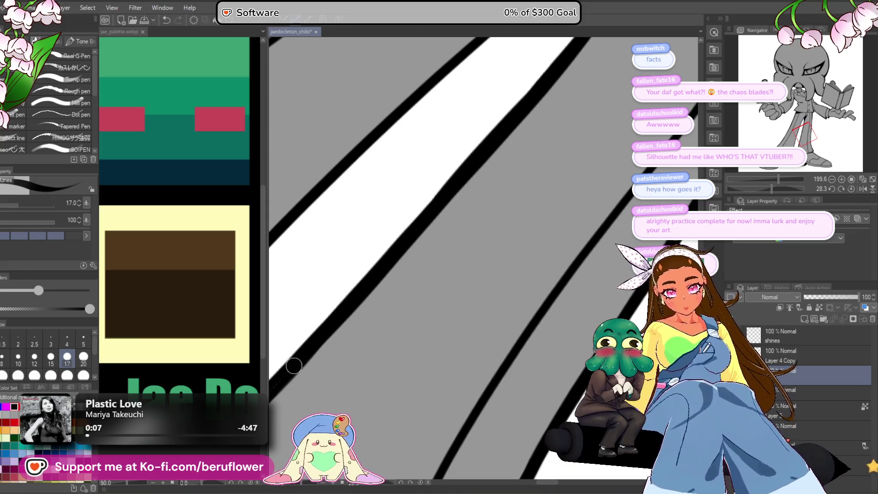
scroll(293, 366, "down", 6)
mouse_move(293, 366)
left_mouse_down()
mouse_move(410, 406)
mouse_move(586, 208)
mouse_move(589, 305)
left_mouse_up()
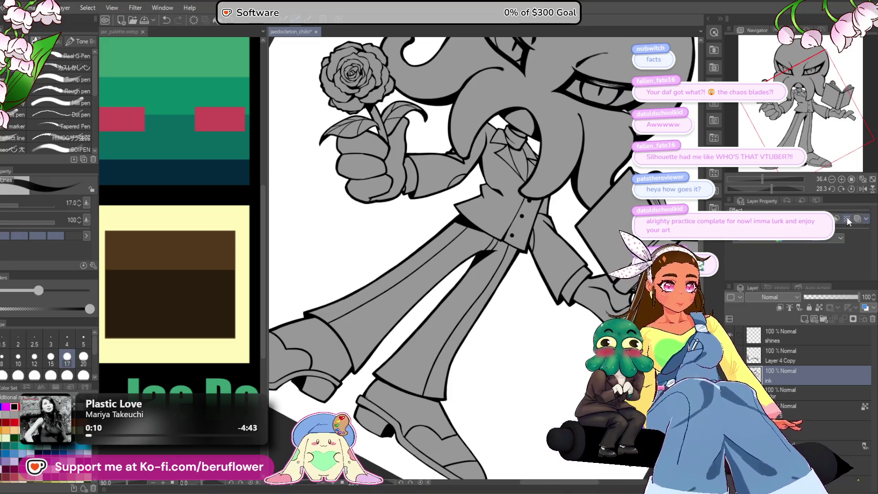
Zoom in on the collar, tilt the canvas and ink over the white gap in the outline.
left_click(851, 188)
left_click(851, 179)
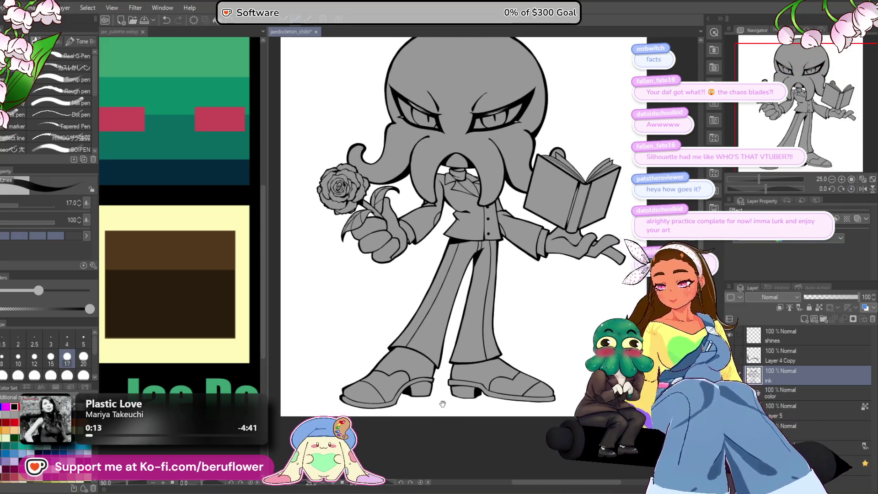
scroll(442, 403, "down", 2)
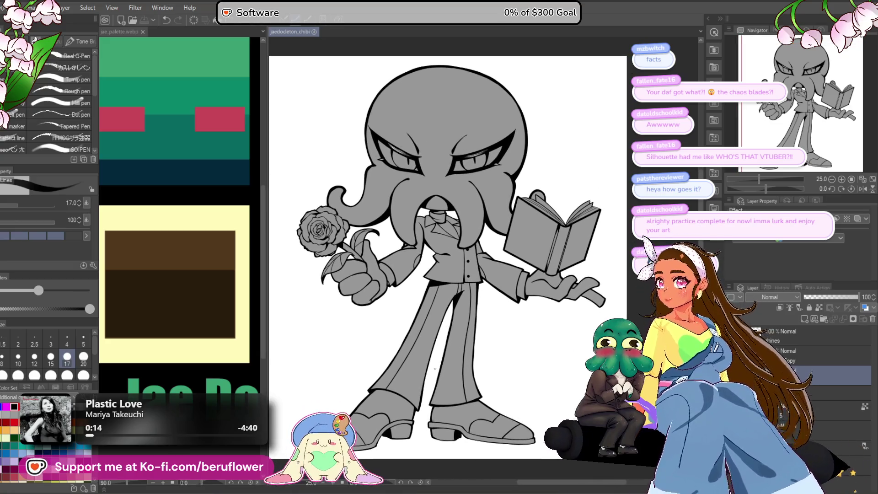
mouse_move(418, 348)
left_mouse_down()
mouse_move(450, 286)
mouse_move(466, 283)
mouse_move(442, 257)
left_mouse_up()
scroll(444, 237, "up", 8)
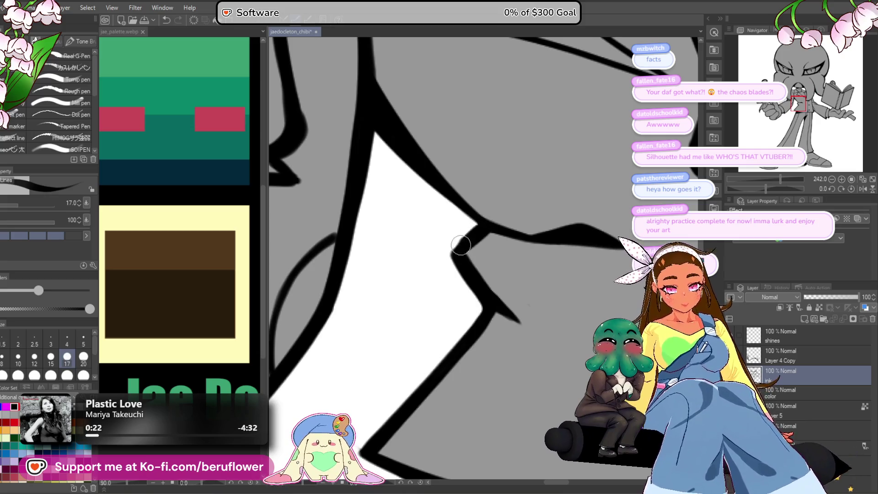
left_click_drag(466, 226, 469, 250)
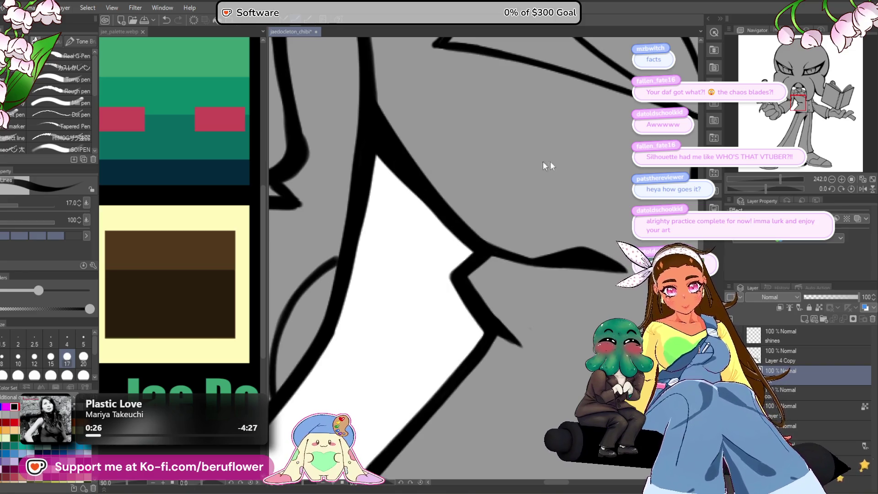
left_click_drag(769, 191, 783, 185)
scroll(480, 222, "up", 3)
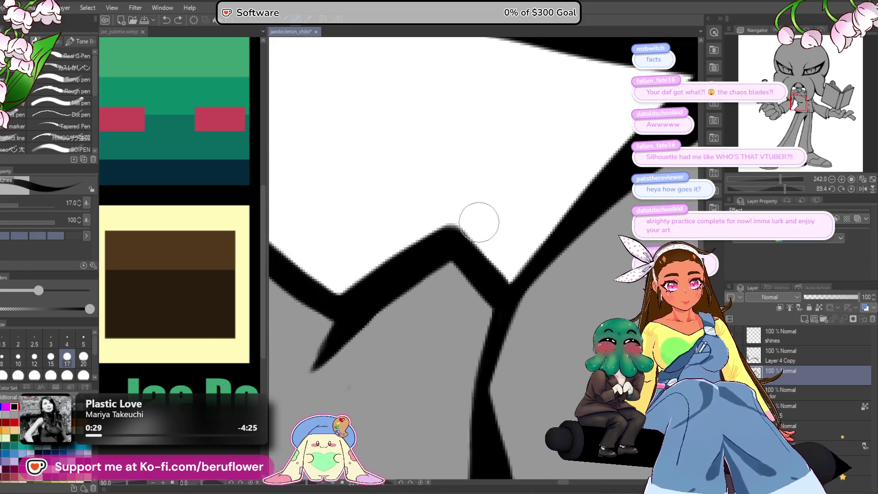
left_click_drag(407, 269, 373, 311)
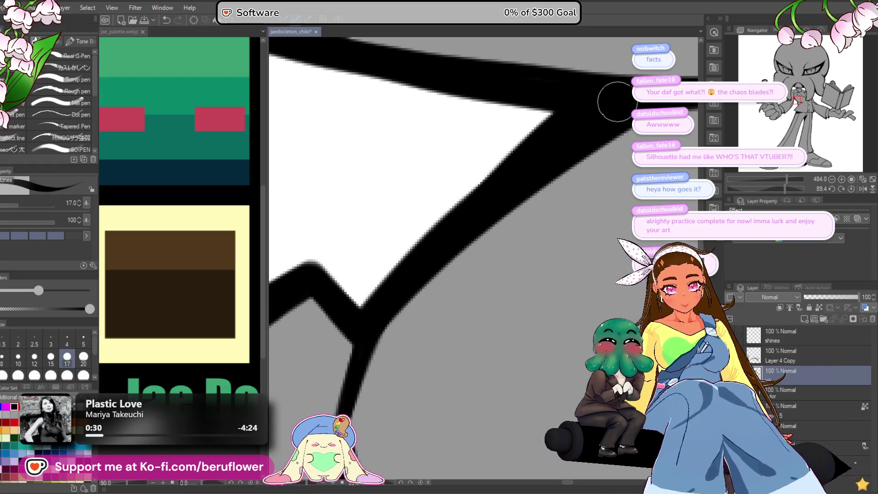
scroll(617, 101, "down", 5)
Reset the canvas rotation and zoom out over the belt, jacket and hands.
left_click_drag(597, 203, 526, 272)
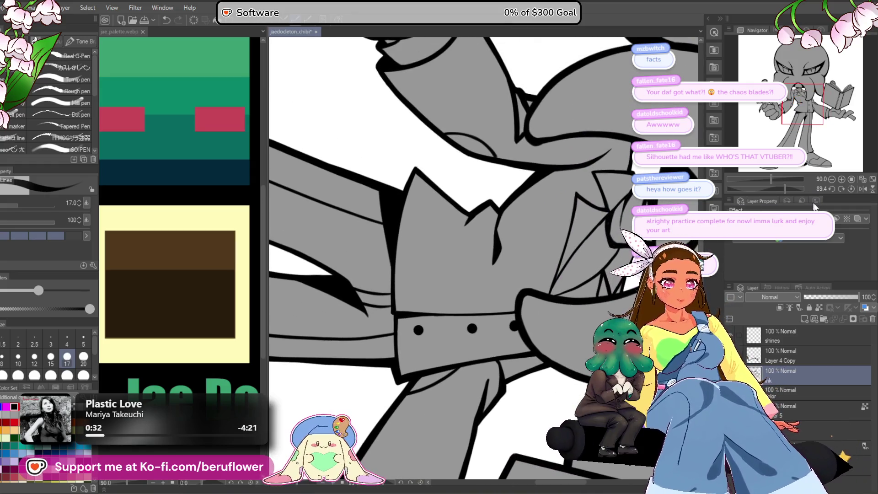
left_click(851, 189)
scroll(369, 271, "up", 5)
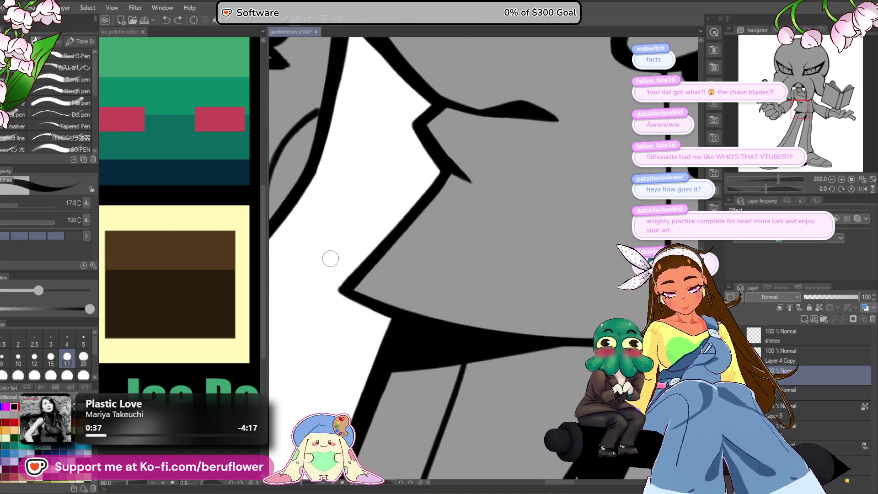
scroll(336, 301, "down", 6)
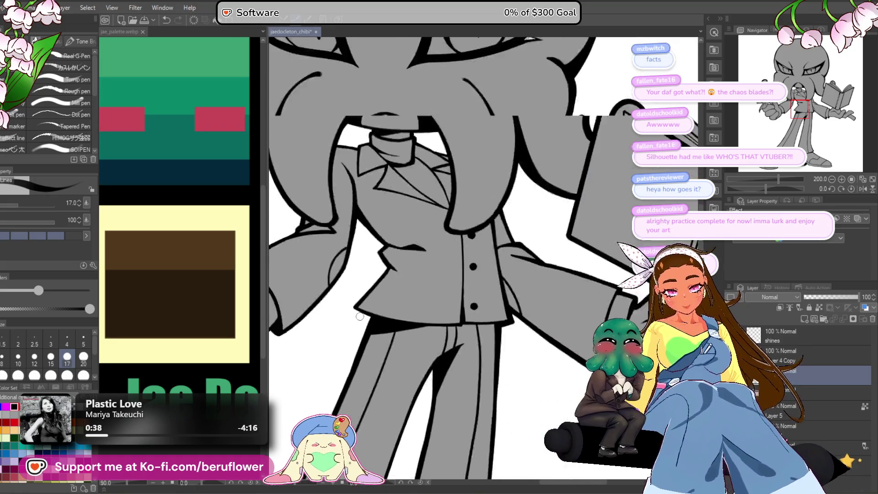
left_click_drag(503, 307, 450, 276)
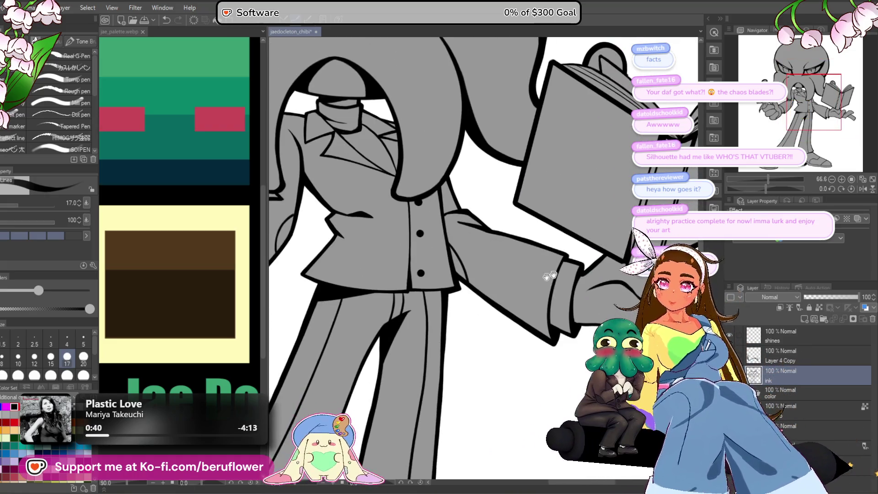
scroll(443, 220, "down", 2)
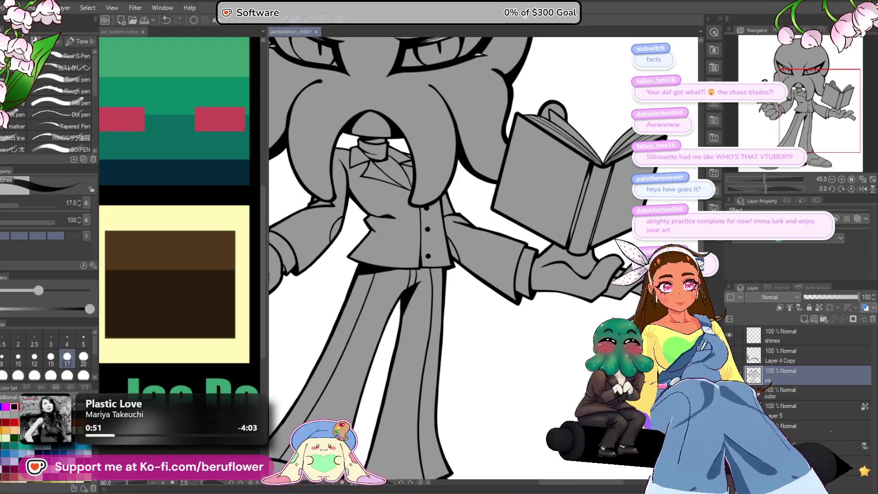
Inspect the inking around the head, eyes, book and hand up close.
left_click_drag(472, 170, 498, 303)
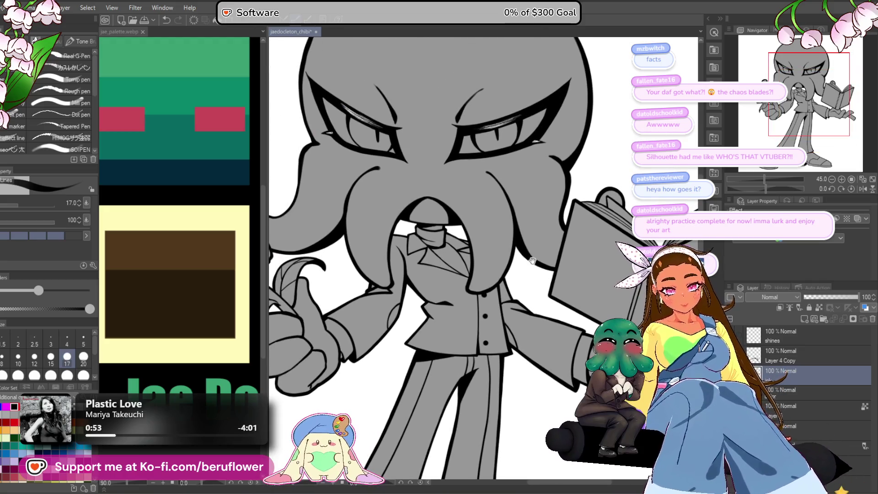
scroll(540, 225, "down", 5)
scroll(441, 259, "up", 4)
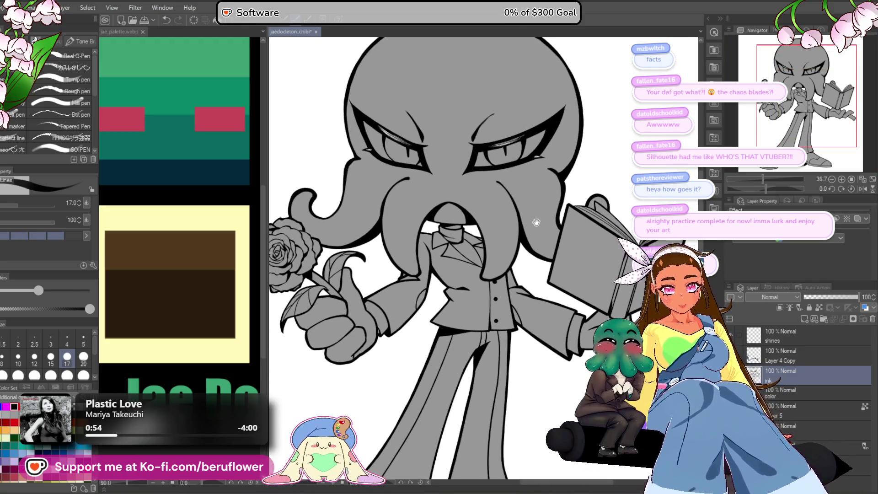
scroll(441, 259, "up", 5)
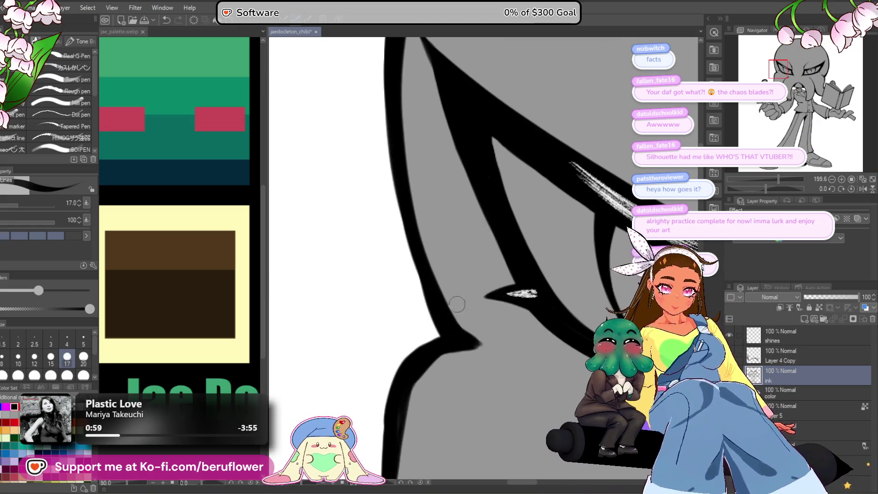
left_click_drag(447, 296, 423, 289)
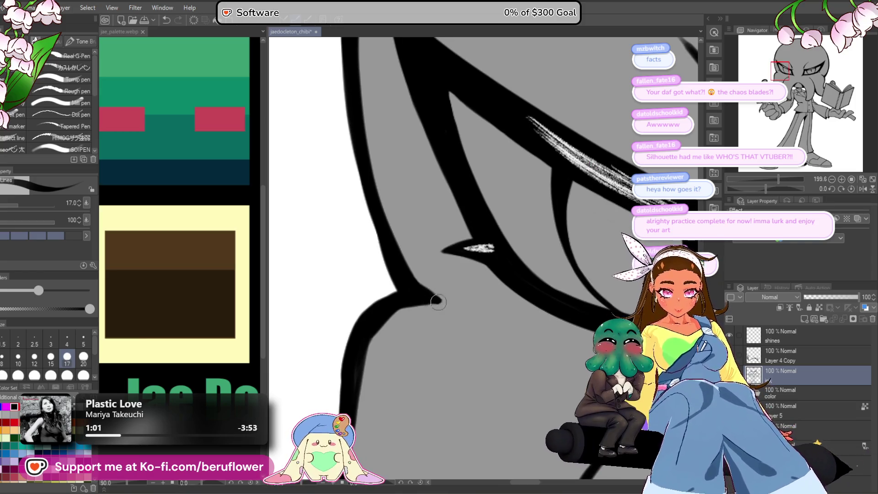
scroll(435, 301, "down", 6)
scroll(481, 200, "up", 2)
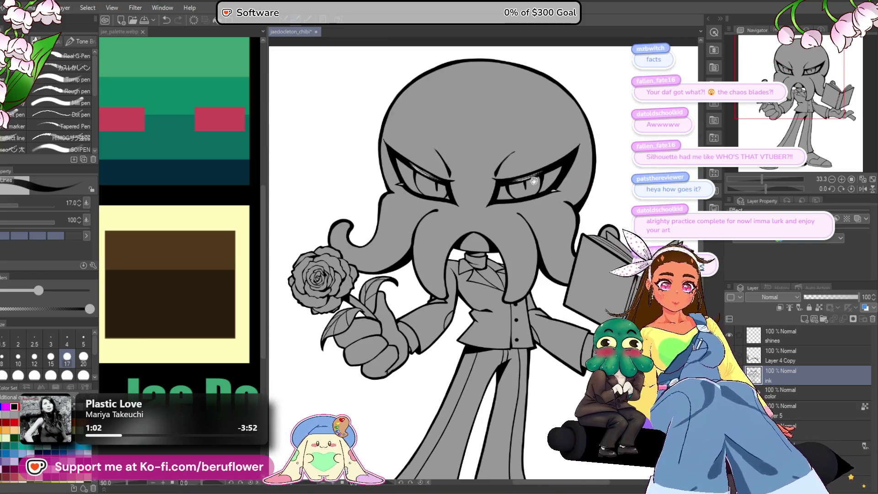
scroll(481, 200, "up", 6)
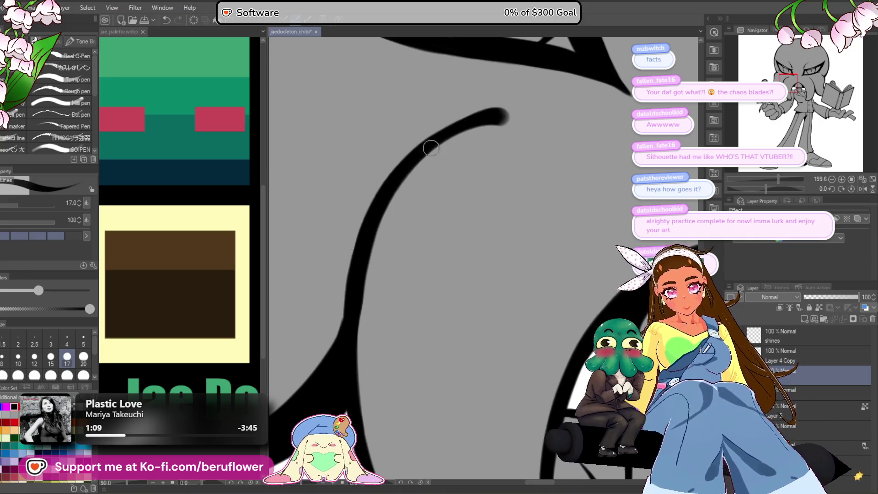
left_click_drag(363, 245, 355, 211)
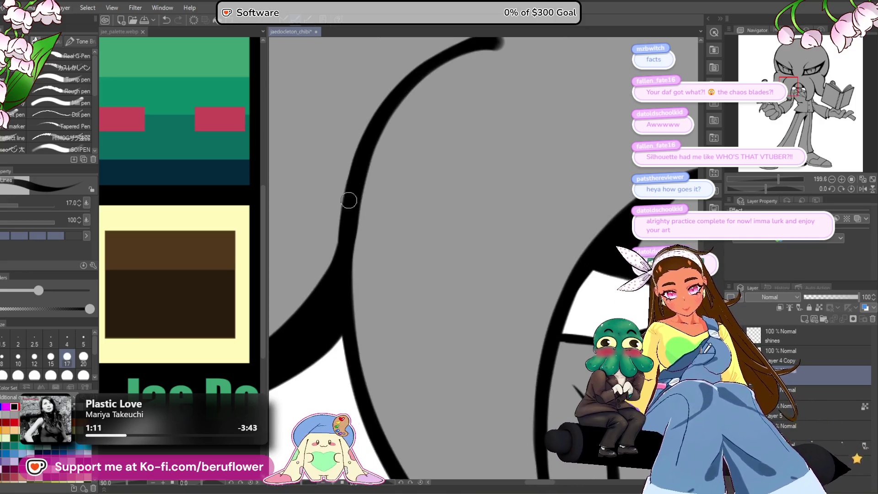
scroll(342, 233, "down", 6)
scroll(499, 247, "up", 3)
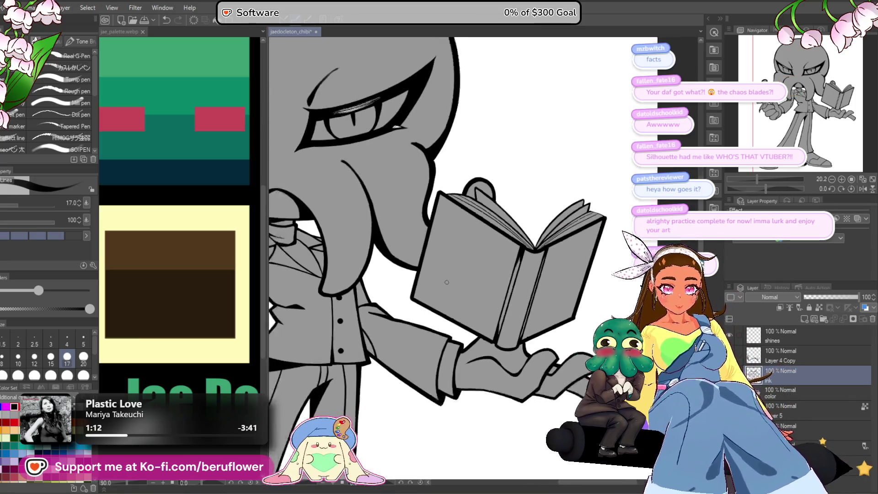
left_click_drag(766, 190, 740, 188)
scroll(505, 160, "up", 3)
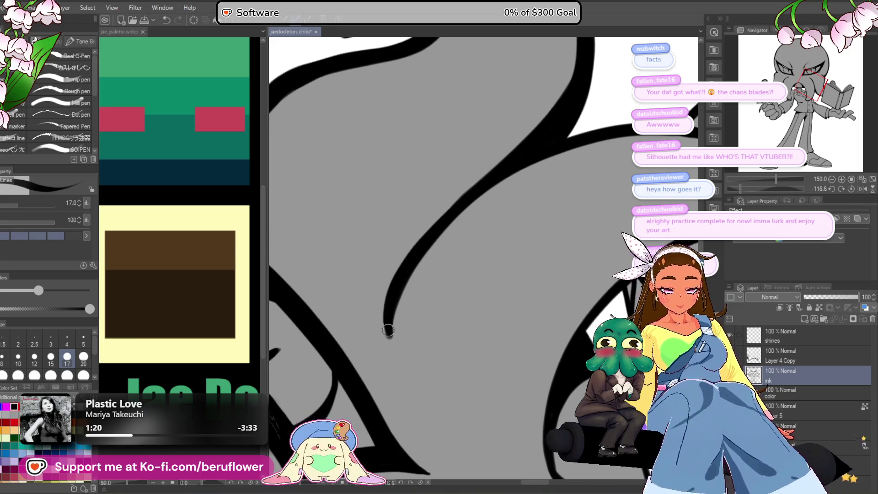
scroll(387, 327, "down", 5)
Reset the rotation, check the legs and shoes, view the whole character and save.
left_click(850, 188)
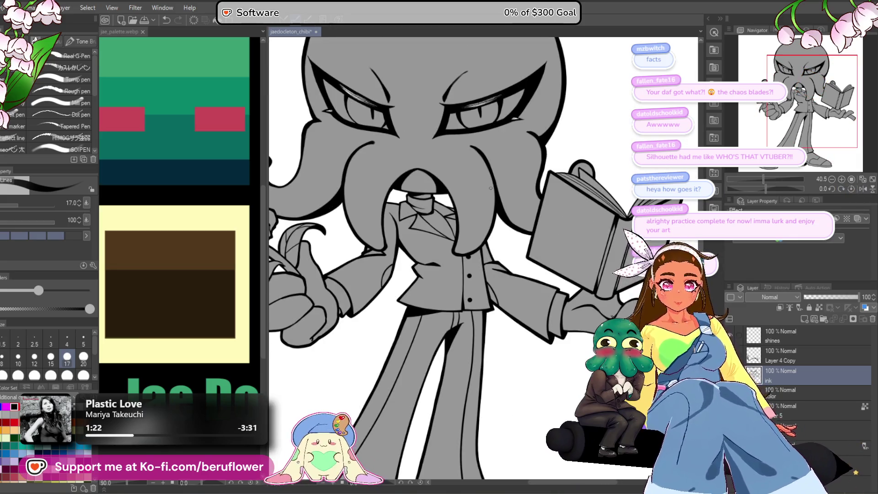
scroll(459, 256, "down", 2)
scroll(460, 256, "up", 1)
left_click_drag(452, 335, 455, 370)
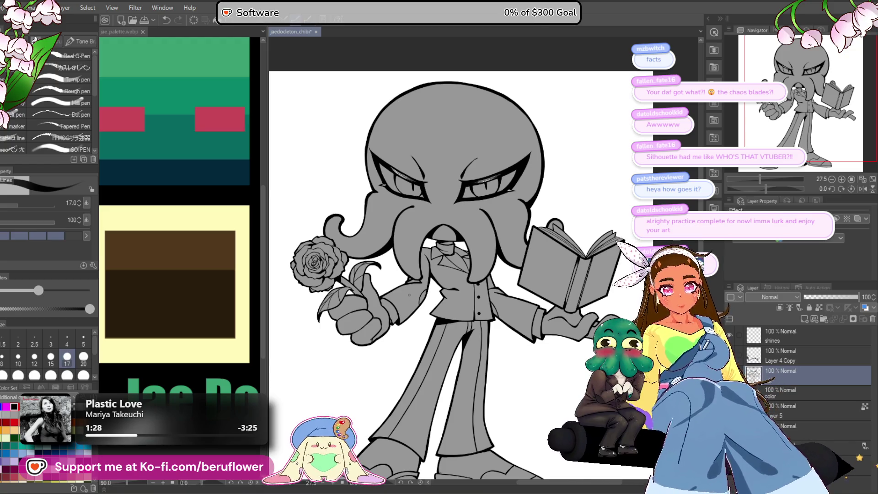
scroll(425, 320, "down", 3)
scroll(409, 295, "up", 4)
scroll(409, 295, "down", 1)
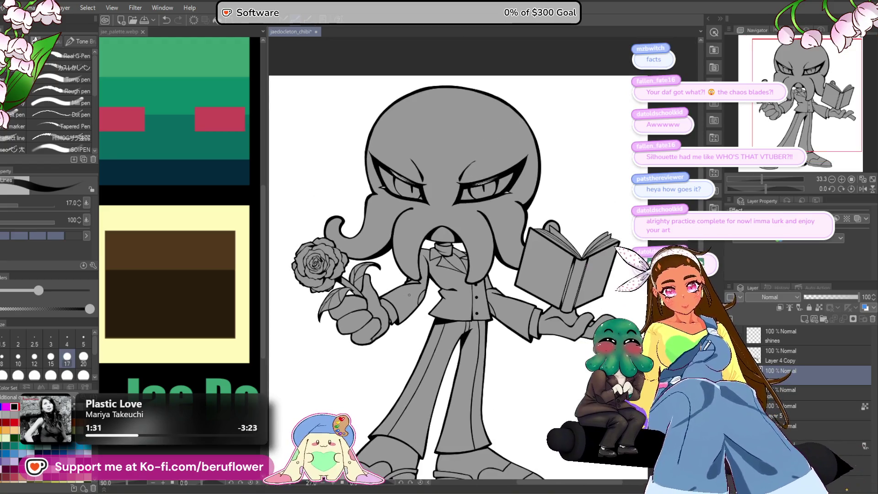
left_click_drag(409, 295, 412, 197)
left_click_drag(562, 262, 544, 328)
key("ctrl+s")
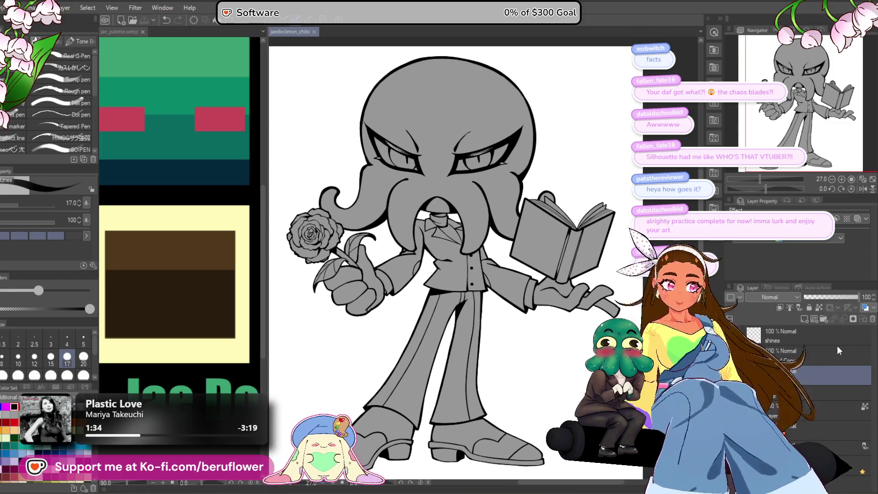
left_click(791, 396)
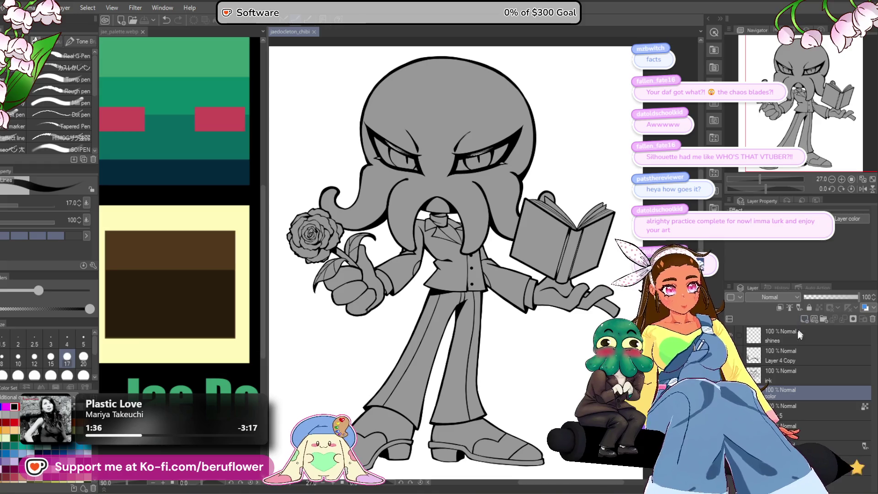
Rename the color layer to 'colors' and add eight new empty layers above it.
double_click(783, 392)
type("s")
key("Return")
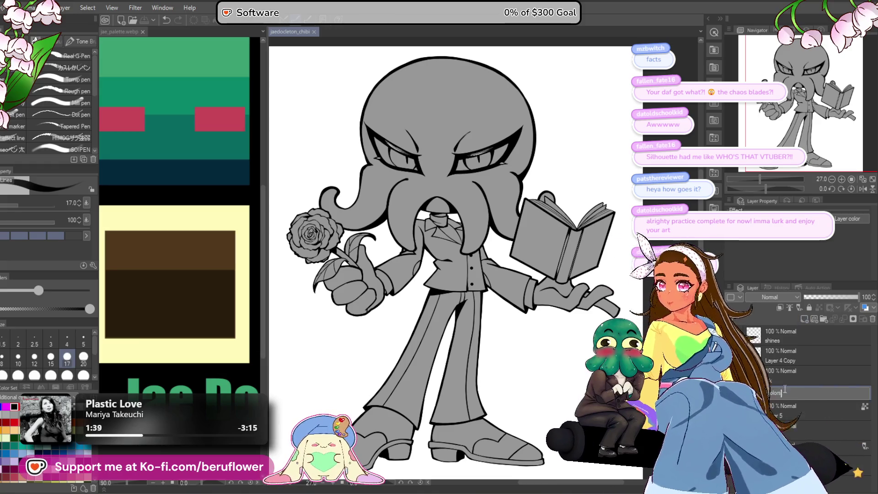
left_click(802, 319)
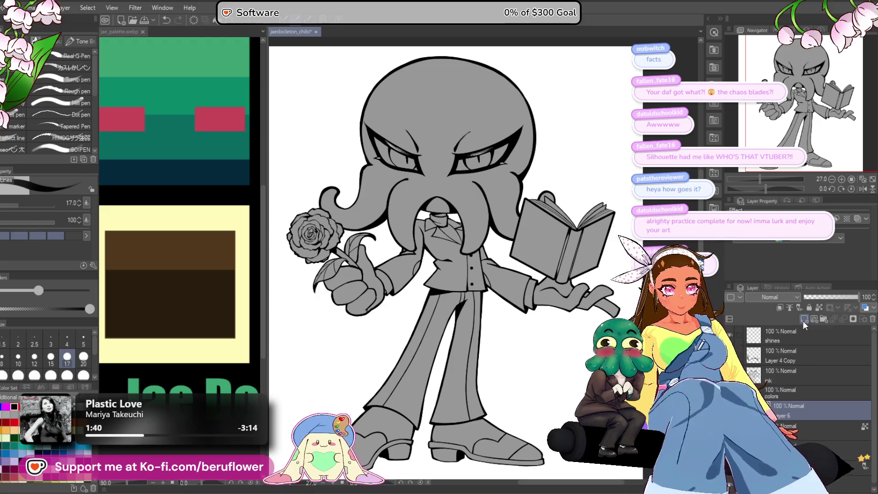
left_click(802, 319)
left_click(803, 318)
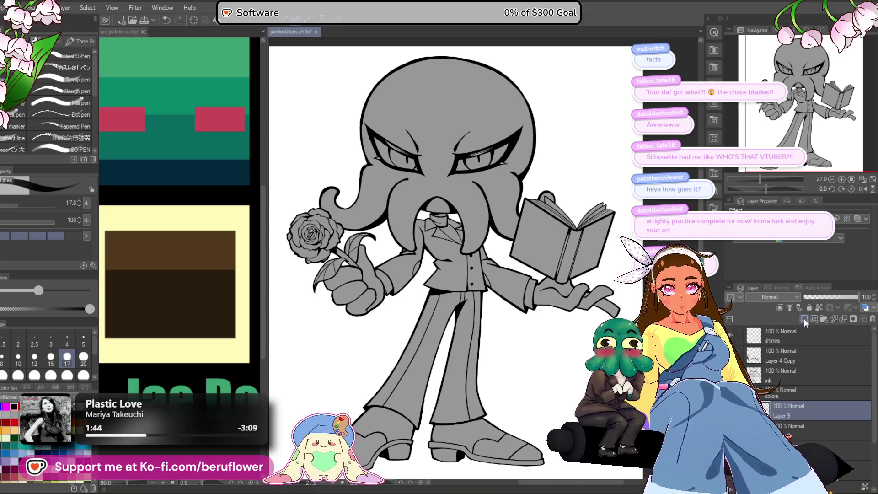
left_click(803, 319)
left_click(803, 319)
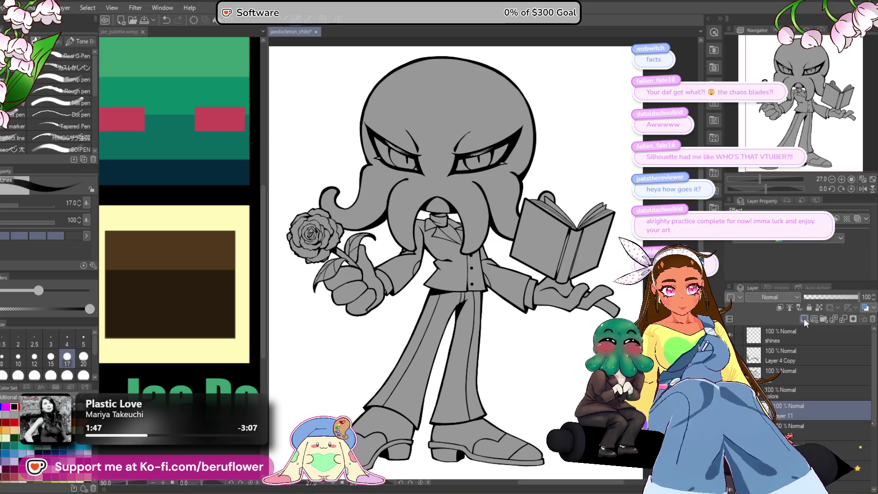
left_click(804, 318)
left_click(804, 318)
left_click(805, 318)
Name the top new layers 'skin' and 'eyes'.
scroll(792, 337, "down", 3)
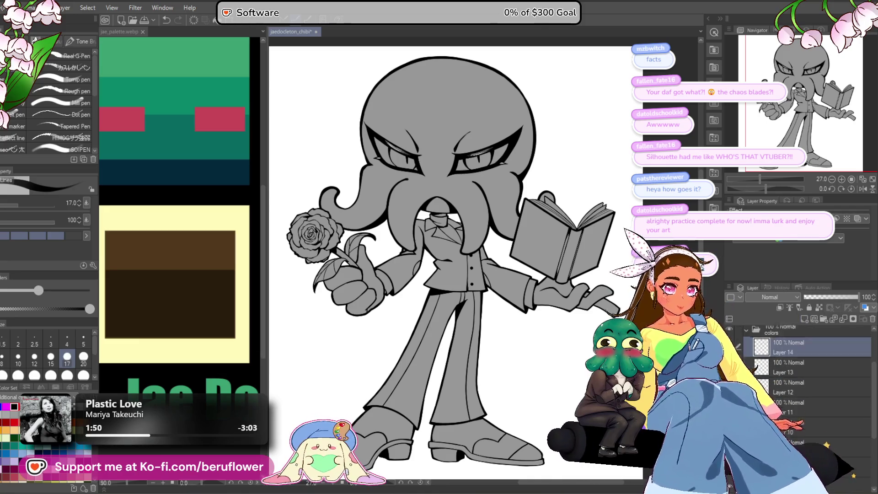
double_click(795, 337)
type("skin")
key("Return")
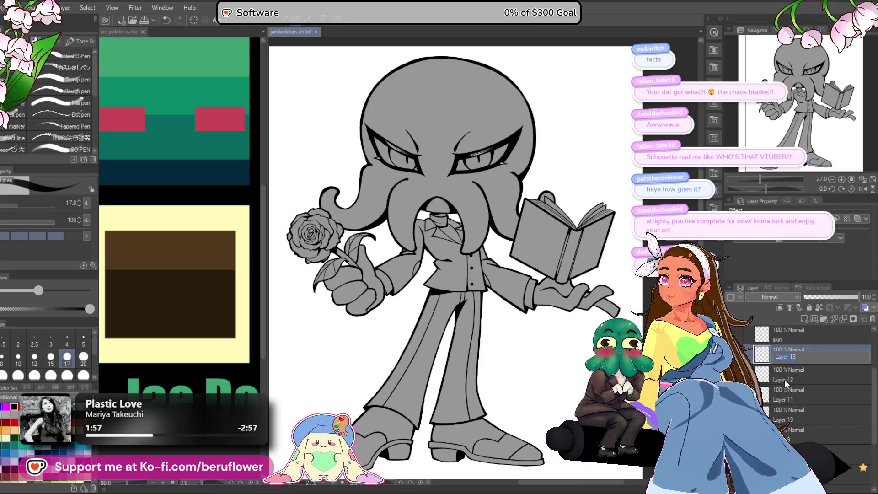
type("l")
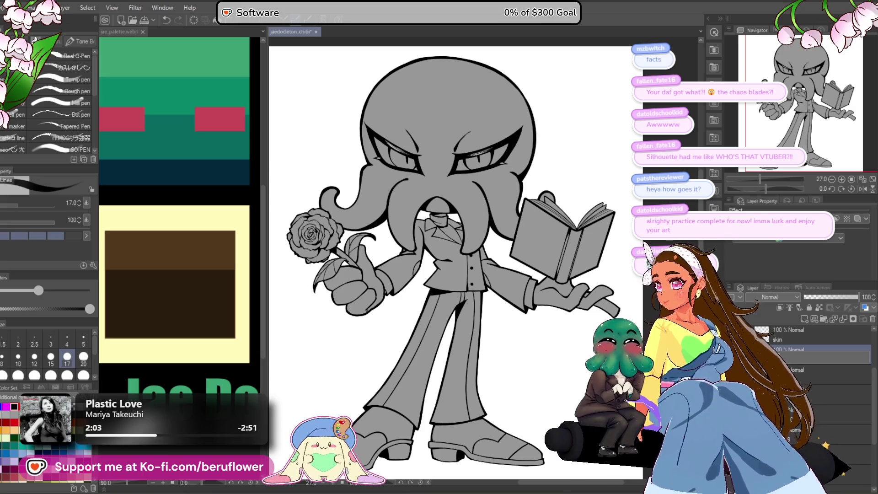
key("Return")
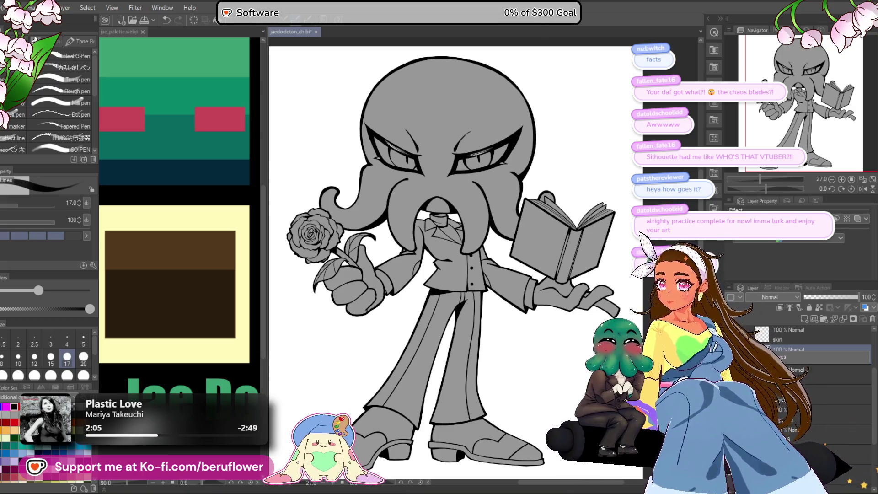
left_click(795, 373)
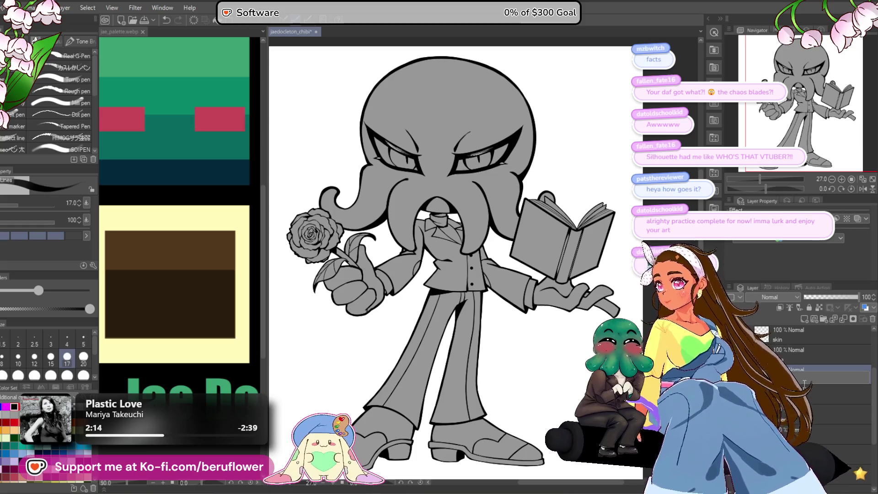
Confirm Layer 12's name and rename the next two layers 'shirt' and 'jacket'.
key("Return")
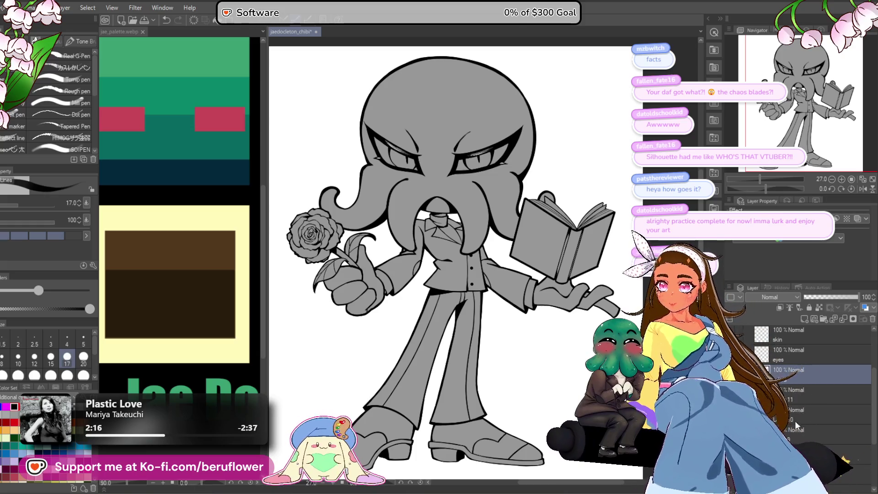
double_click(799, 399)
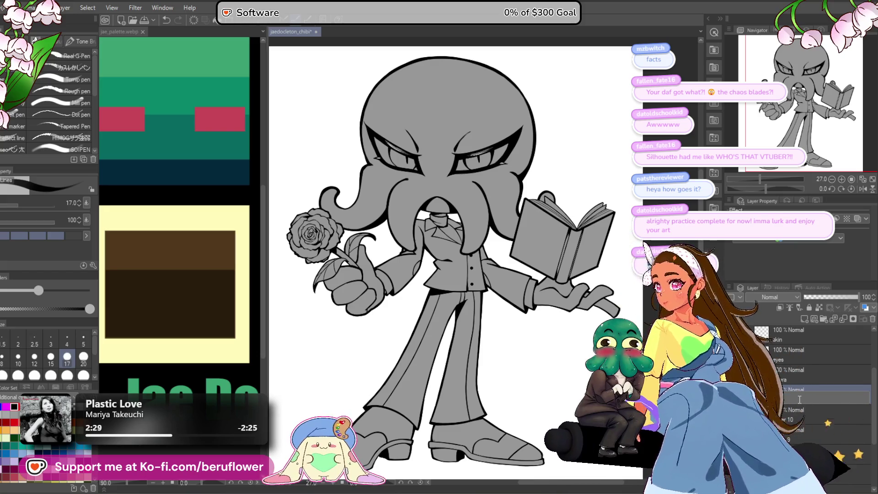
type("shirt")
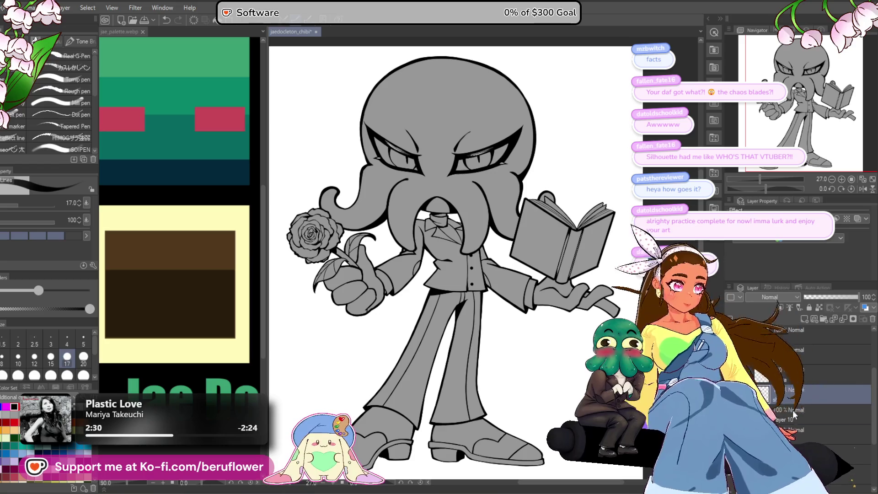
key("Return")
double_click(798, 416)
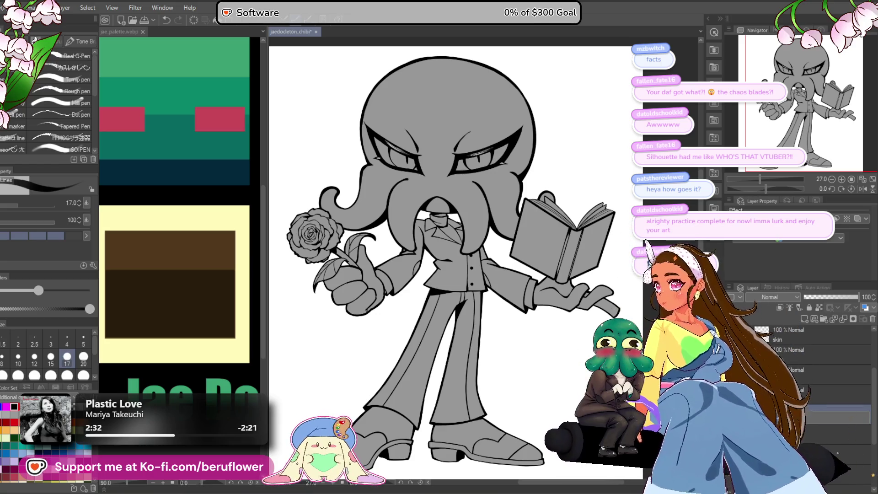
type("jacket")
key("Return")
Rename the lower clothing layers to pants, gloves and shoes.
double_click(798, 435)
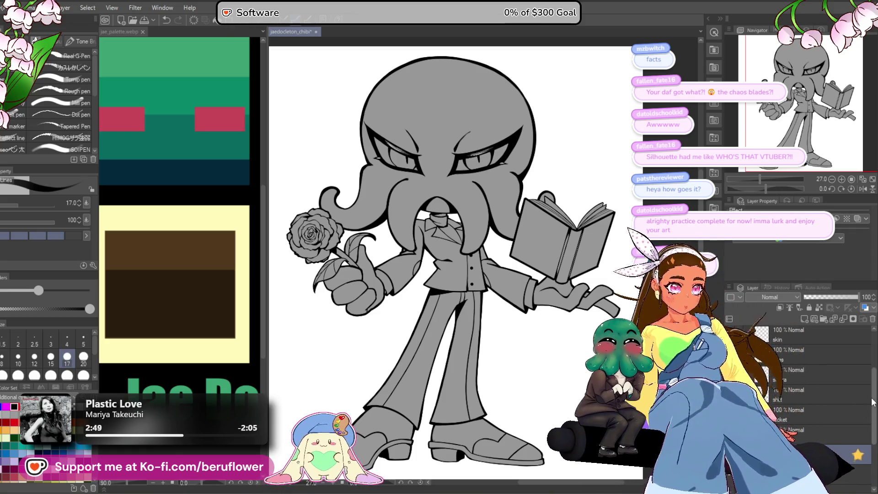
scroll(860, 426, "down", 2)
scroll(818, 403, "down", 2)
left_click(814, 405)
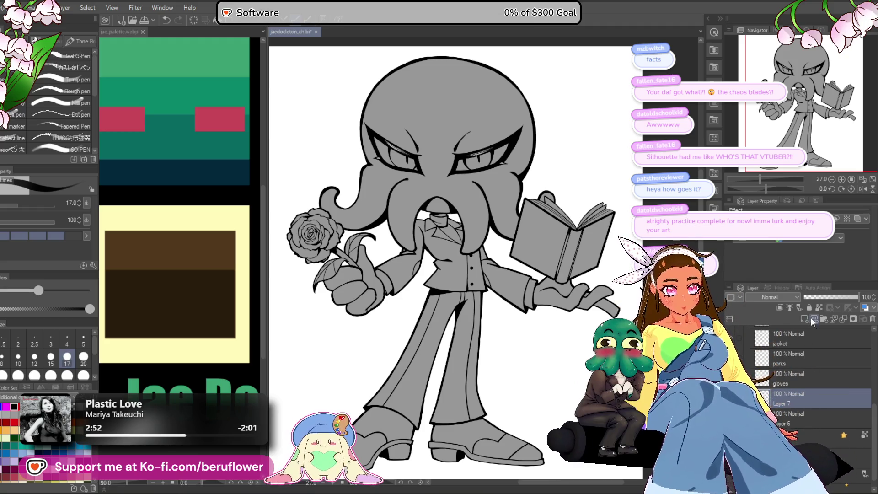
double_click(799, 404)
type("shoes")
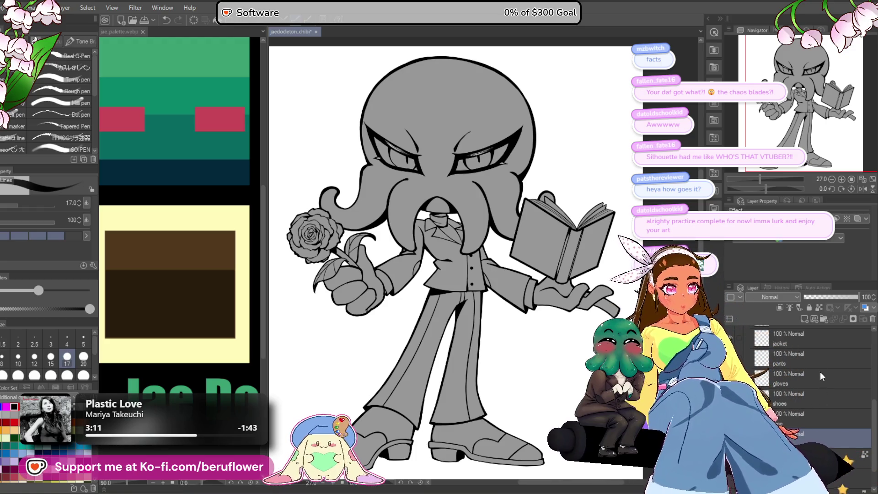
left_click(809, 336)
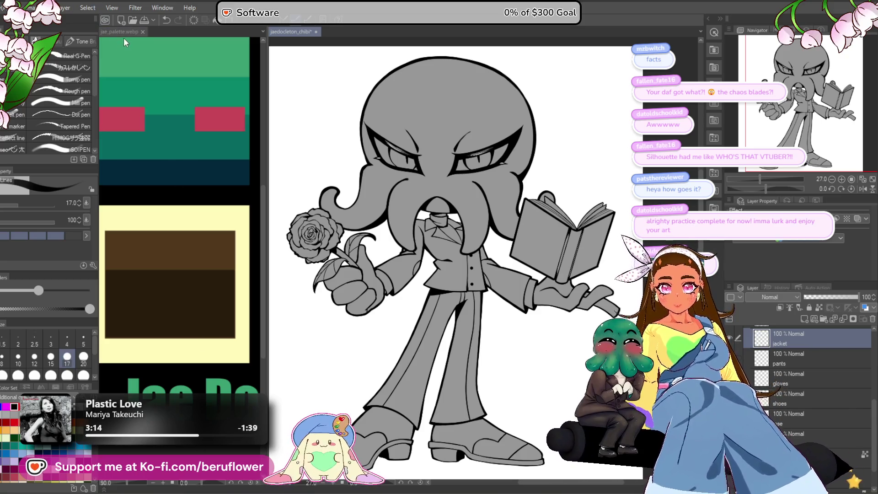
scroll(124, 38, "down", 3)
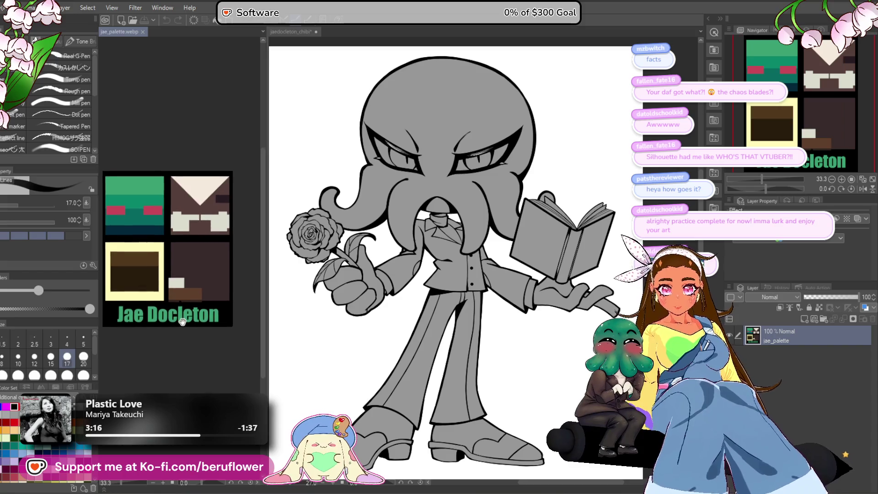
Fill the octopus head and tentacles with the palette's teal green on the skin layer.
scroll(183, 321, "up", 5)
mouse_move(186, 274)
left_mouse_down()
mouse_move(151, 300)
mouse_move(218, 306)
mouse_move(150, 299)
mouse_move(213, 259)
mouse_move(211, 230)
mouse_move(185, 277)
mouse_move(128, 259)
mouse_move(177, 277)
left_mouse_up()
scroll(202, 249, "up", 2)
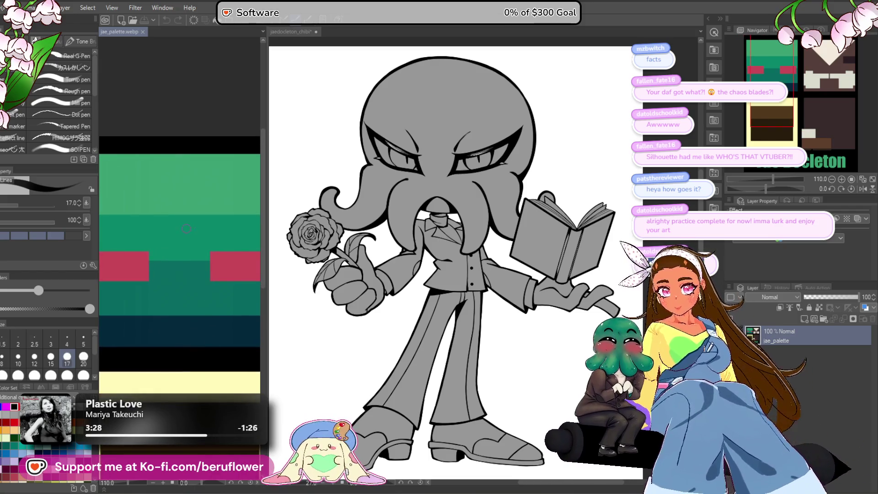
key("e")
left_click(556, 253)
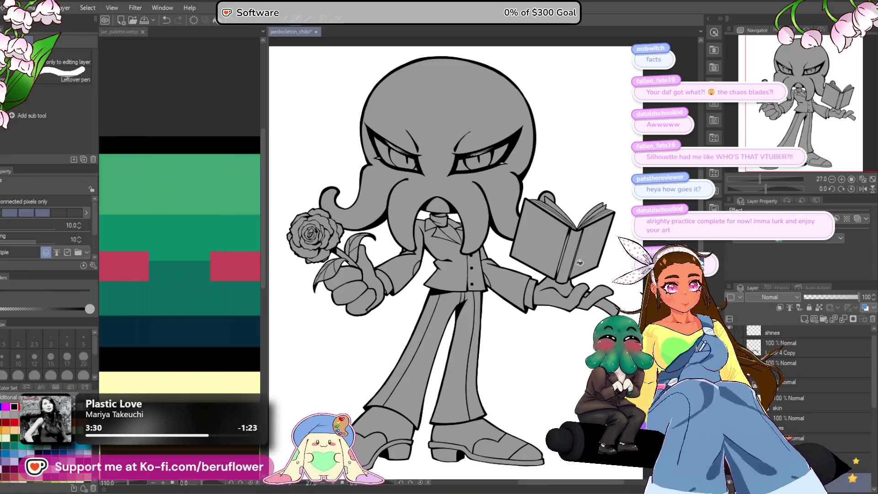
left_click(808, 405)
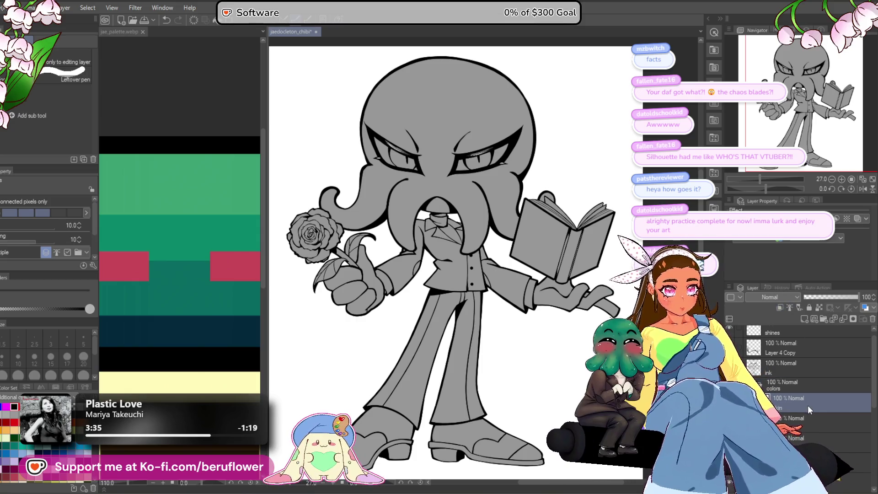
left_click(459, 213)
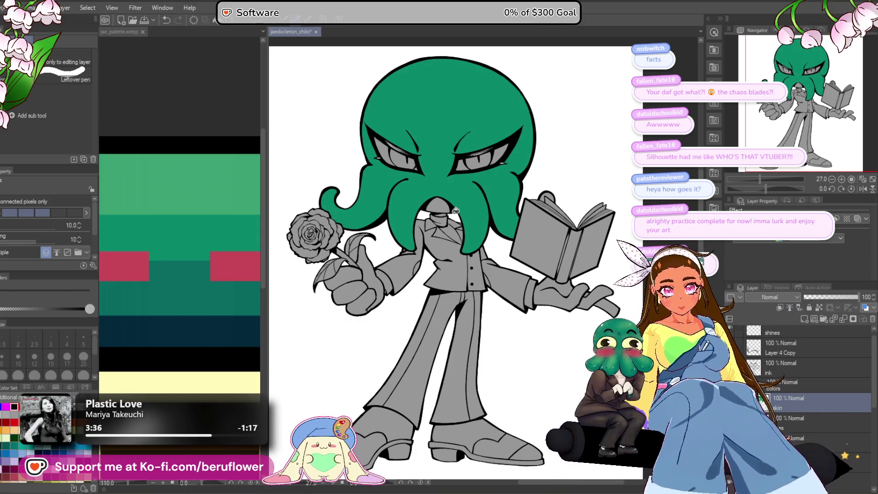
scroll(458, 211, "up", 5)
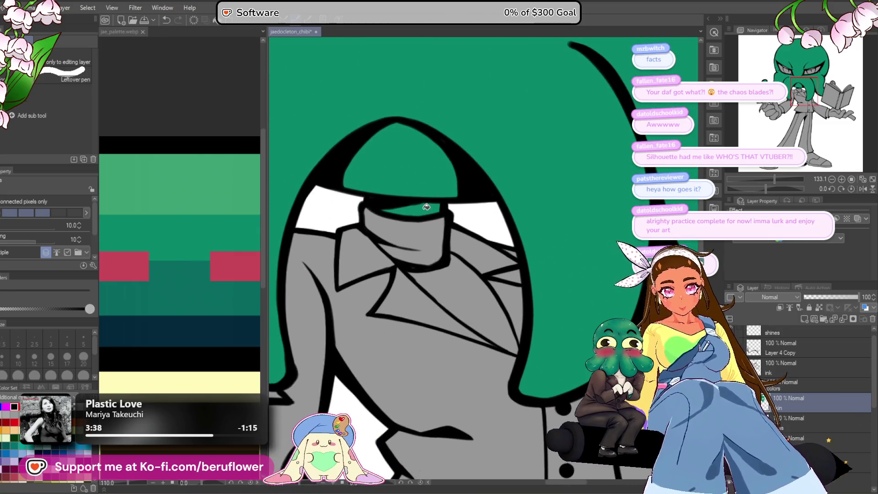
scroll(426, 207, "down", 8)
left_click_drag(553, 367, 544, 372)
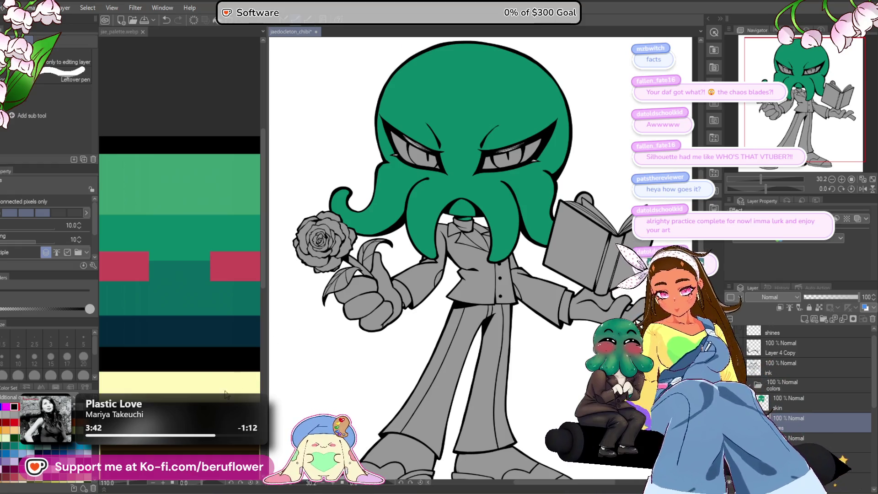
left_click(195, 195)
Fill the iris dark brown and the eye white pale yellow sampled from the palette.
scroll(194, 320, "down", 4)
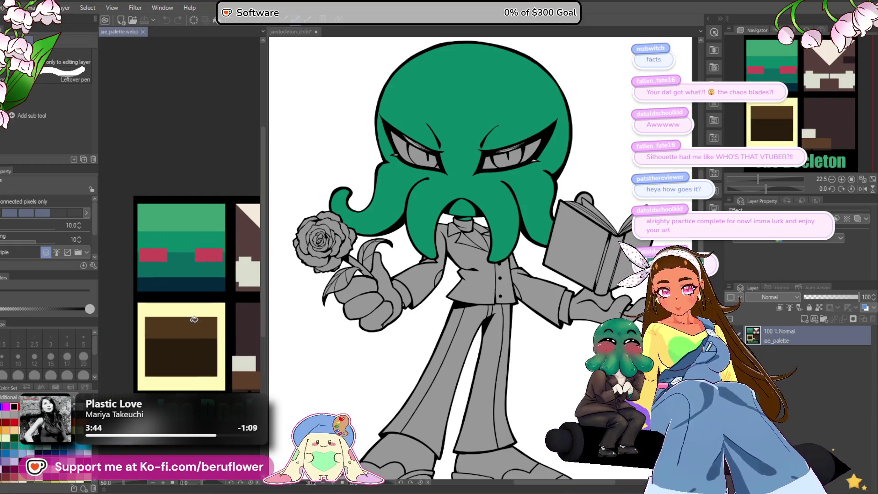
left_click(420, 155)
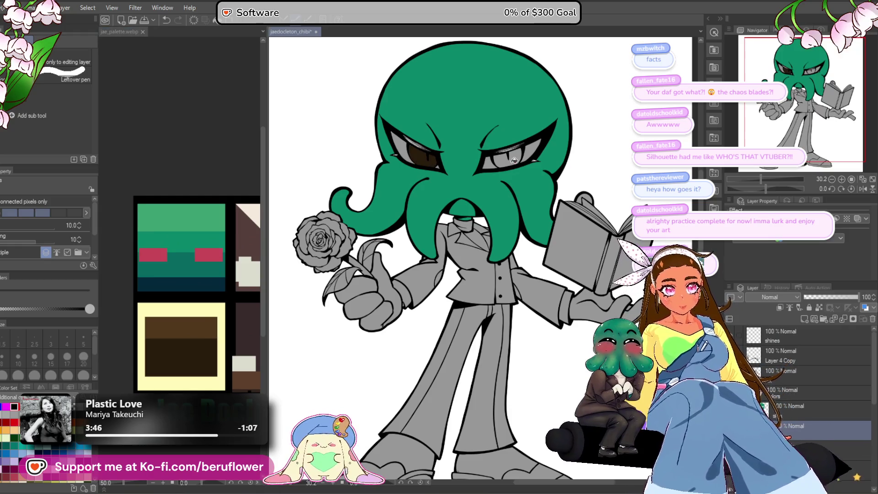
scroll(470, 229, "up", 3)
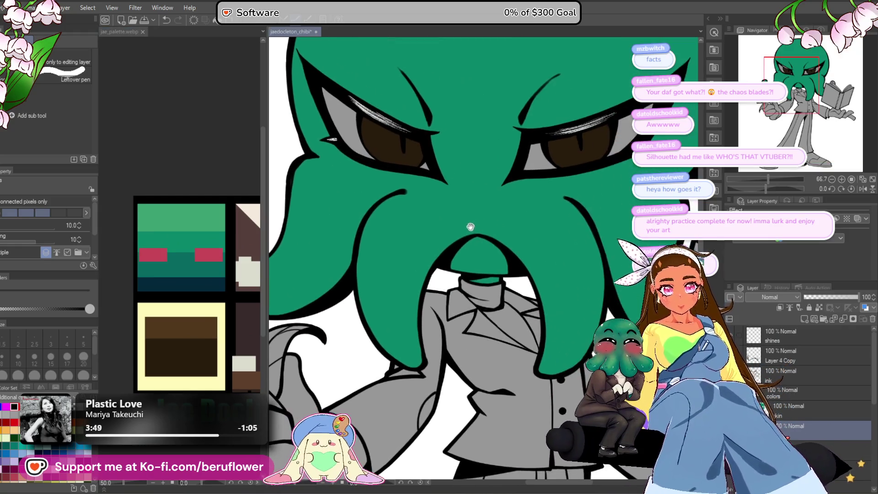
left_click(205, 148)
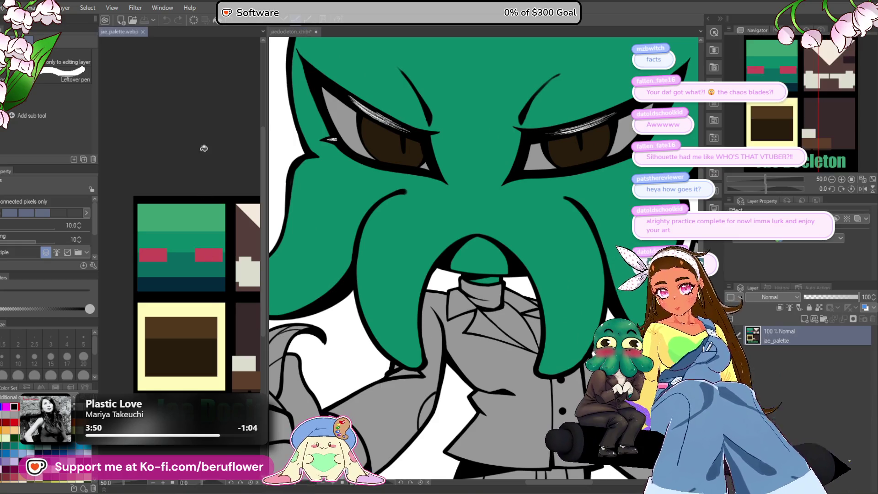
left_click(325, 278)
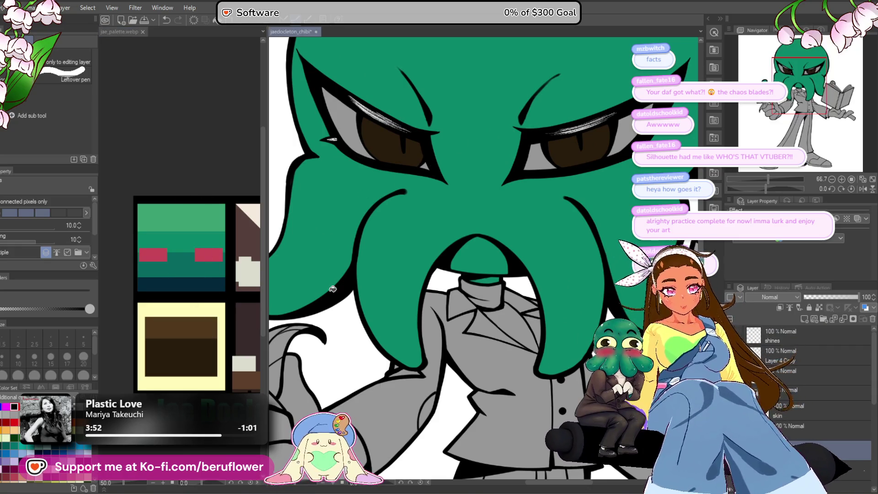
left_click(424, 170)
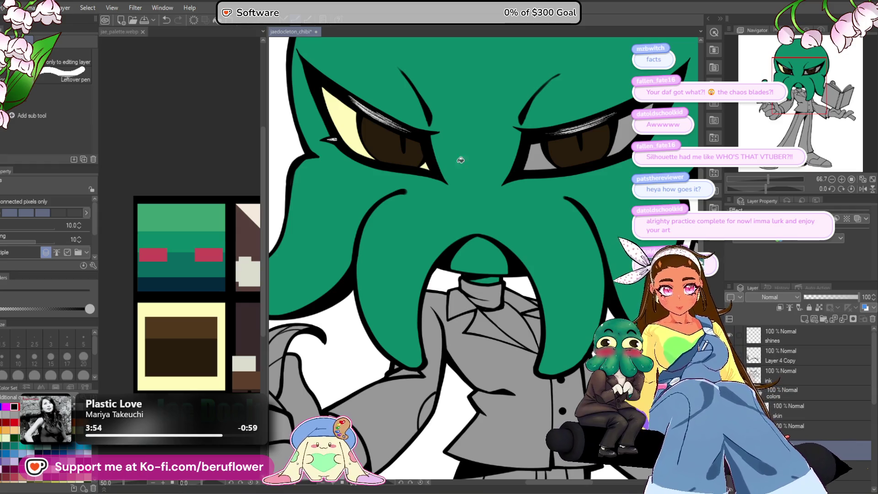
scroll(575, 172, "down", 5)
scroll(575, 172, "up", 3)
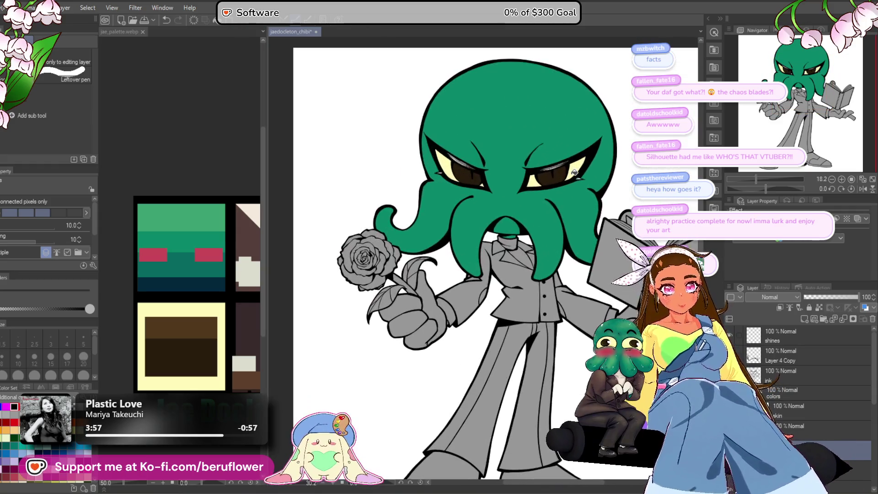
scroll(828, 441, "down", 5)
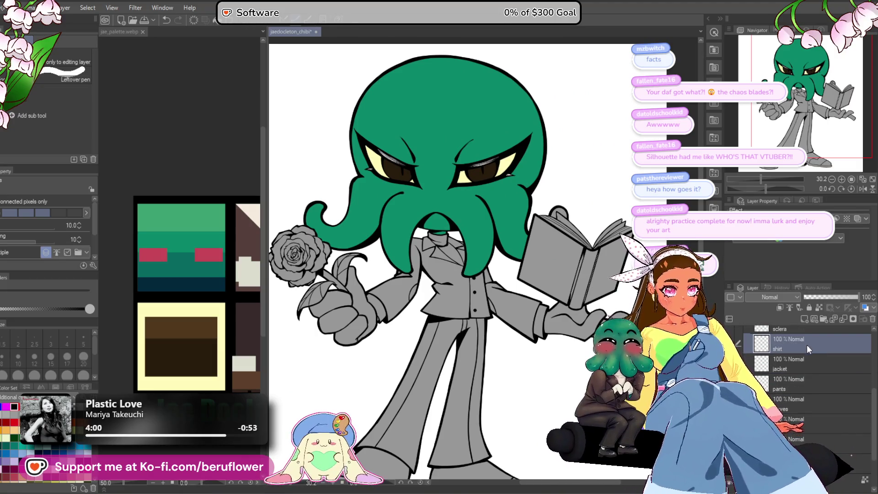
left_click(212, 460)
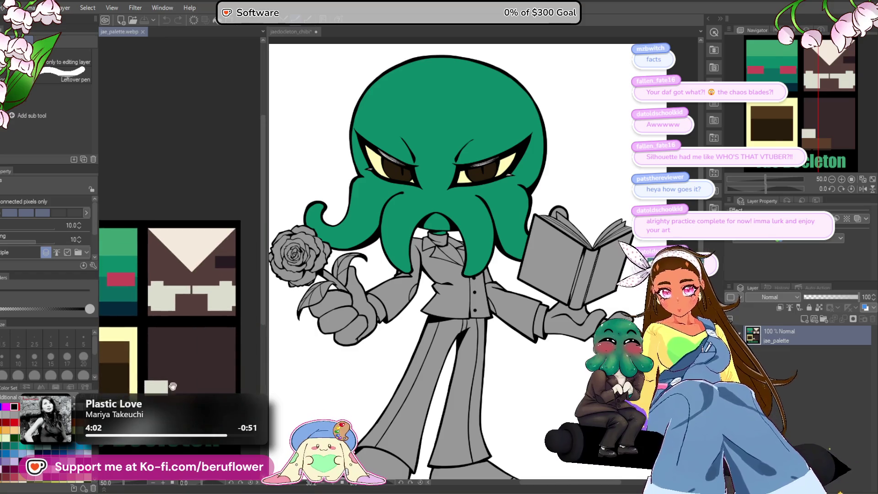
Fill the jacket layer with dark brown picked from jae_palette.
scroll(460, 282, "up", 1)
scroll(453, 238, "up", 5)
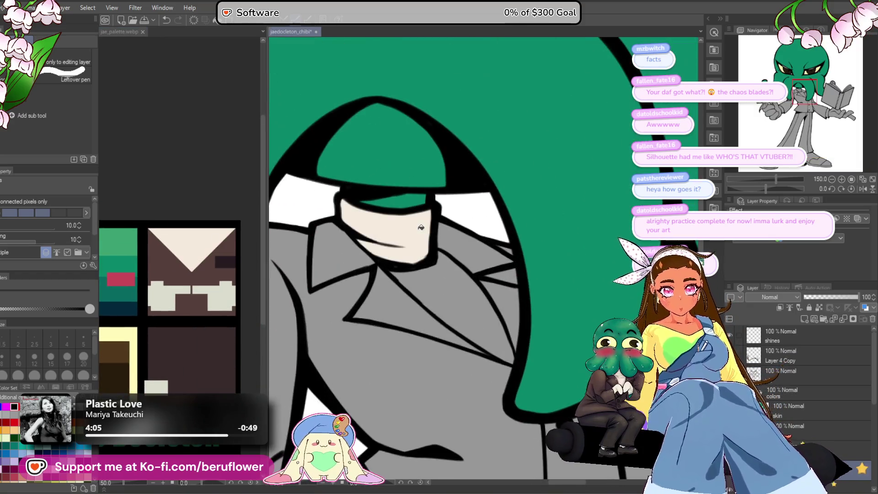
scroll(453, 238, "down", 4)
left_click_drag(532, 354, 502, 339)
left_click_drag(408, 440, 448, 424)
left_click_drag(491, 400, 485, 414)
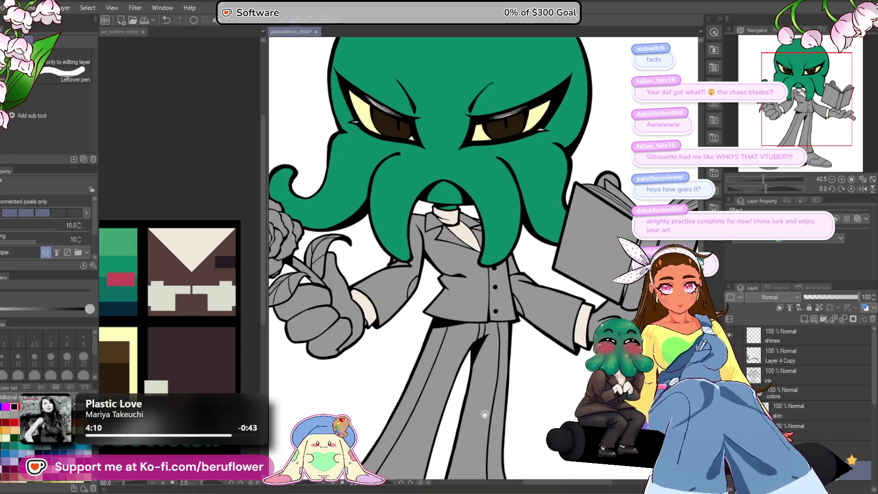
scroll(786, 389, "down", 5)
left_click(762, 382)
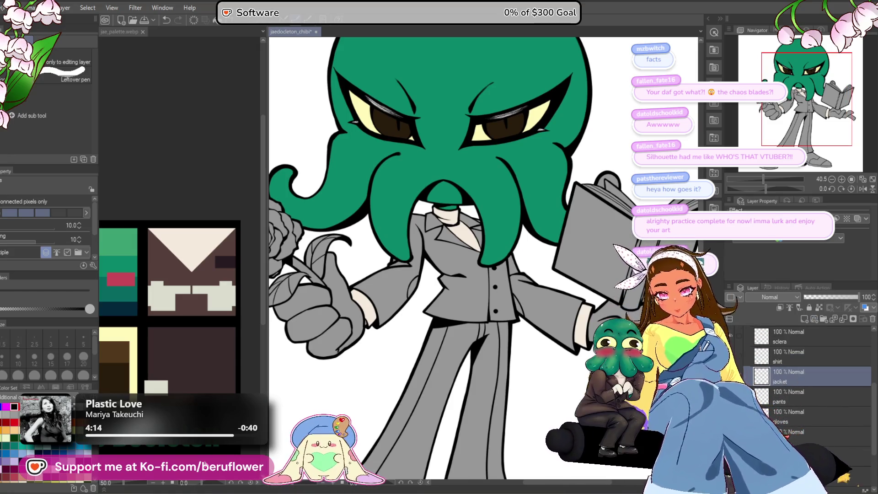
key("ctrl+Tab")
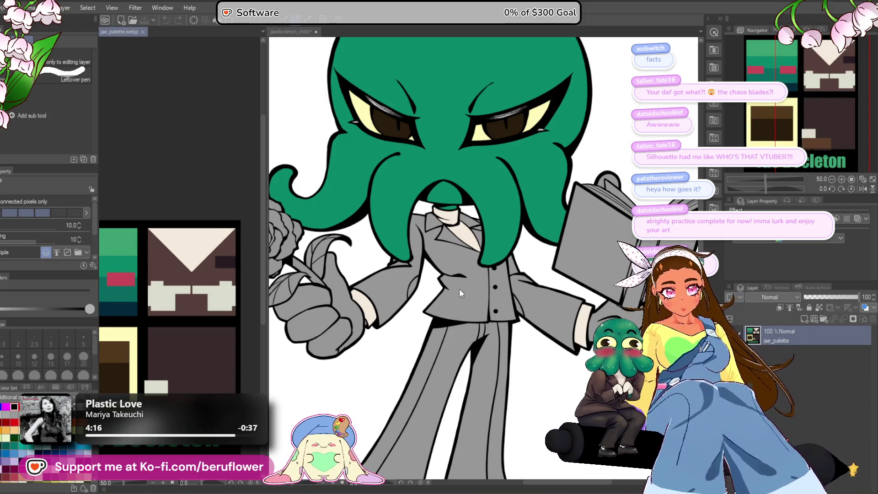
key("ctrl+Tab")
left_click(459, 287)
Reframe the view on the jacket buttons, trousers and whole suit, and switch to the pen.
scroll(404, 273, "up", 5)
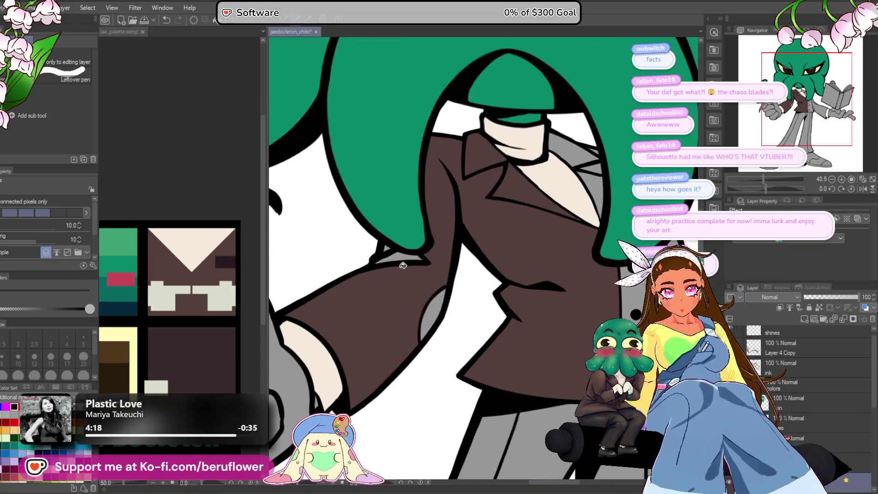
left_click_drag(431, 313, 496, 269)
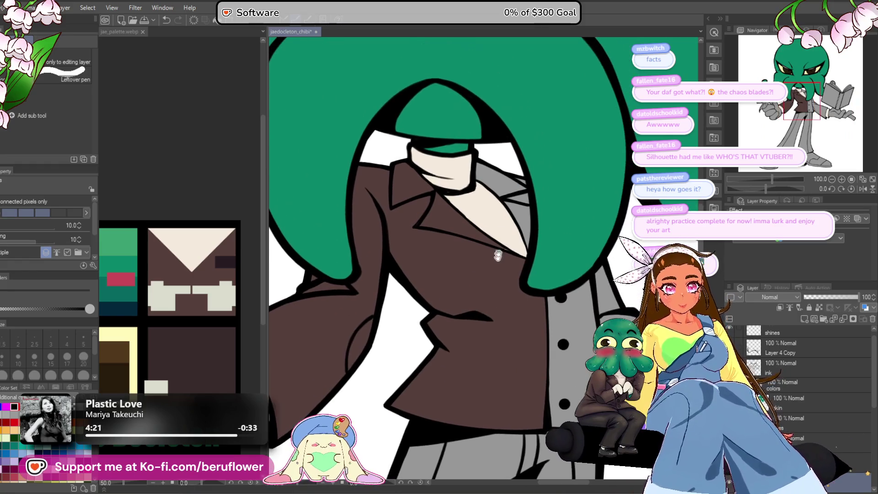
left_click_drag(582, 352, 574, 279)
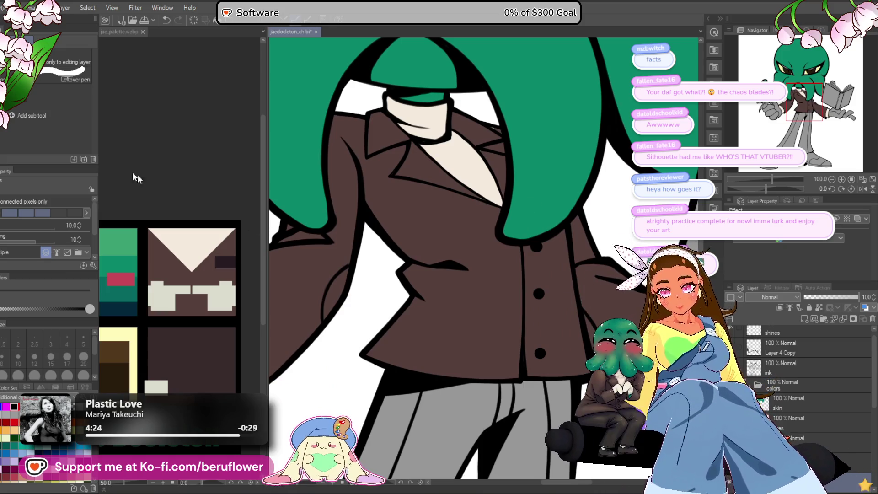
key("p")
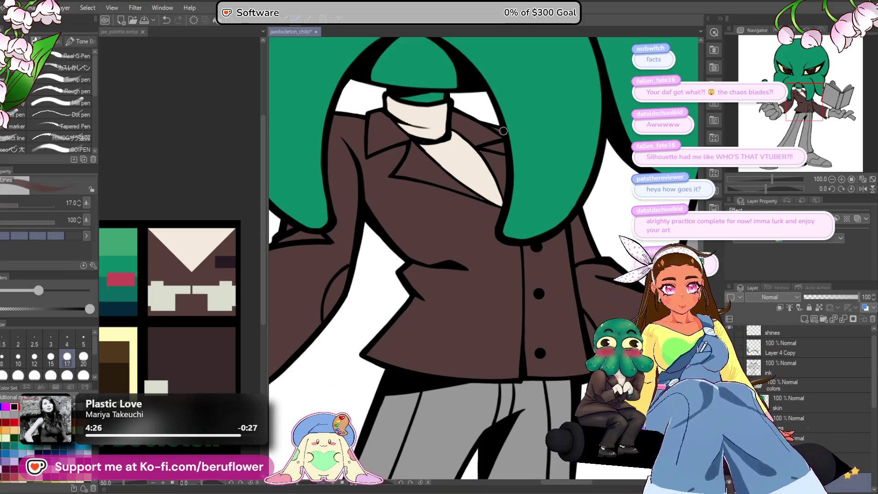
scroll(503, 131, "down", 5)
scroll(320, 320, "up", 2)
left_click_drag(343, 320, 298, 331)
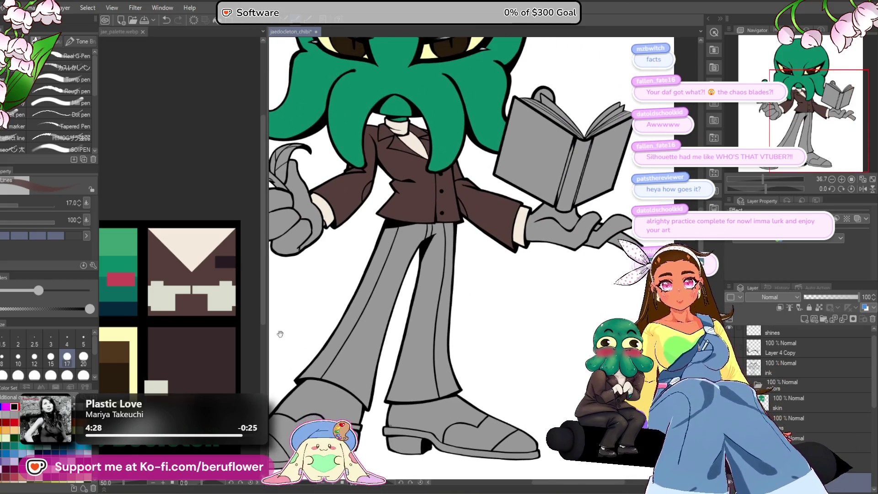
On the trousers layer, fill both trouser legs with dark brown eyedropped from the palette.
key("g")
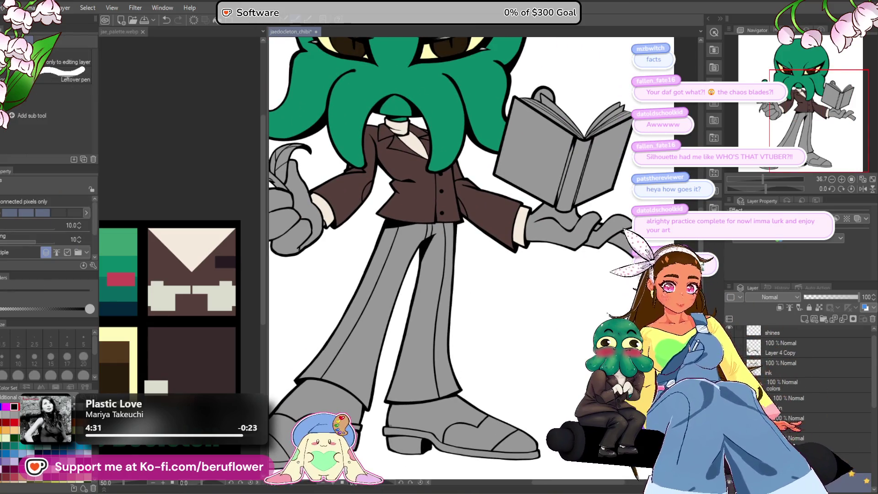
left_click(819, 402)
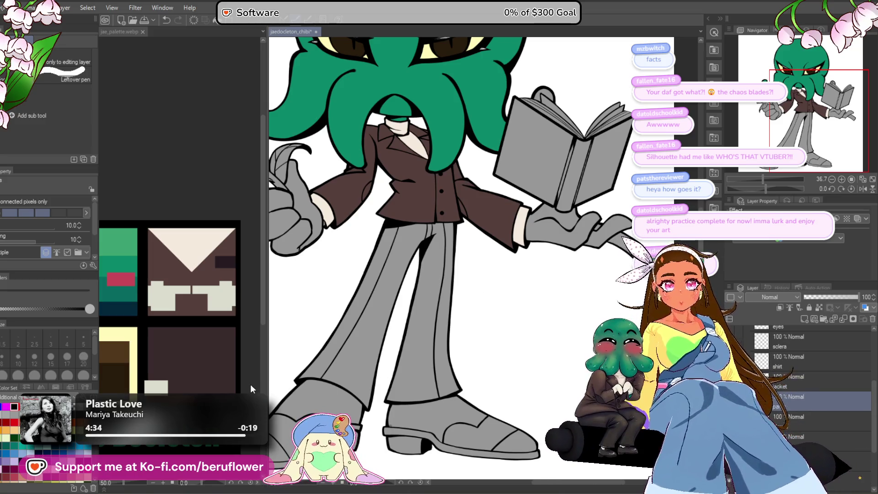
left_click(254, 396)
left_click_drag(255, 396, 240, 371)
left_click(386, 295)
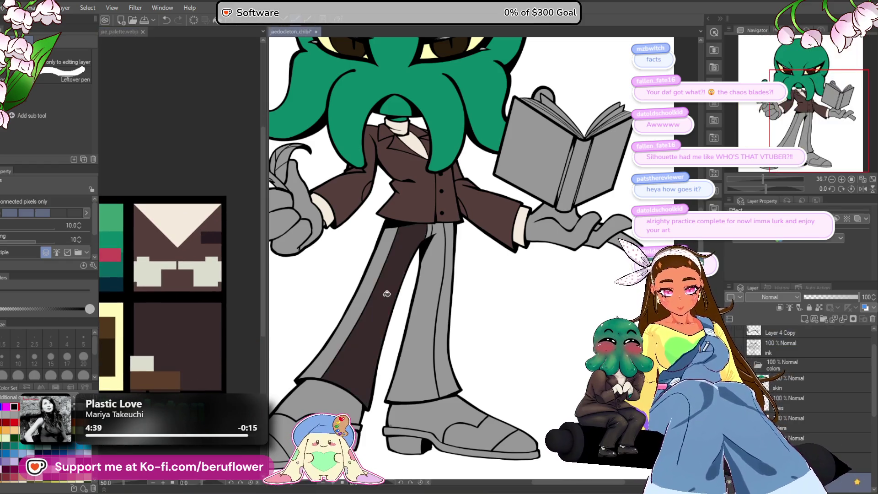
left_click(439, 228)
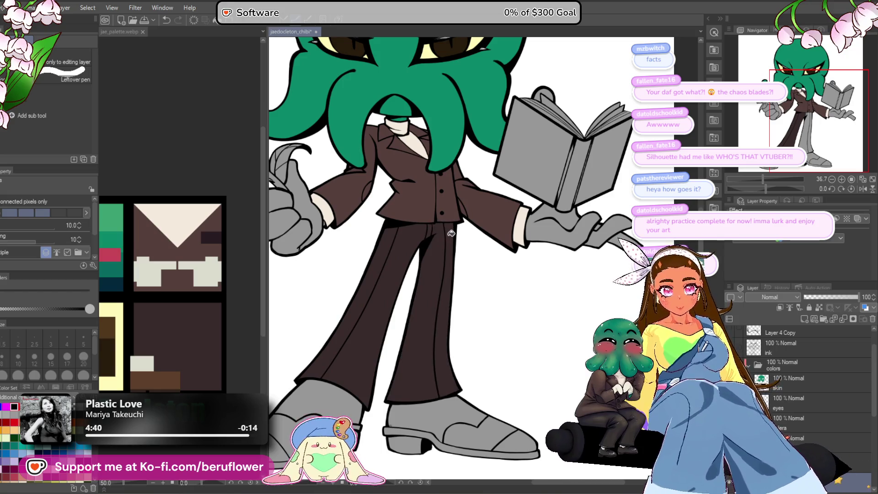
Set a mid-brown shoe colour in the colour dialog.
scroll(451, 233, "down", 5)
scroll(443, 259, "up", 4)
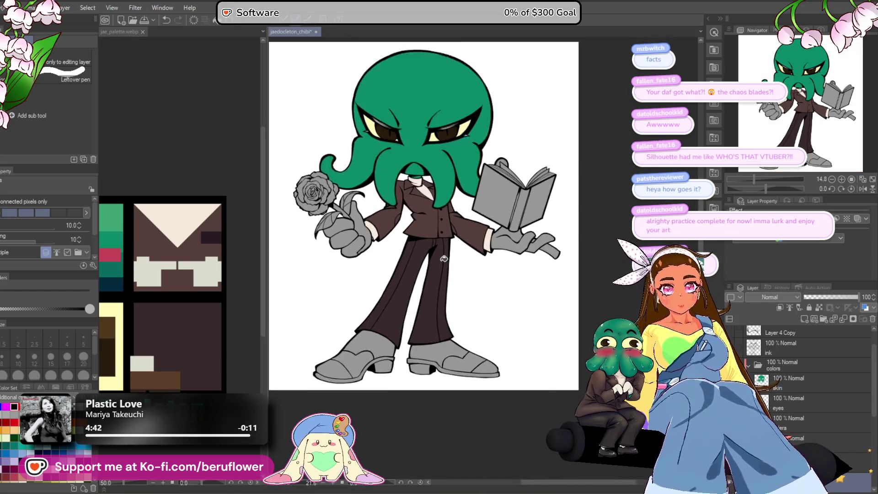
left_click_drag(399, 414, 408, 424)
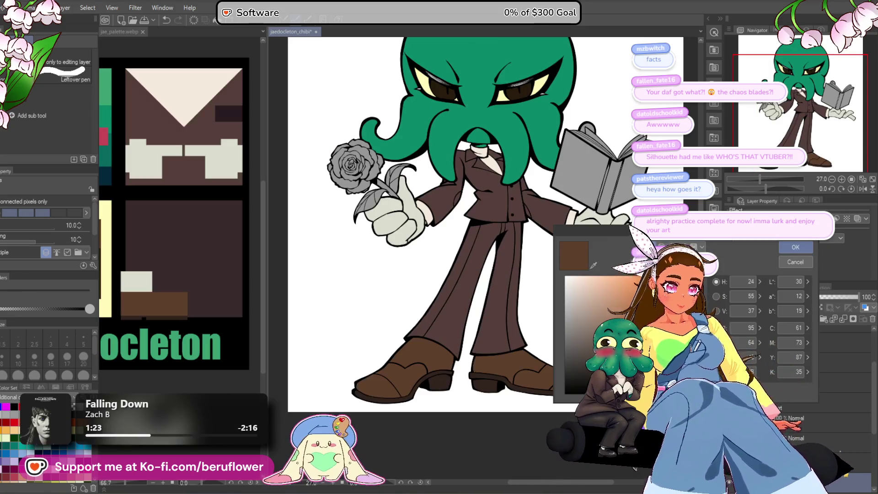
left_click(788, 247)
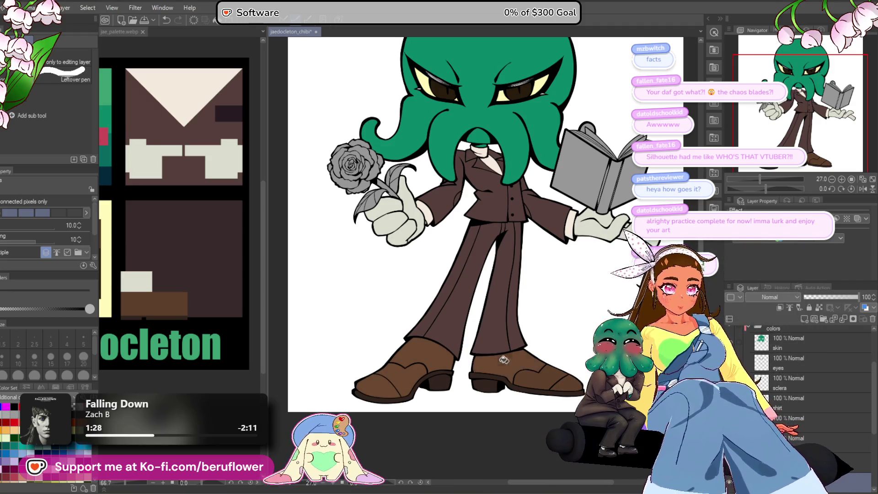
scroll(447, 374, "up", 4)
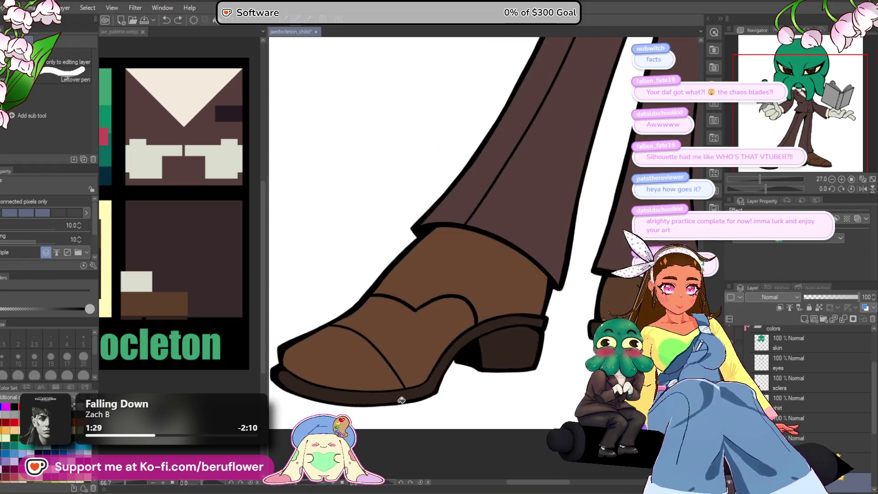
mouse_move(488, 460)
left_mouse_down()
mouse_move(342, 459)
mouse_move(445, 442)
mouse_move(477, 420)
mouse_move(431, 431)
left_mouse_up()
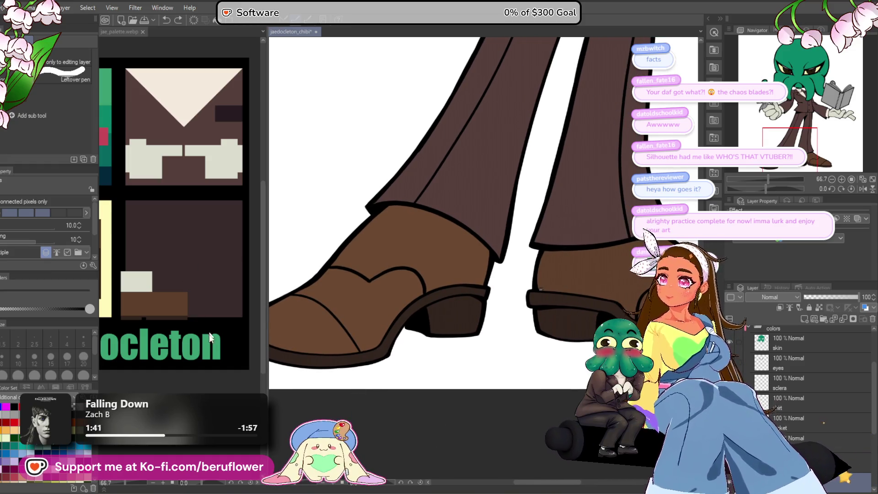
left_click(191, 377)
scroll(192, 376, "down", 2)
scroll(191, 376, "up", 4)
mouse_move(183, 294)
left_mouse_down()
mouse_move(195, 280)
mouse_move(201, 297)
left_mouse_up()
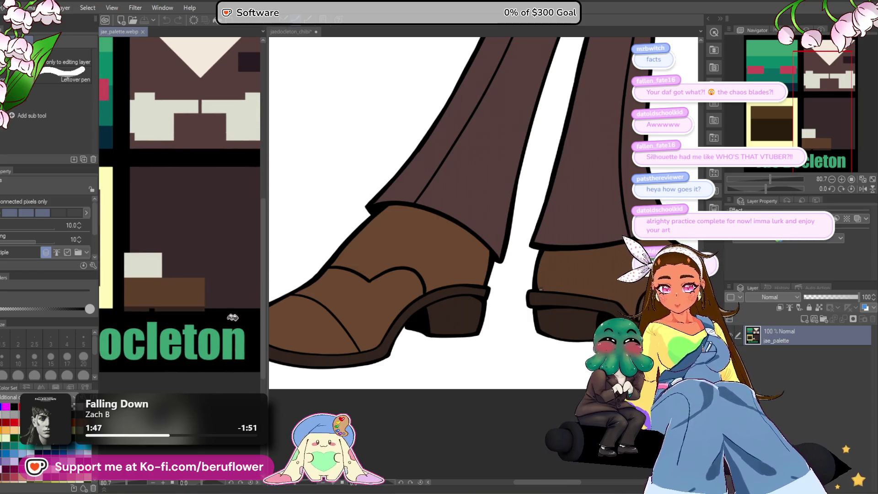
left_click(432, 254)
left_click_drag(432, 254, 402, 298)
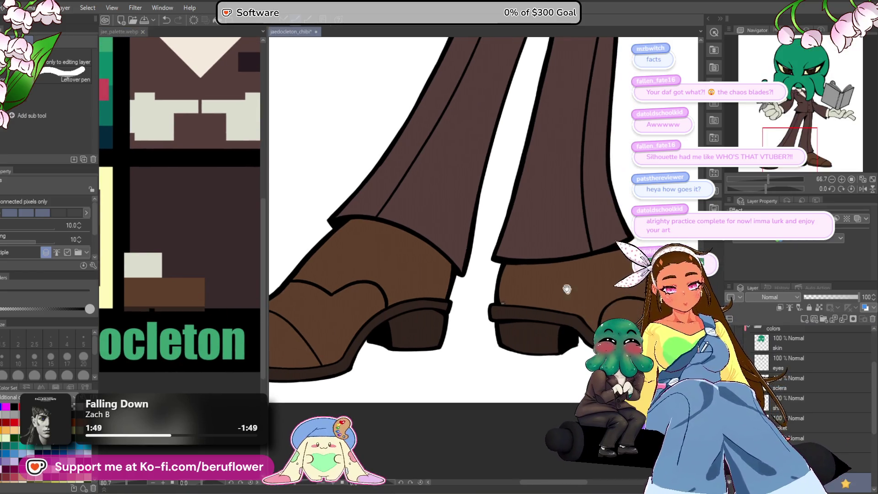
scroll(502, 302, "up", 5)
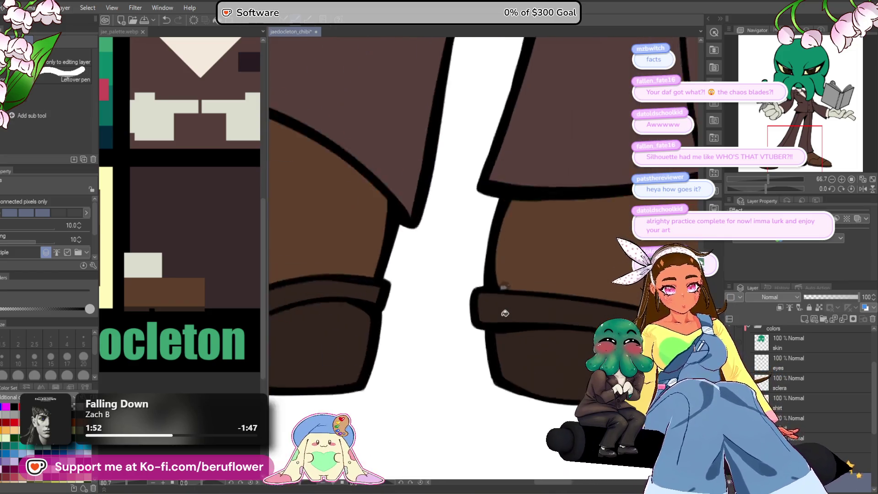
scroll(514, 259, "down", 5)
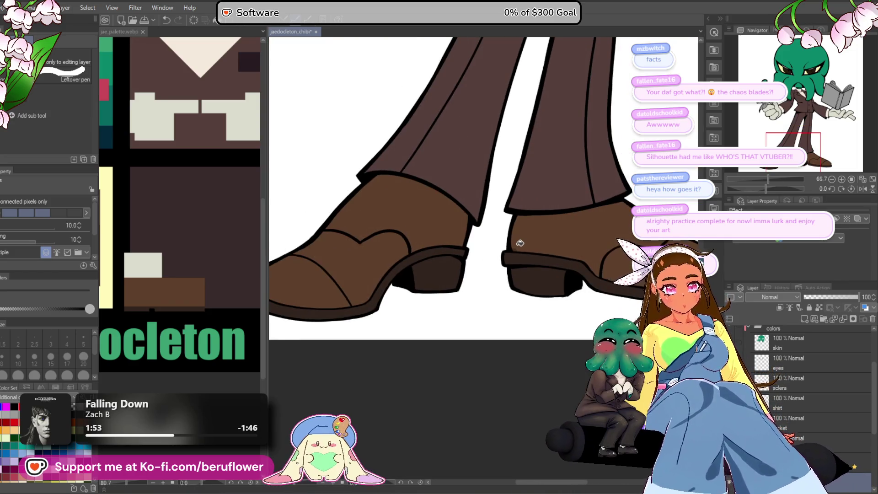
left_click_drag(520, 243, 495, 409)
scroll(474, 338, "up", 2)
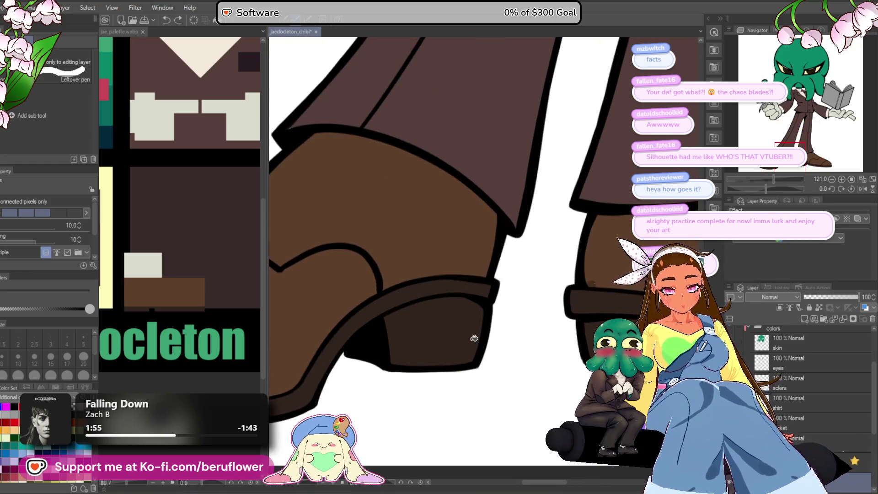
scroll(474, 338, "down", 1)
left_click_drag(474, 338, 388, 411)
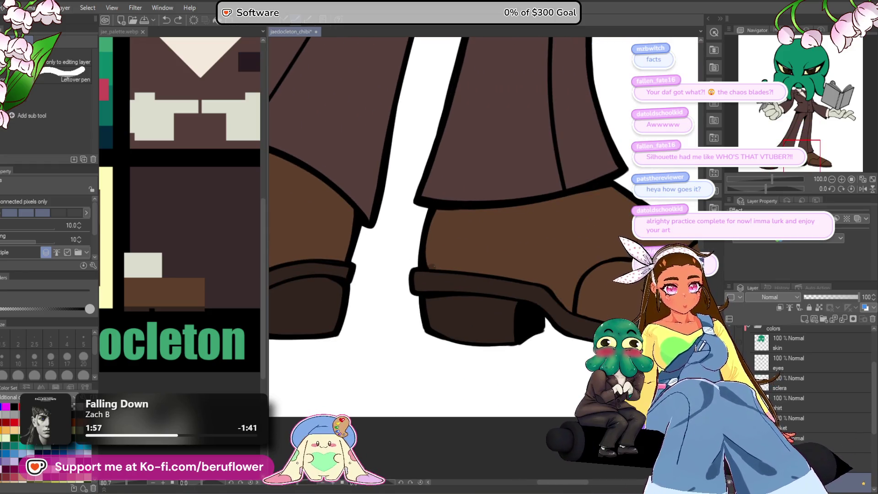
key("o")
scroll(440, 269, "up", 3)
left_click(422, 265)
scroll(783, 355, "up", 1)
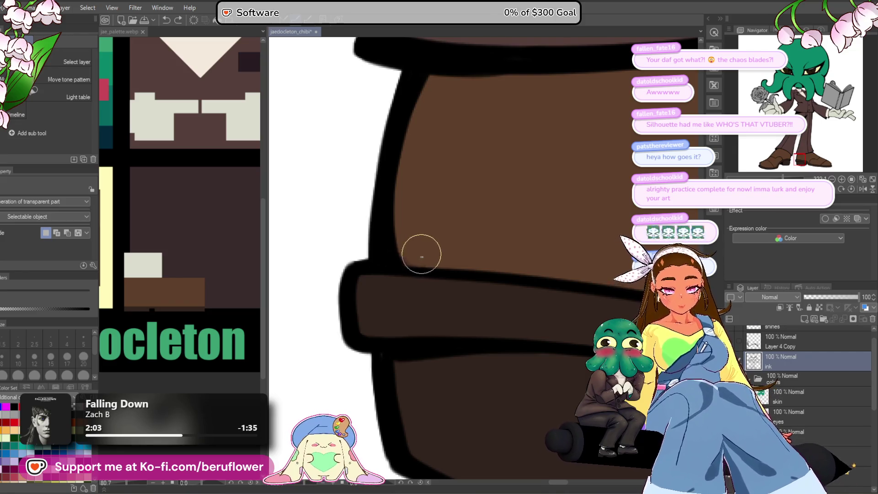
scroll(442, 232, "down", 3)
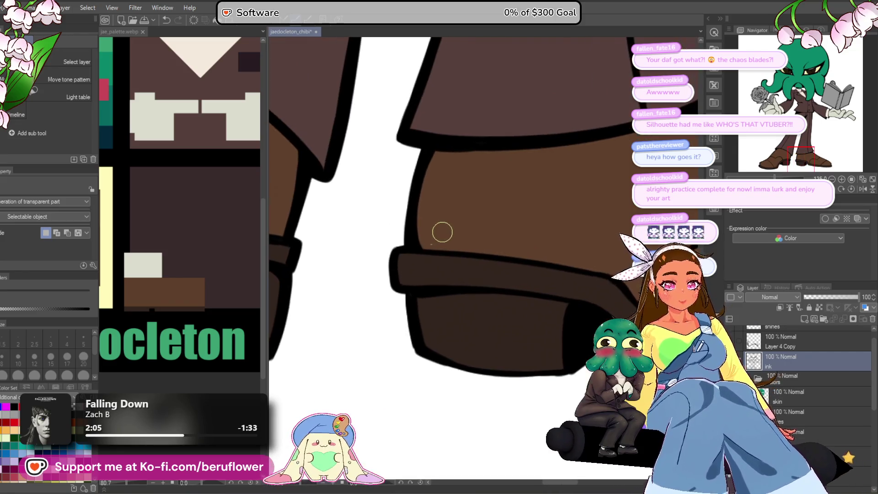
scroll(814, 395, "down", 2)
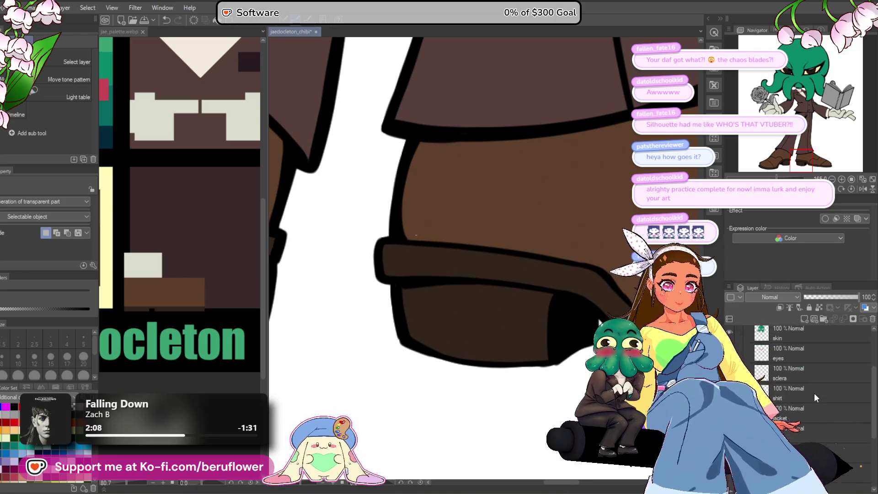
scroll(809, 444, "down", 3)
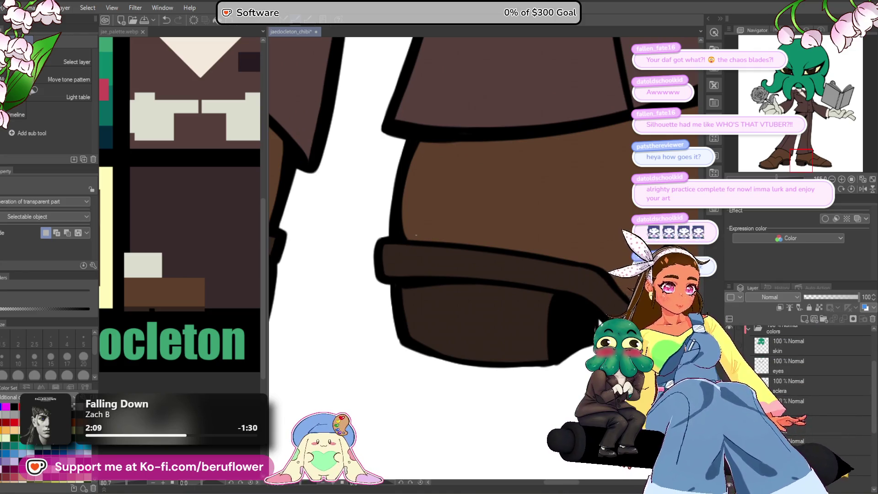
left_click(407, 320)
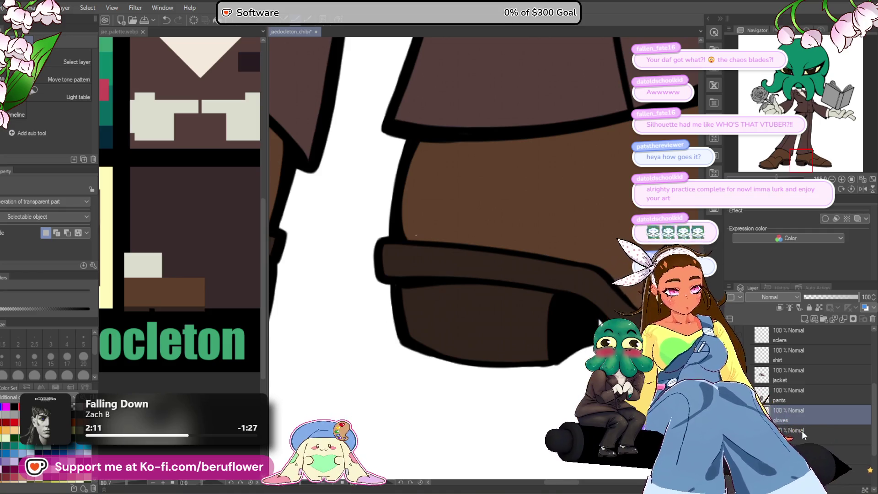
key("p")
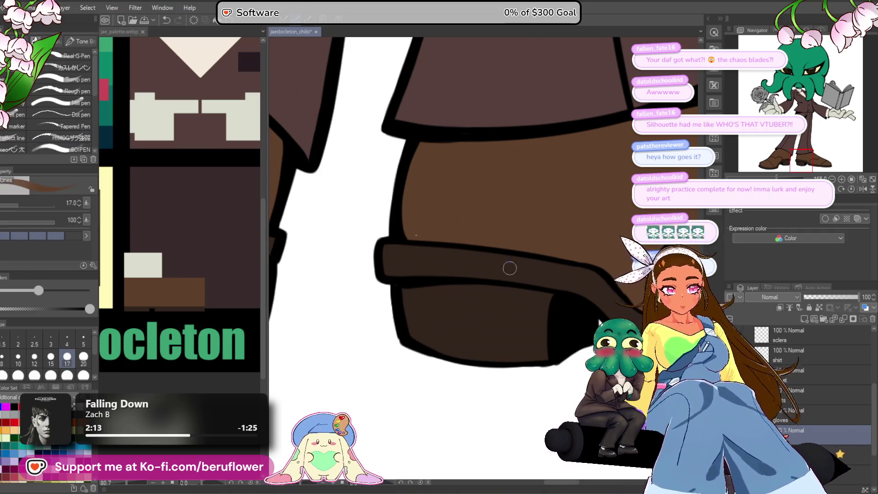
scroll(418, 204, "up", 3)
scroll(425, 270, "down", 5)
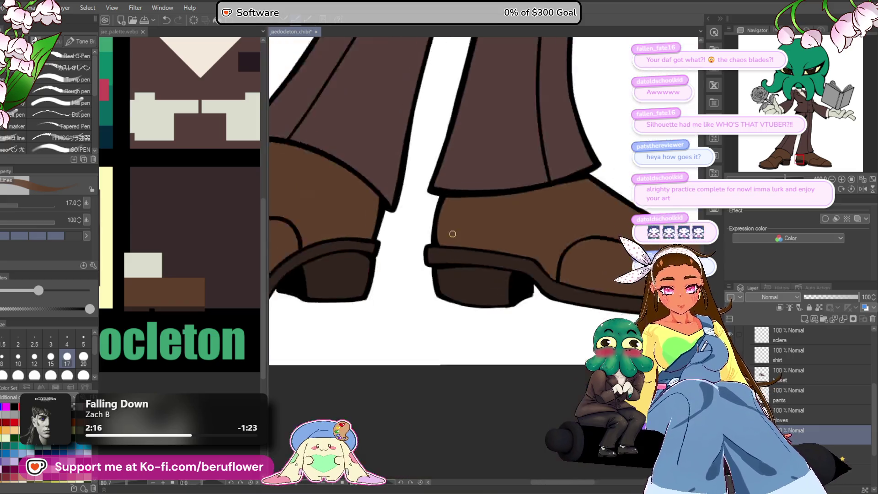
scroll(441, 397, "down", 4)
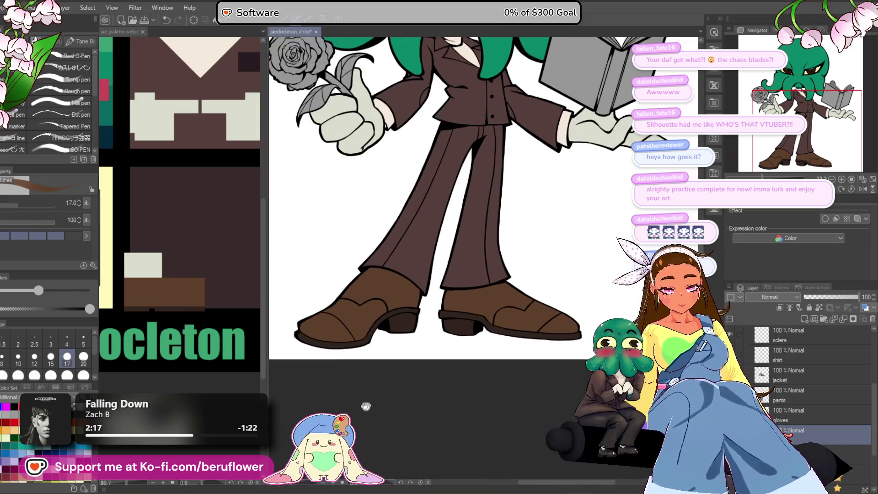
scroll(376, 435, "up", 3)
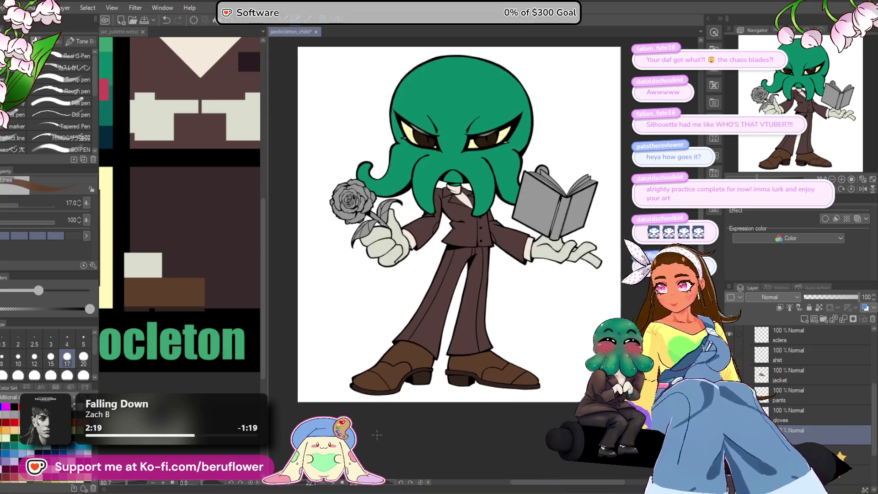
Sample Cthulhu's head green and fill the small gap by the book on the skin layer.
left_click_drag(443, 426, 440, 431)
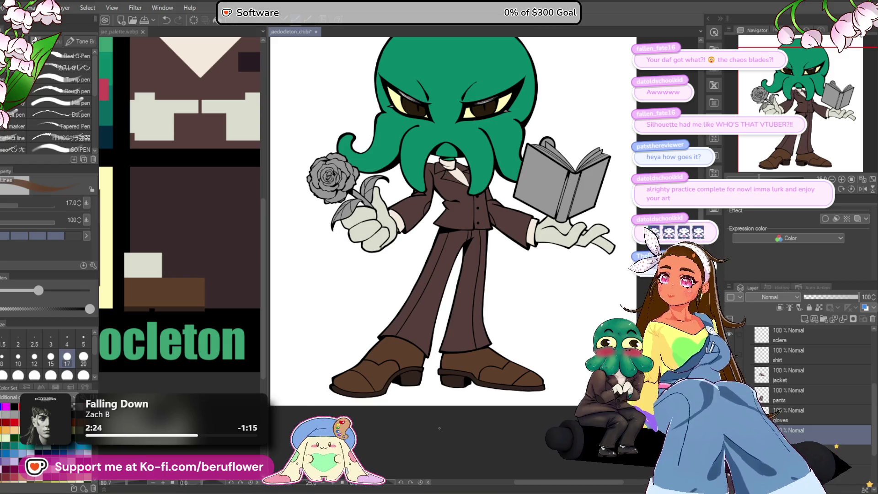
scroll(416, 410, "up", 1)
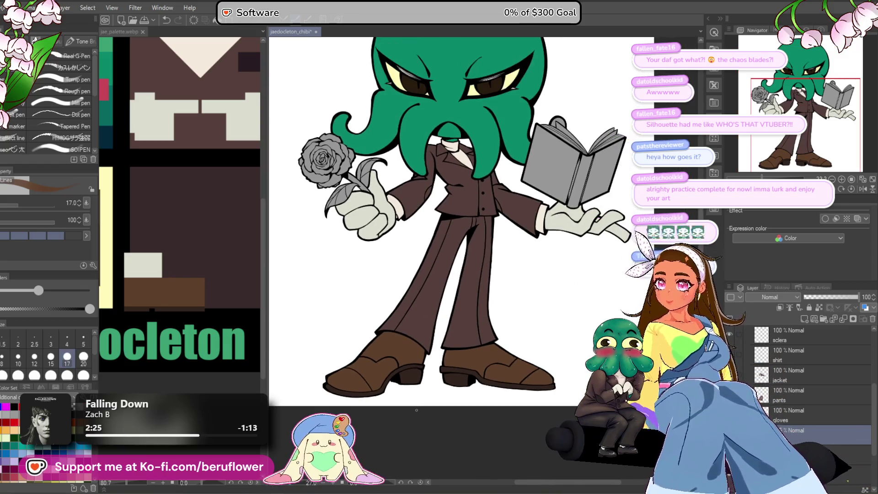
mouse_move(416, 411)
left_mouse_down()
mouse_move(412, 399)
mouse_move(413, 474)
left_mouse_up()
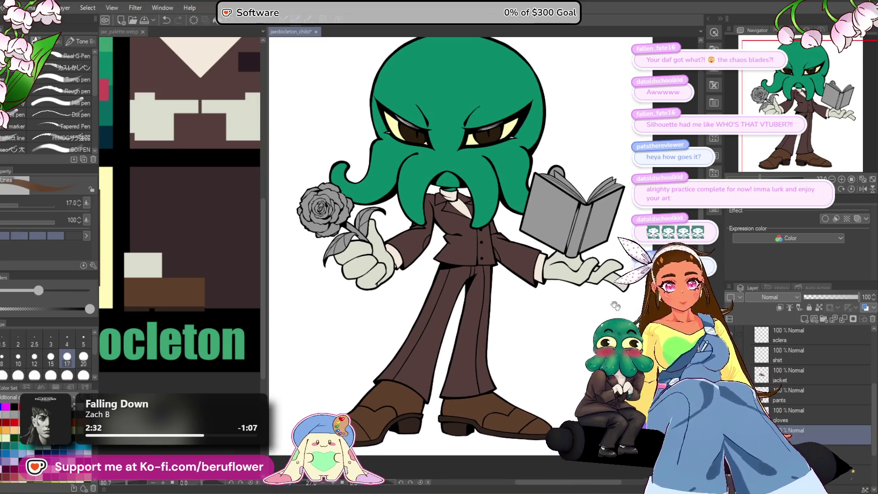
scroll(507, 223, "up", 5)
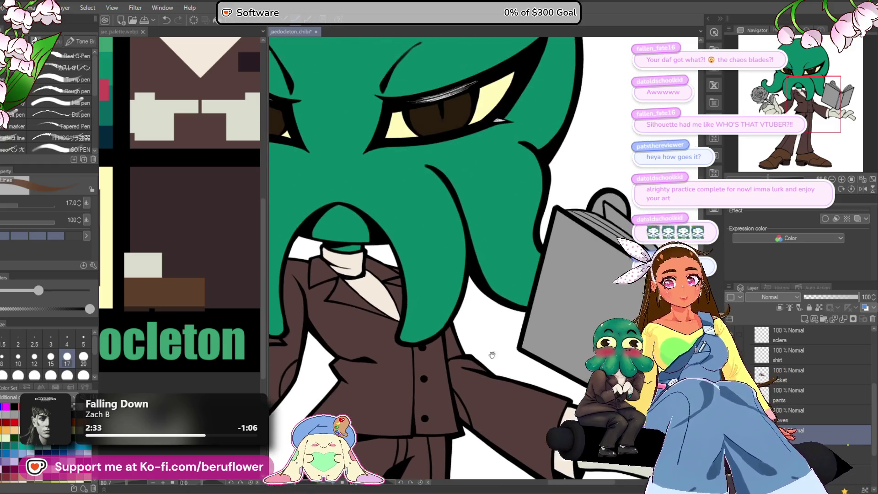
left_click(507, 223, "alt")
scroll(804, 338, "up", 5)
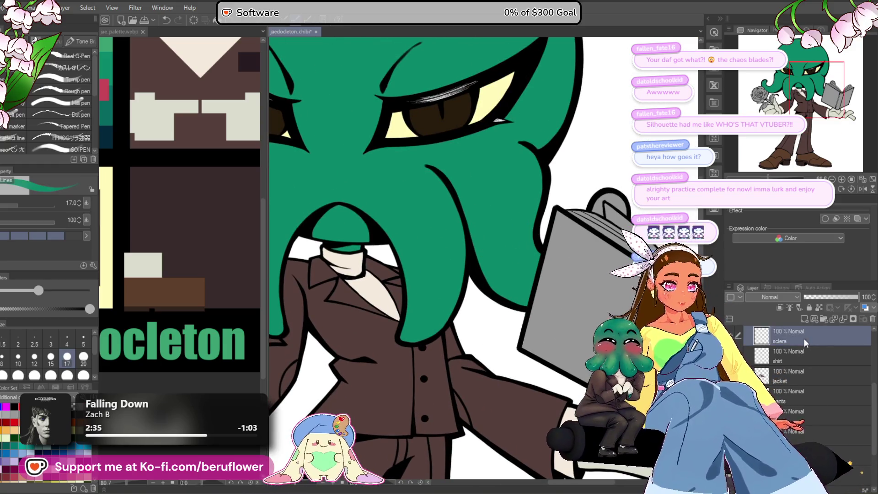
left_click(796, 371)
left_click_drag(570, 215, 465, 263)
scroll(465, 262, "up", 3)
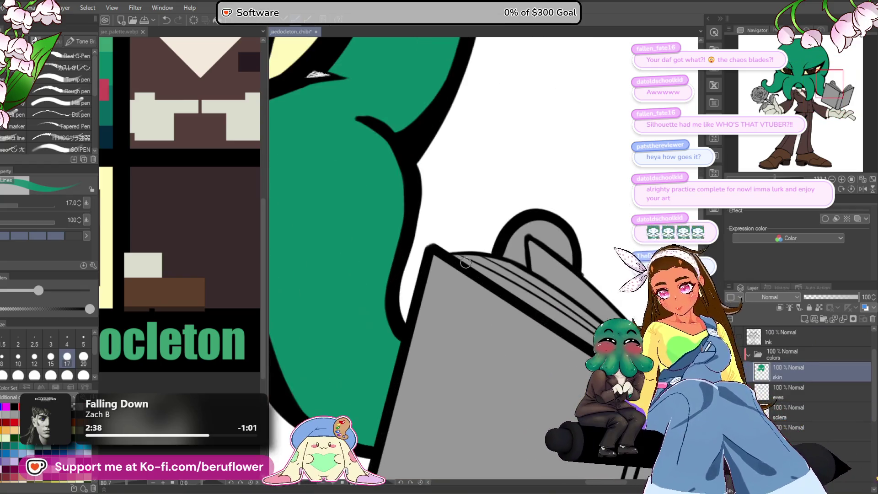
key("g")
left_click(529, 255)
Zoom out to the whole character and save the drawing.
key("ctrl+0")
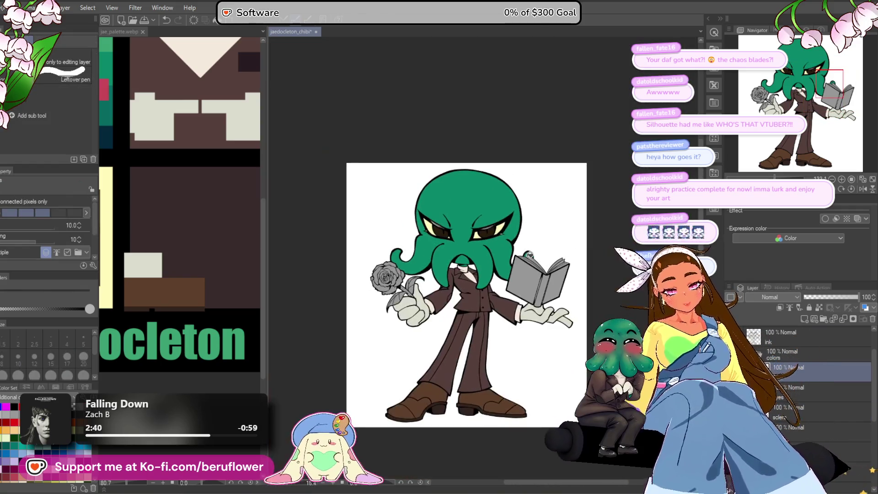
left_click_drag(436, 411, 414, 415)
key("ctrl+s")
Select the 'book' layer and frame the book on the canvas.
scroll(465, 308, "up", 3)
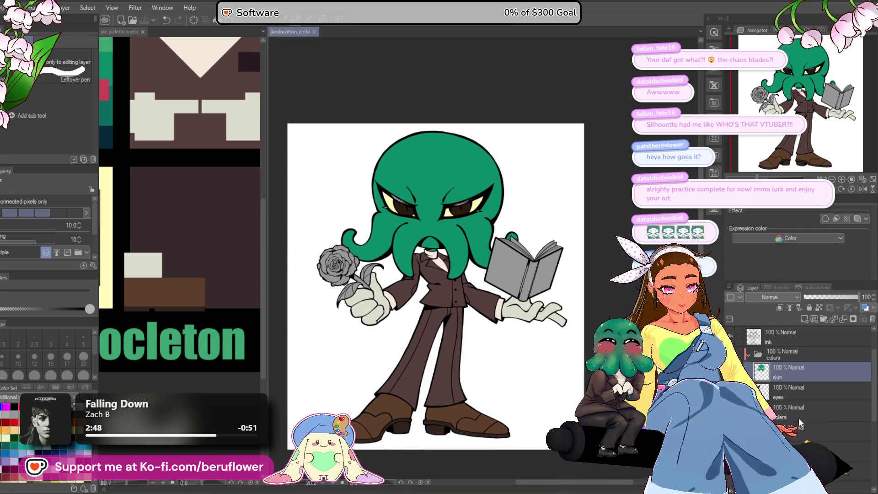
scroll(800, 426, "down", 5)
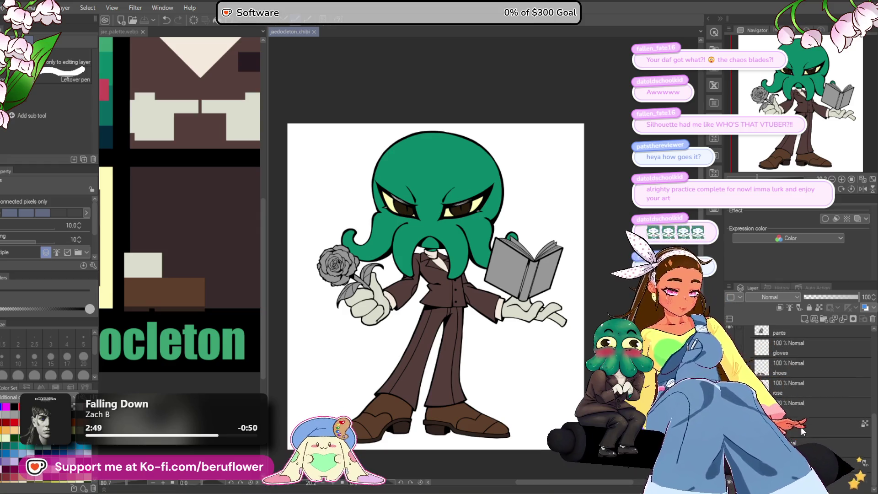
left_click(801, 403)
left_click_drag(560, 399, 555, 400)
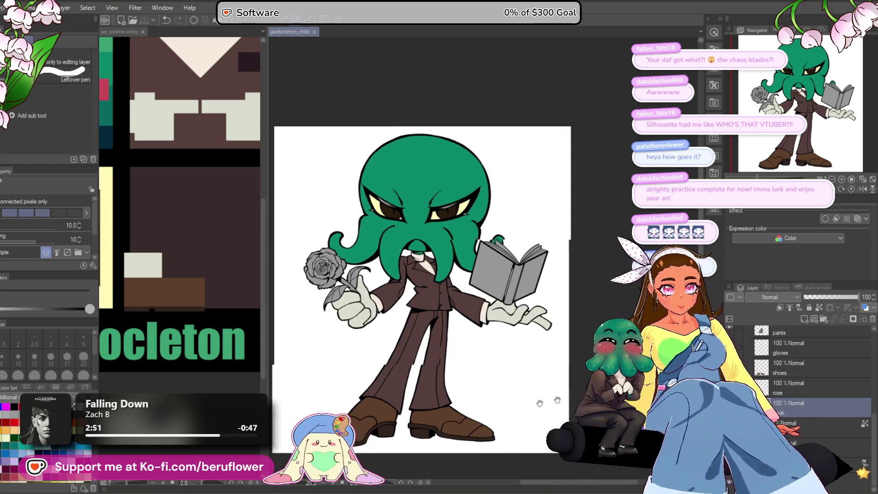
scroll(529, 281, "up", 5)
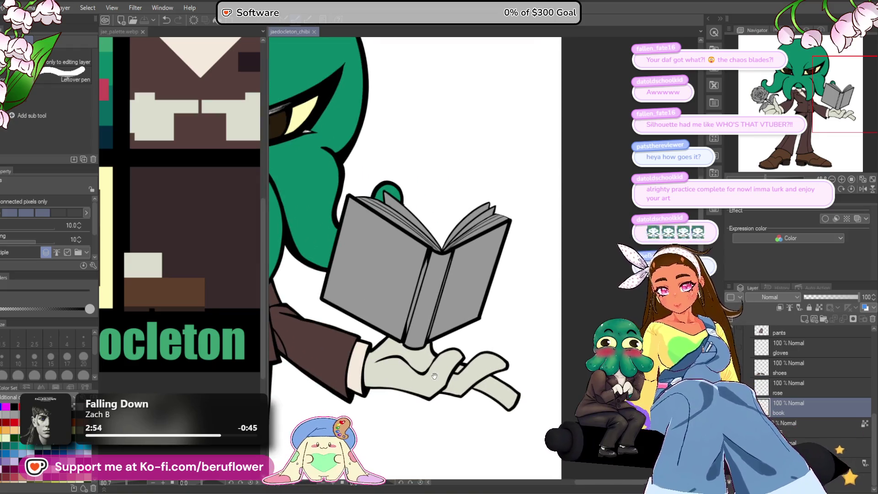
Erase the grey stripe along the book's top page edge.
left_click_drag(434, 376, 478, 358)
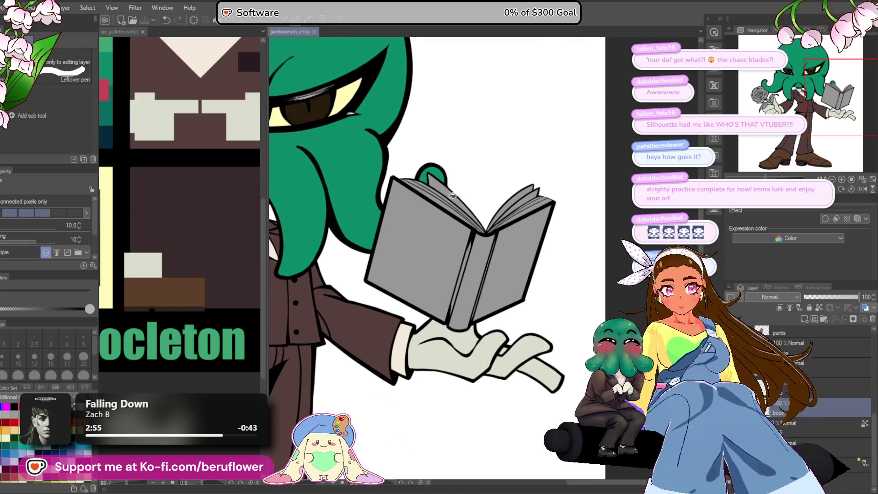
scroll(451, 195, "up", 5)
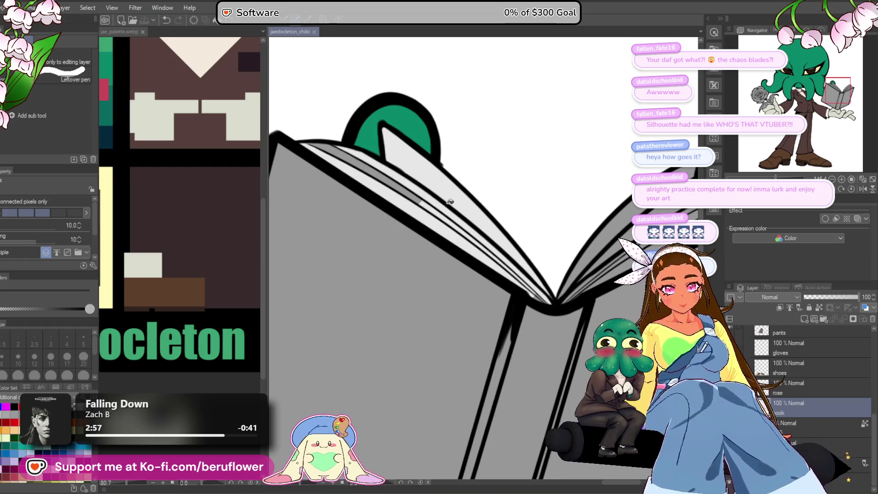
left_click_drag(399, 184, 345, 153)
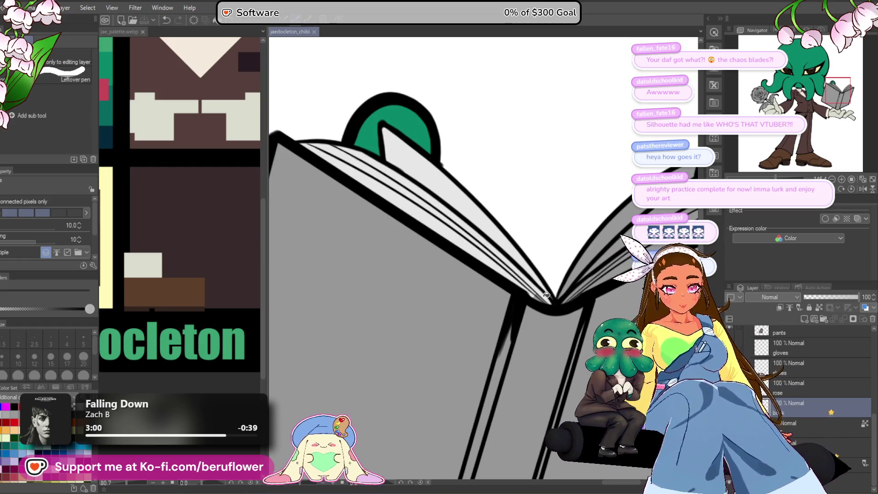
mouse_move(642, 204)
left_mouse_down()
mouse_move(554, 221)
mouse_move(476, 320)
left_mouse_up()
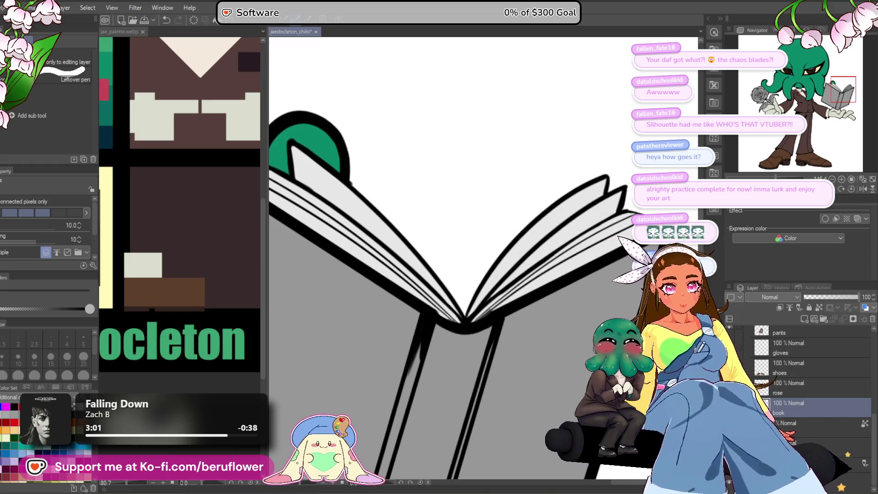
key("p")
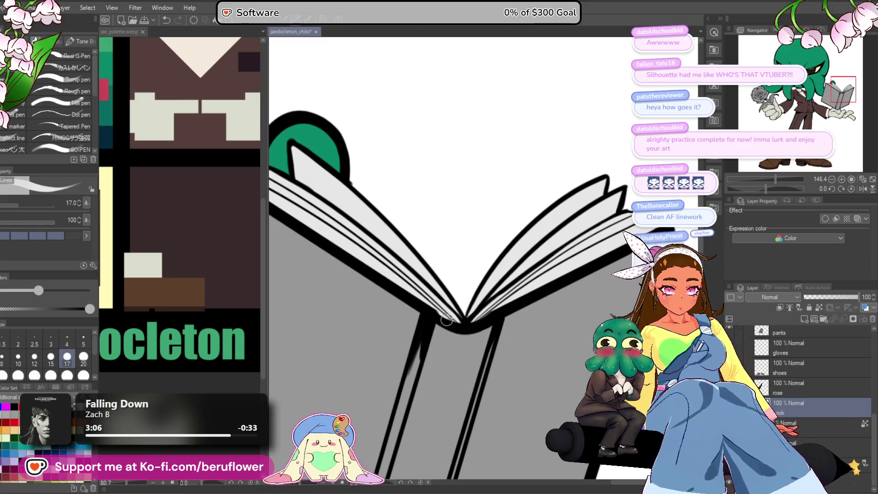
Choose a slightly lightened dark red in Color Settings.
scroll(547, 262, "down", 5)
scroll(482, 299, "up", 6)
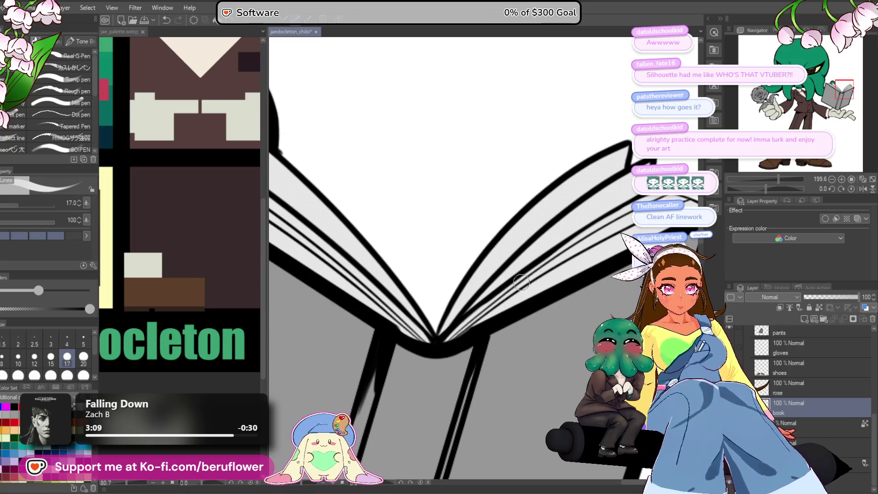
scroll(388, 320, "down", 5)
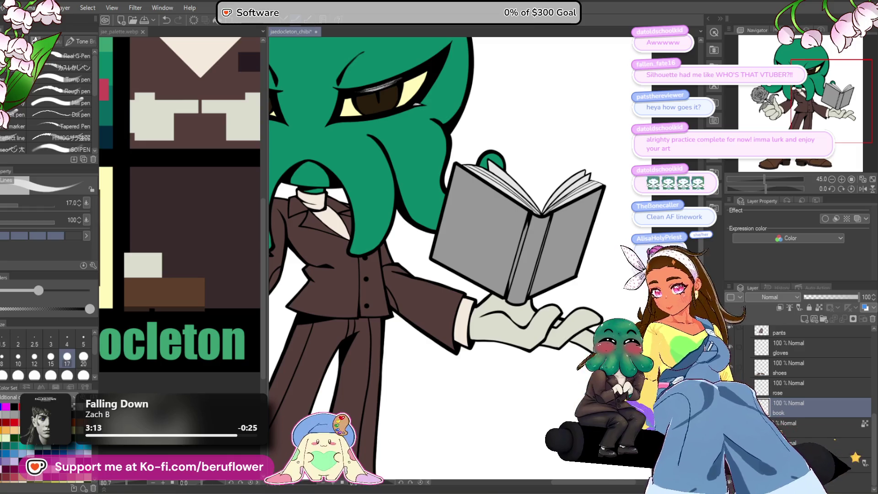
double_click(120, 346)
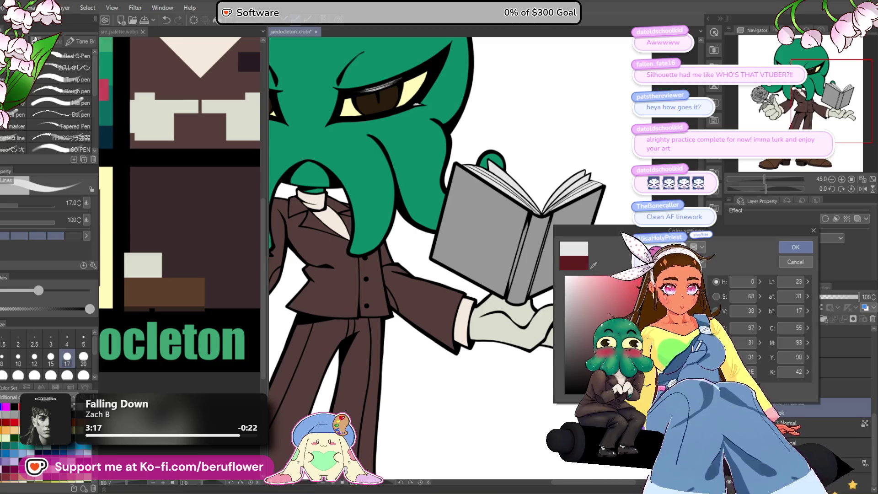
left_click_drag(660, 349, 662, 344)
left_click(796, 247)
Fill the book's front cover dark red.
key("g")
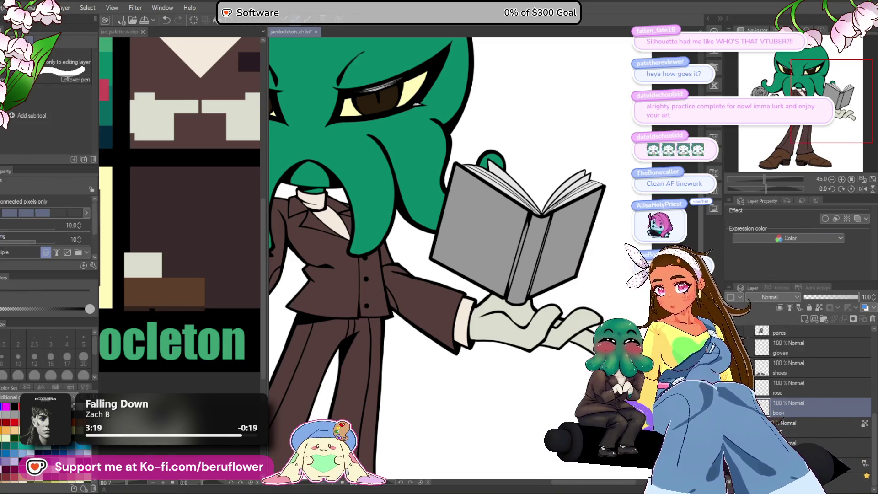
left_click(492, 238)
mouse_move(522, 253)
left_mouse_down()
mouse_move(463, 332)
mouse_move(564, 270)
mouse_move(578, 290)
left_mouse_up()
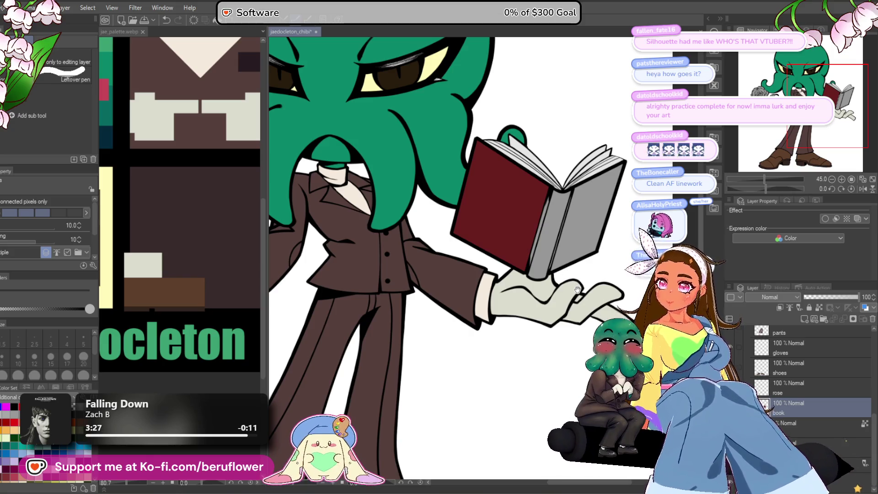
left_click_drag(577, 291, 563, 299)
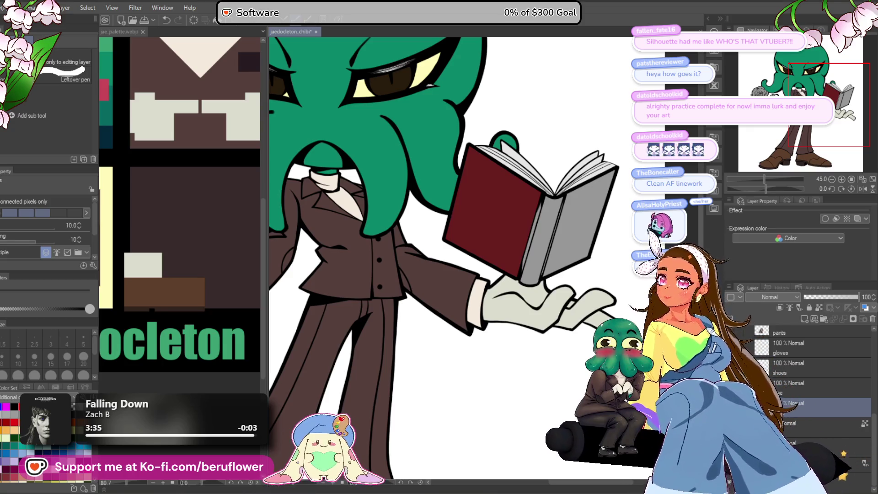
scroll(476, 196, "down", 2)
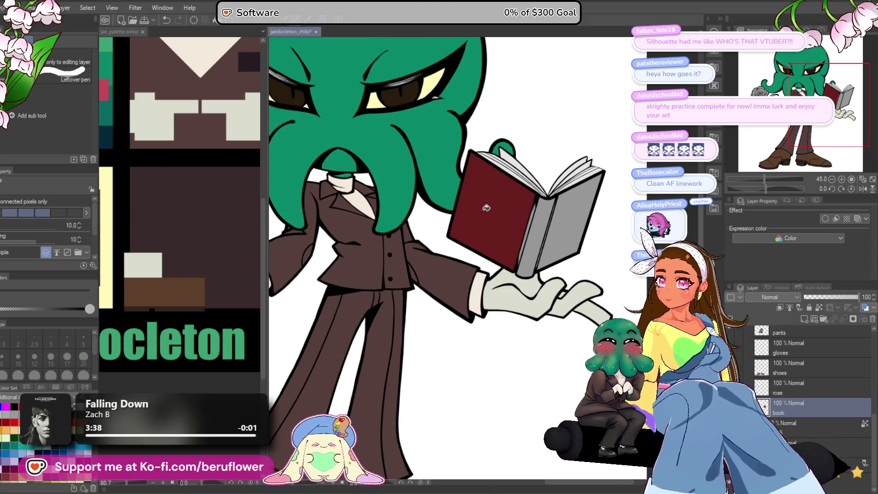
scroll(512, 210, "up", 3)
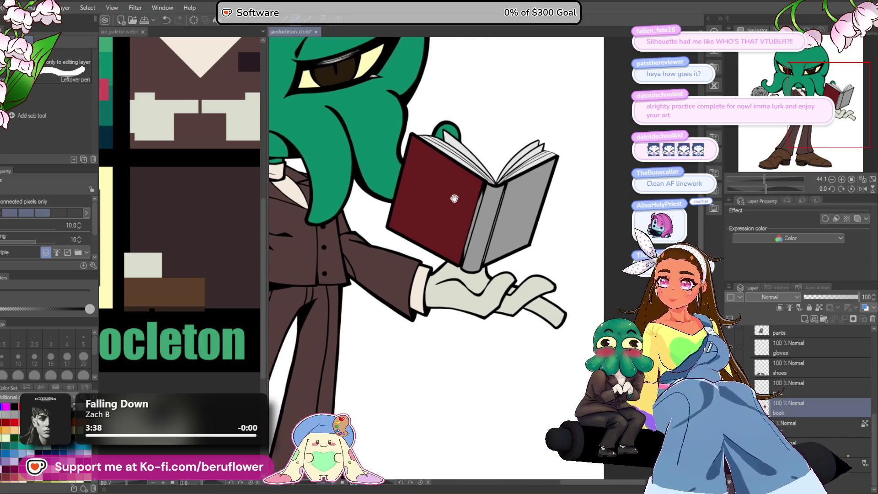
left_click_drag(453, 217, 510, 225)
scroll(503, 223, "down", 3)
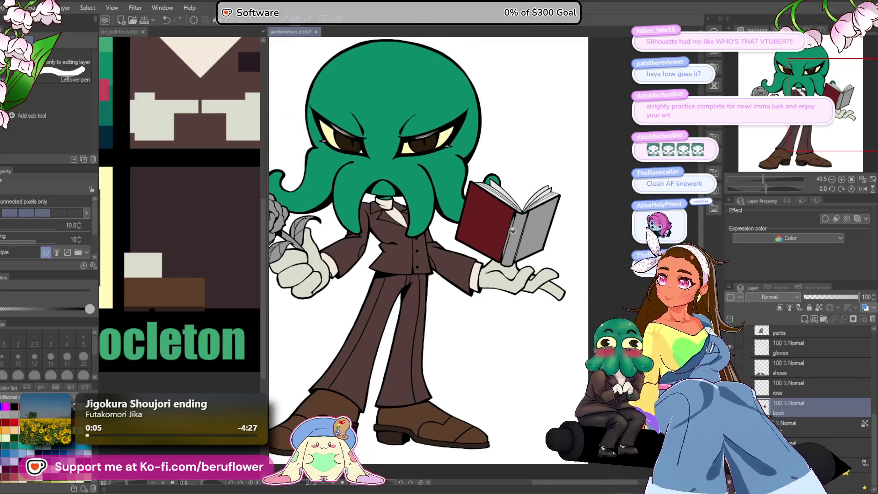
scroll(513, 231, "up", 4)
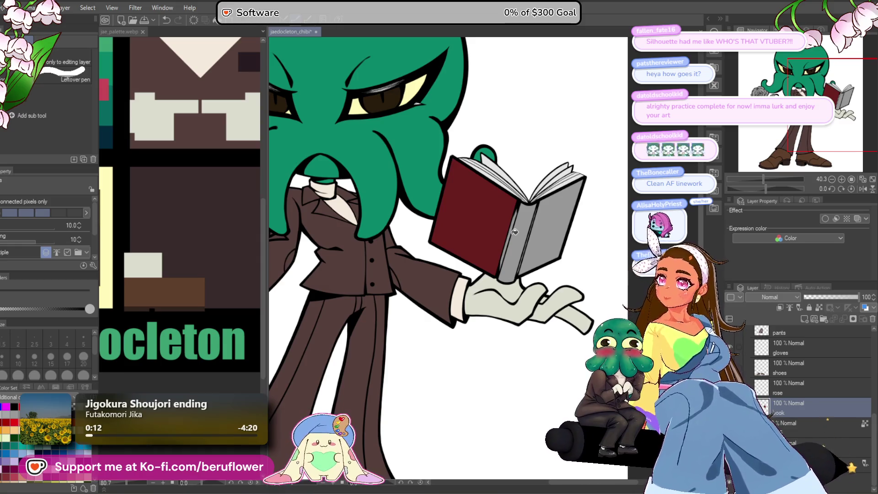
scroll(514, 232, "up", 2)
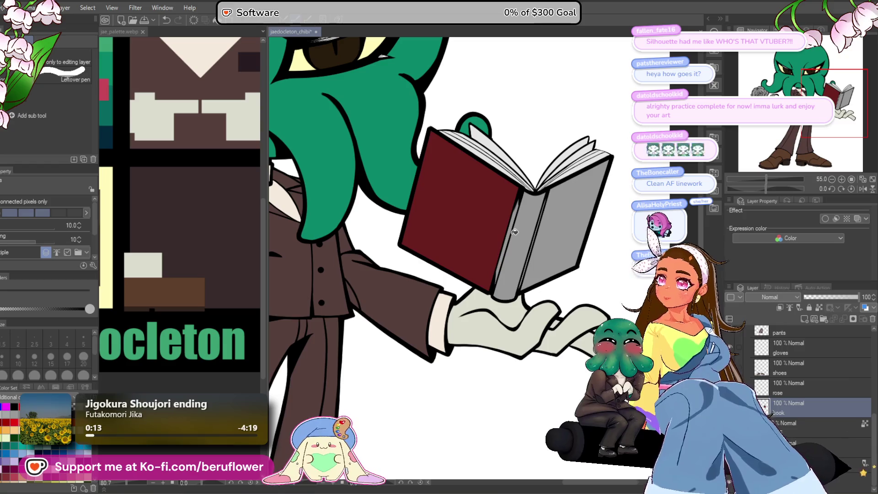
scroll(515, 232, "down", 1)
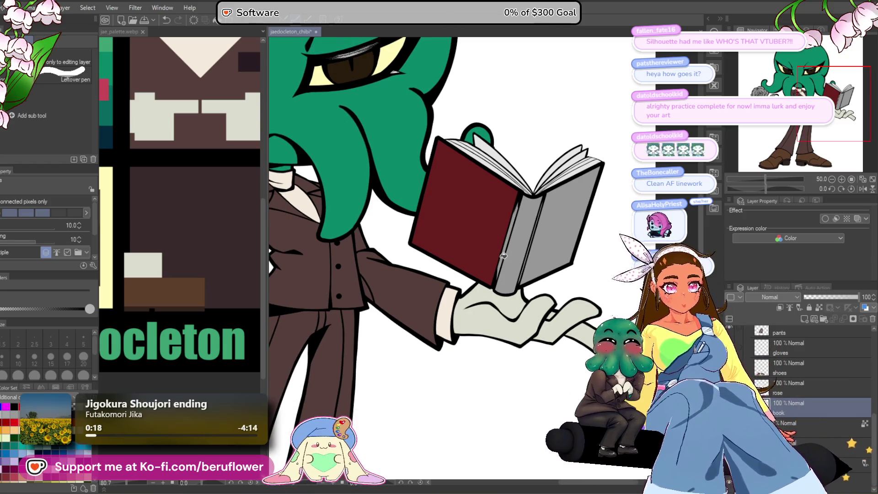
Fill the book's spine strip and back cover dark red.
left_click(513, 266)
left_click(569, 243)
scroll(556, 242, "down", 5)
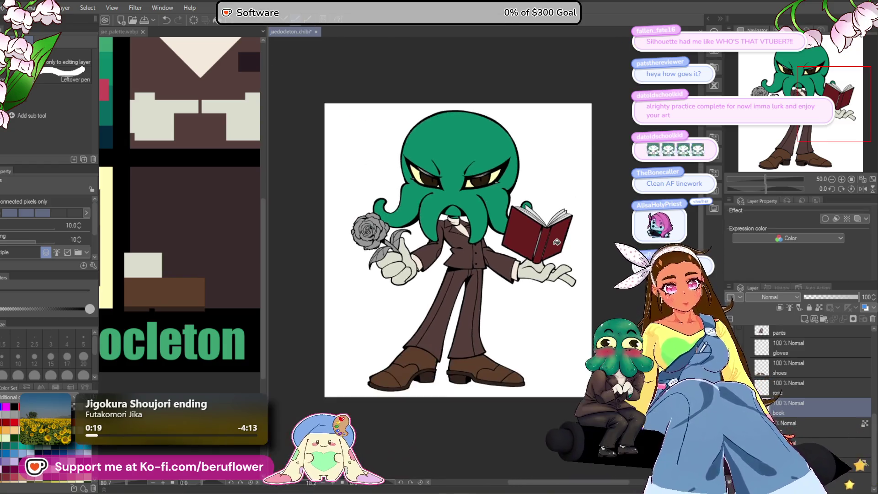
scroll(557, 242, "up", 4)
Lasso-fill the leftover grey around the spine with dark red.
key("u")
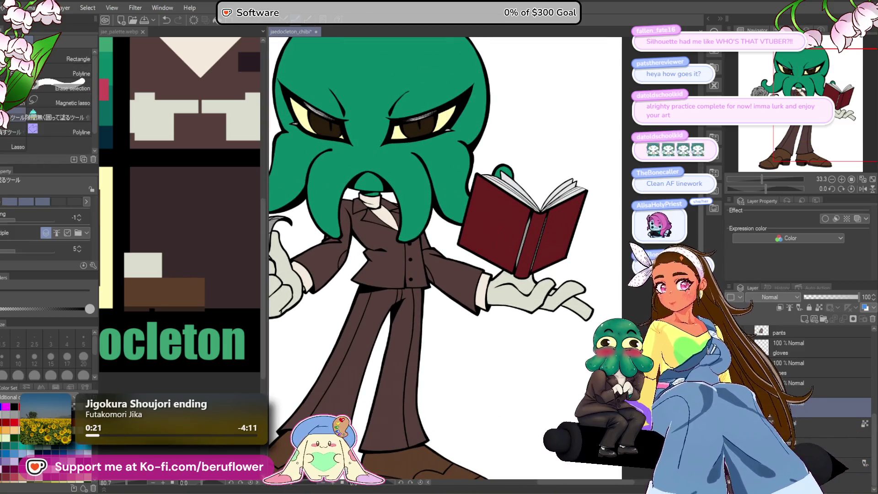
scroll(544, 247, "up", 3)
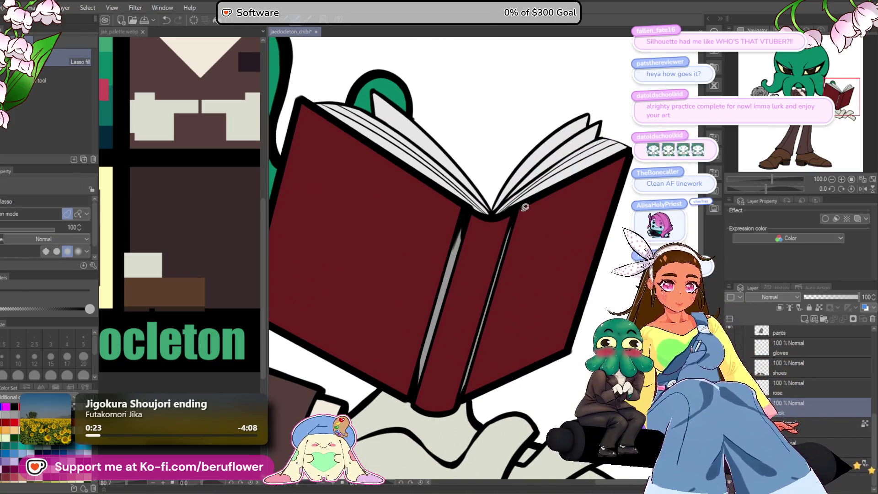
mouse_move(447, 216)
left_mouse_down()
mouse_move(418, 392)
mouse_move(452, 382)
mouse_move(529, 212)
mouse_move(477, 238)
left_mouse_up()
scroll(535, 203, "down", 3)
key("ctrl+u")
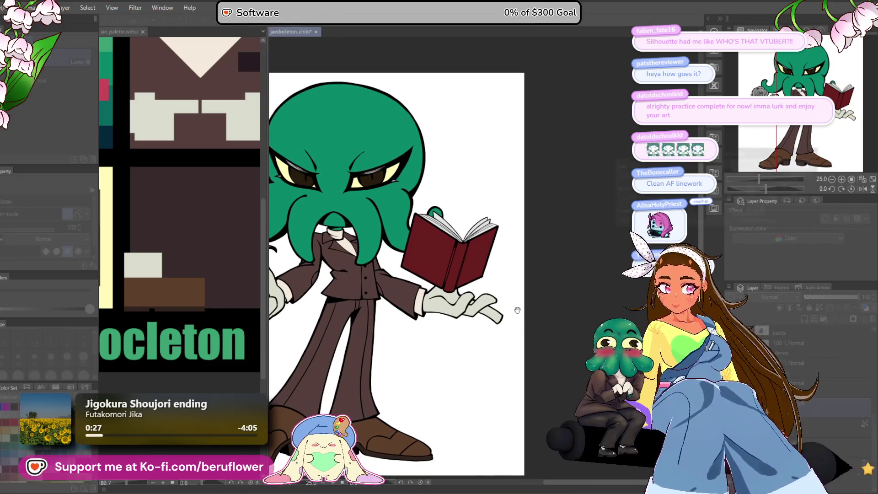
Shift the book's hue toward maroon, raise its saturation, and apply the adjustment.
left_click(723, 178)
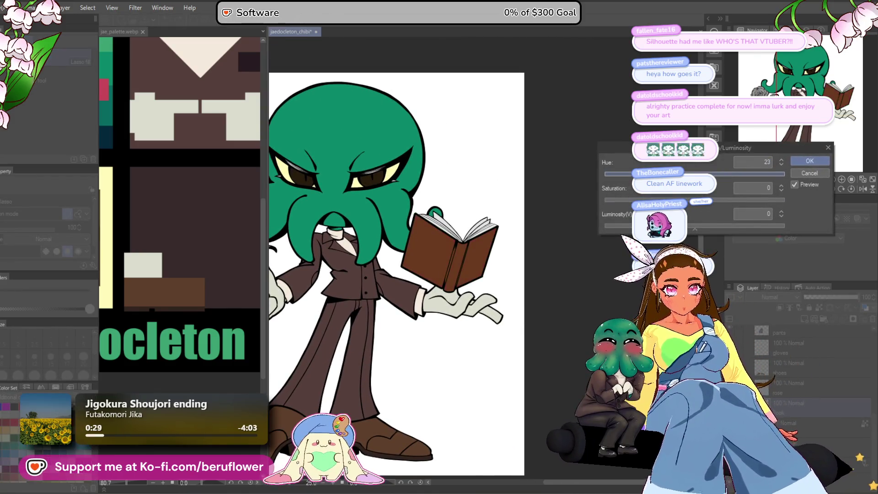
mouse_move(723, 179)
left_mouse_down()
mouse_move(731, 178)
mouse_move(675, 174)
mouse_move(686, 175)
left_mouse_up()
left_click(704, 204)
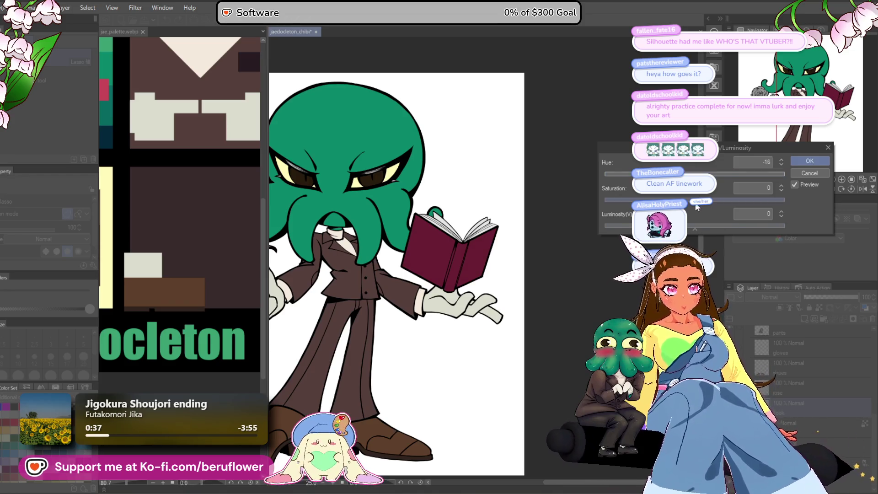
mouse_move(704, 204)
left_mouse_down()
mouse_move(727, 204)
mouse_move(716, 204)
mouse_move(707, 228)
mouse_move(691, 229)
left_mouse_up()
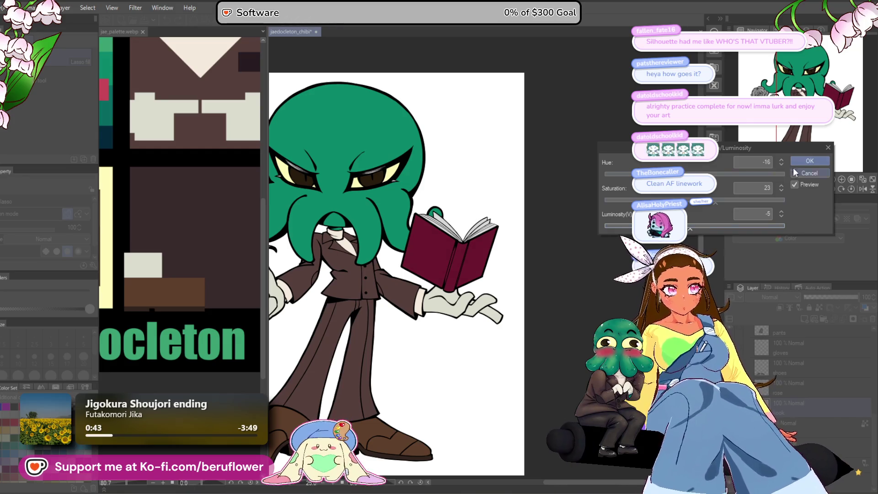
left_click(808, 161)
left_click_drag(521, 344, 558, 334)
scroll(529, 343, "down", 2)
scroll(529, 341, "up", 1)
scroll(452, 390, "up", 1)
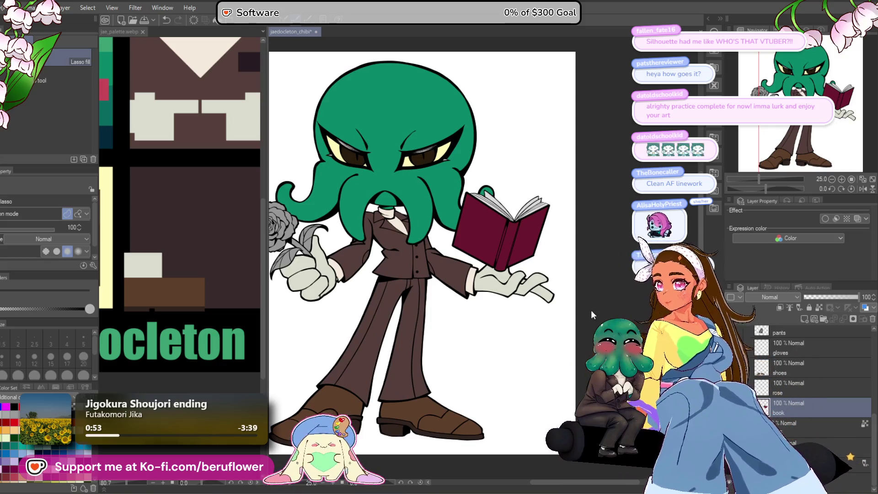
Readjust Hue/Saturation/Luminosity to saturation -8 and luminosity -6 for a darker red.
key("ctrl+u")
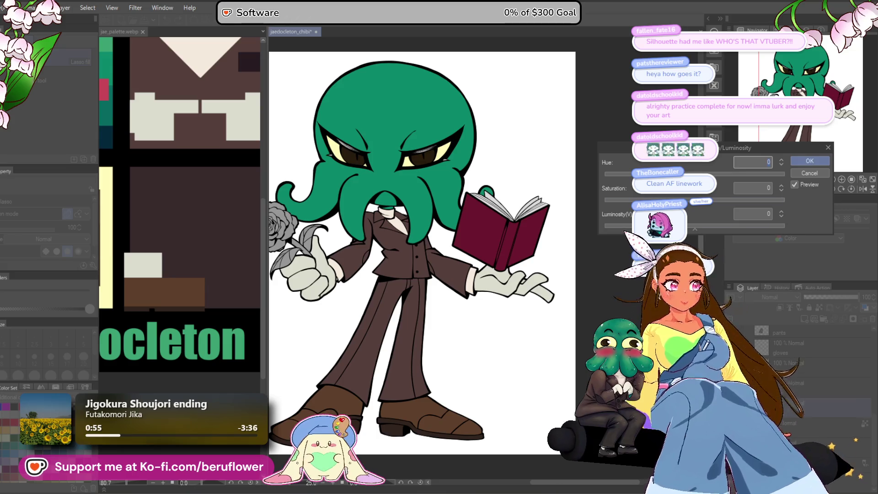
scroll(493, 221, "up", 5)
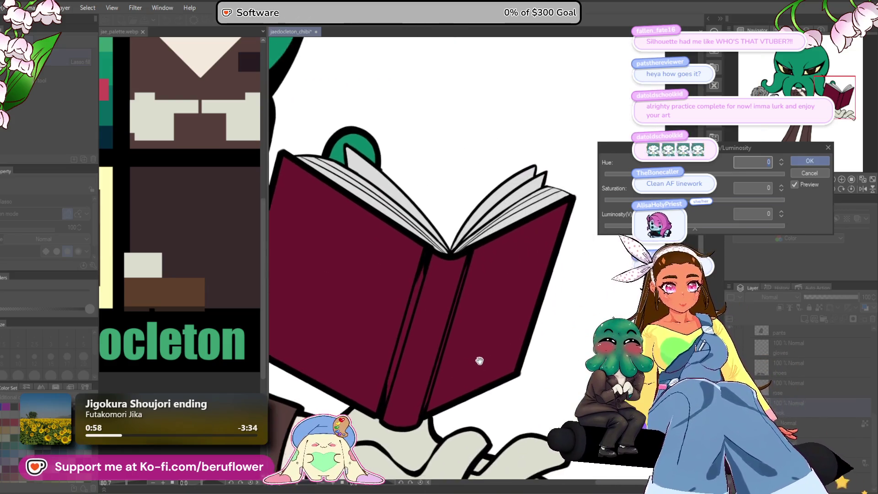
scroll(474, 321, "down", 4)
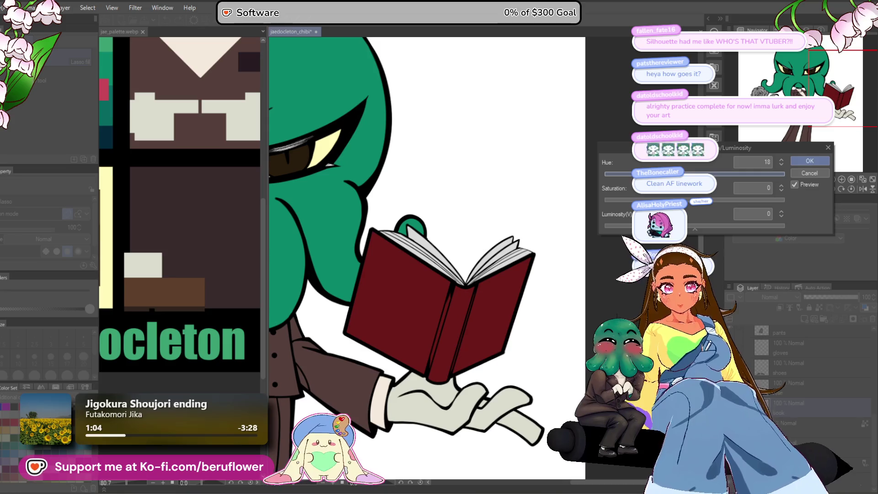
left_click_drag(707, 174, 703, 174)
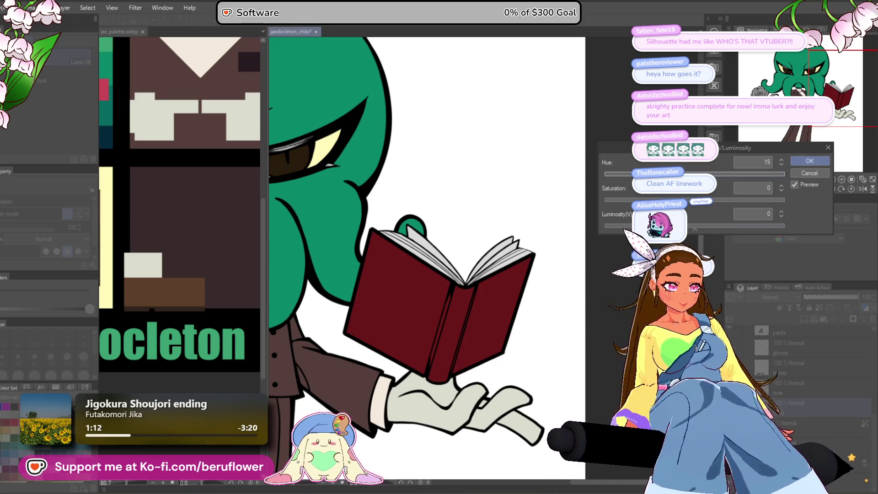
left_click_drag(426, 229, 455, 222)
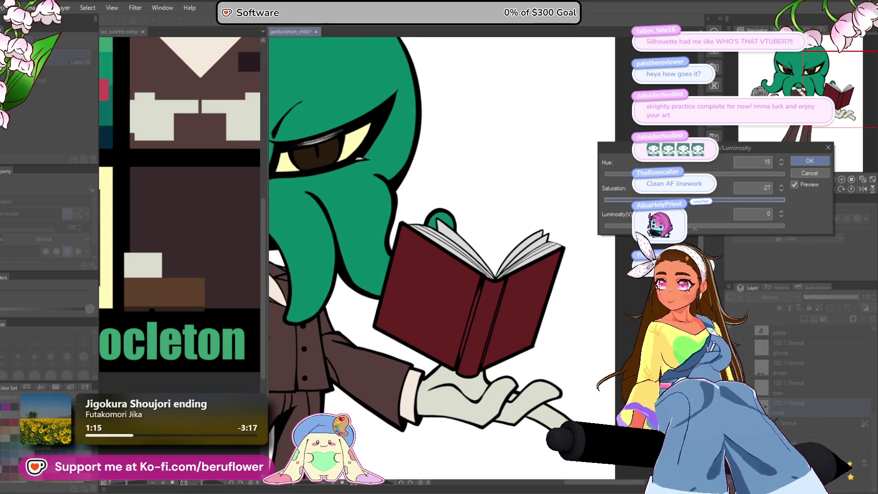
left_click_drag(670, 200, 691, 211)
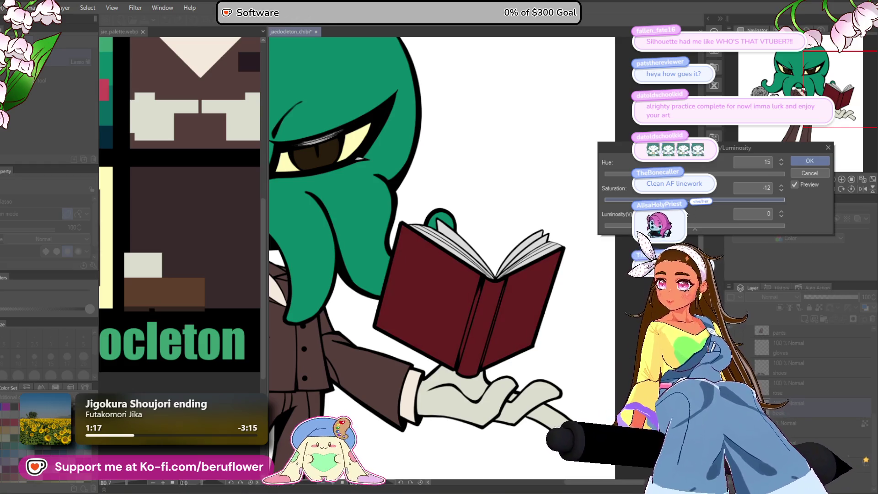
left_click(692, 233)
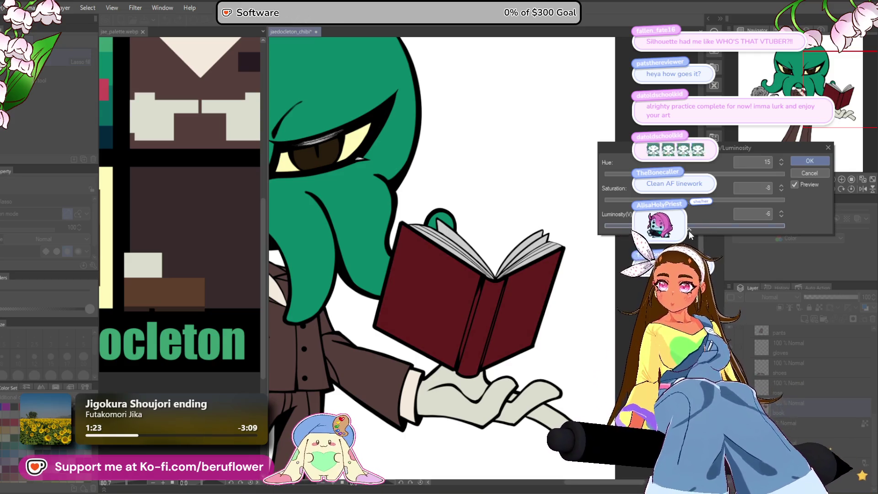
left_click(819, 161)
scroll(524, 251, "down", 5)
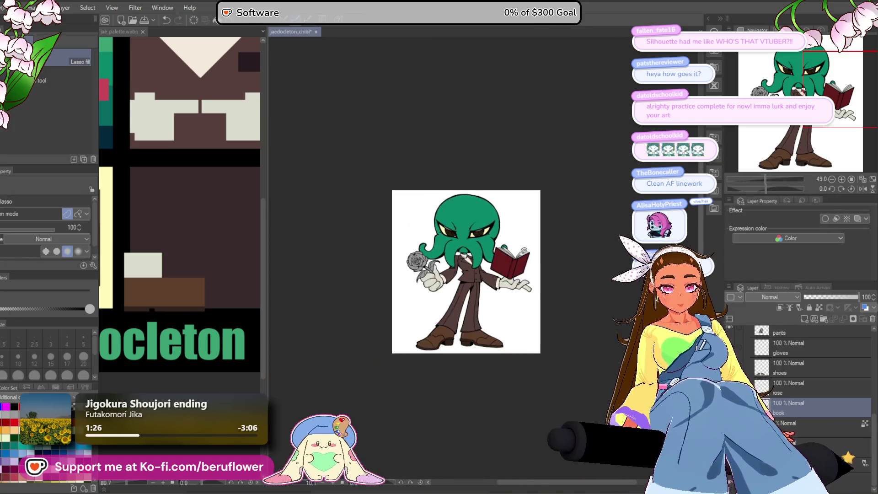
On the rose layer, fill the stem and all leaves green.
scroll(458, 426, "up", 3)
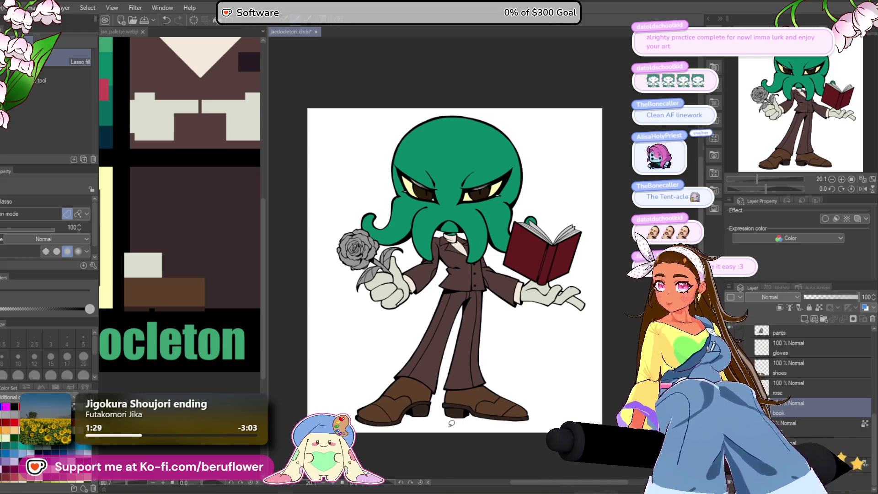
left_click(805, 390)
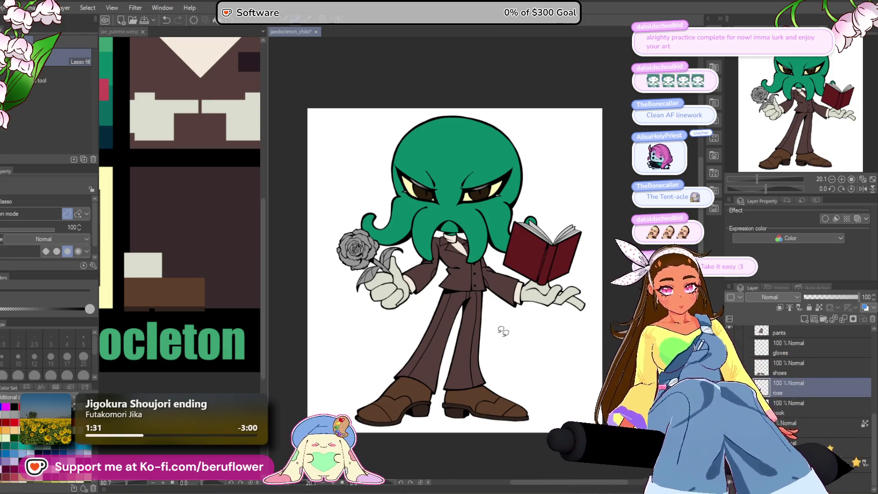
scroll(423, 219, "up", 3)
key("p")
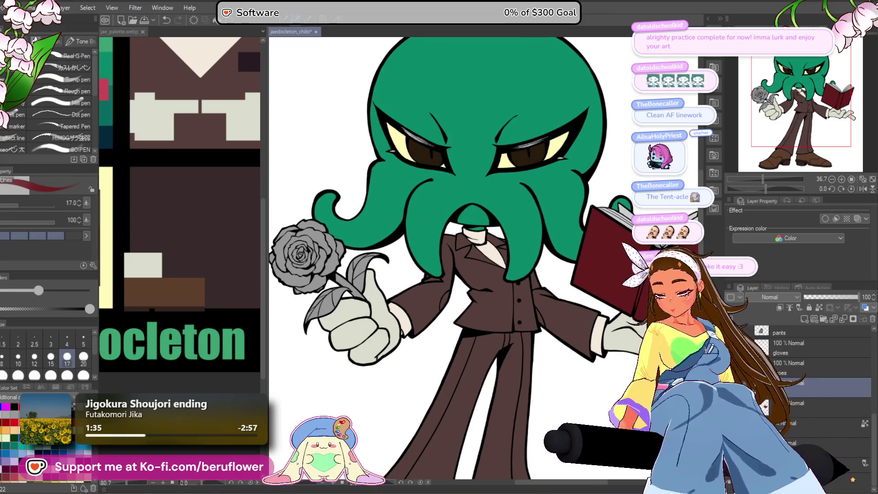
scroll(352, 290, "up", 5)
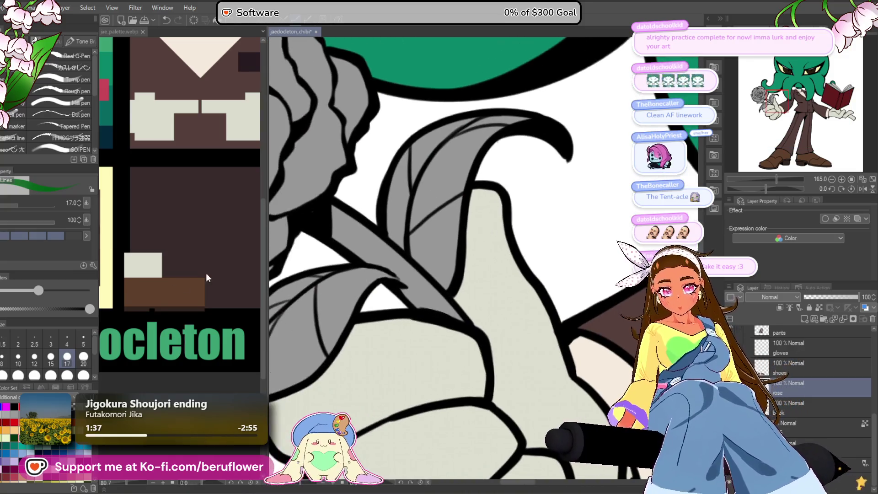
key("g")
mouse_move(385, 256)
left_mouse_down()
mouse_move(402, 255)
mouse_move(398, 206)
left_mouse_up()
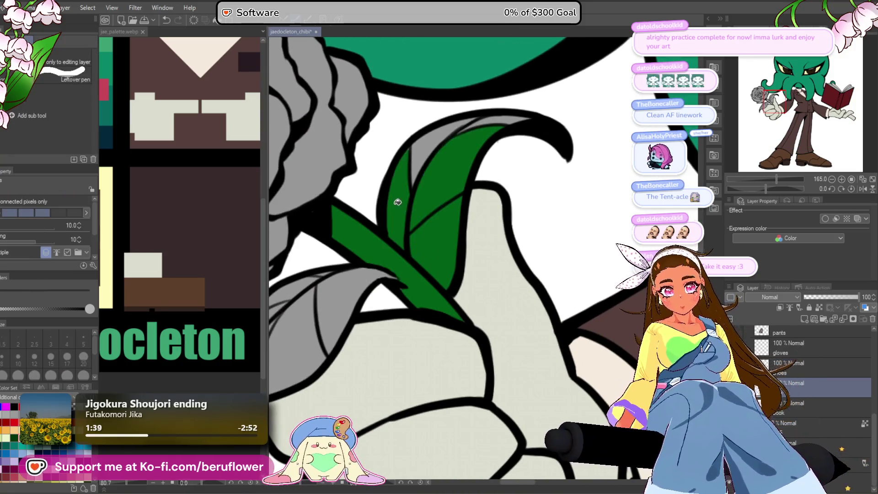
left_click_drag(450, 137, 519, 56)
left_click(392, 201)
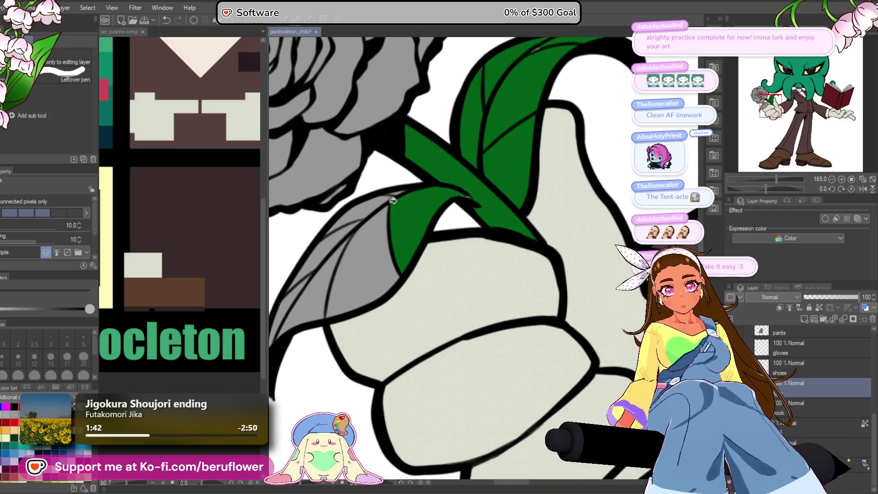
left_click(292, 304)
scroll(311, 297, "down", 5)
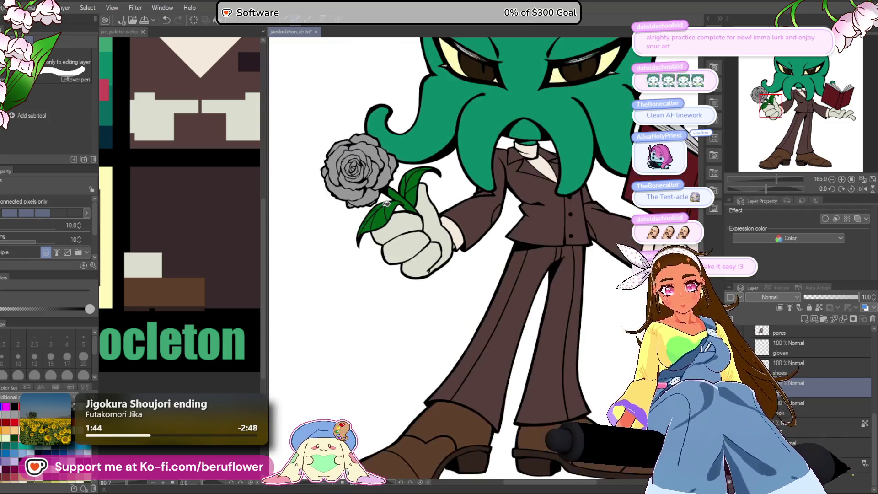
scroll(318, 293, "up", 3)
left_click_drag(318, 293, 309, 302)
Frame the rose and set a crimson colour: hue 352, saturation 97, value 58.
key("p")
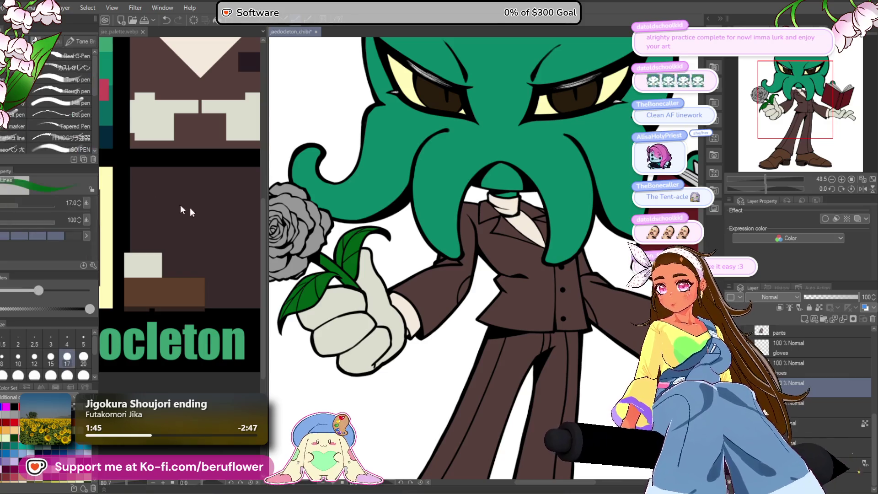
scroll(397, 228, "up", 4)
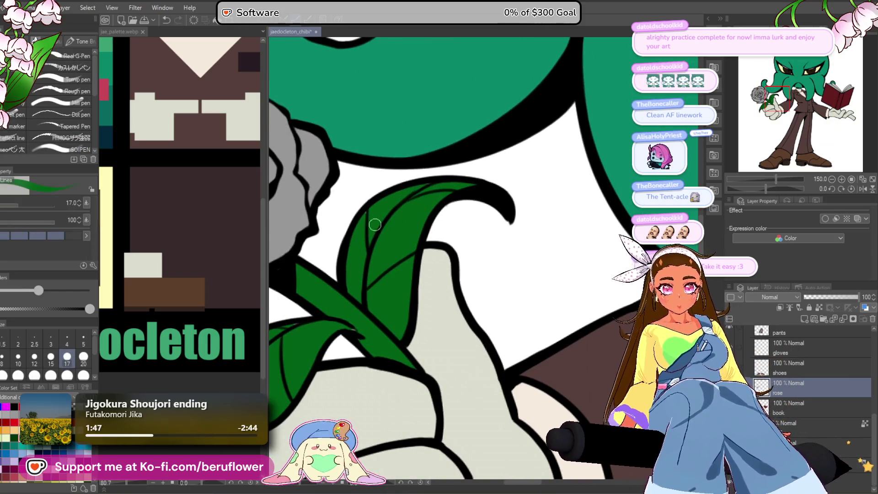
left_click_drag(364, 330, 430, 238)
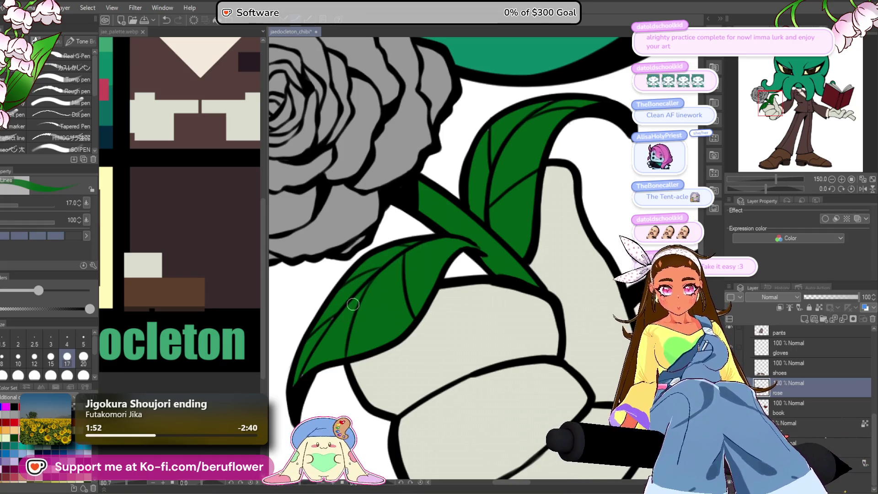
scroll(384, 279, "down", 8)
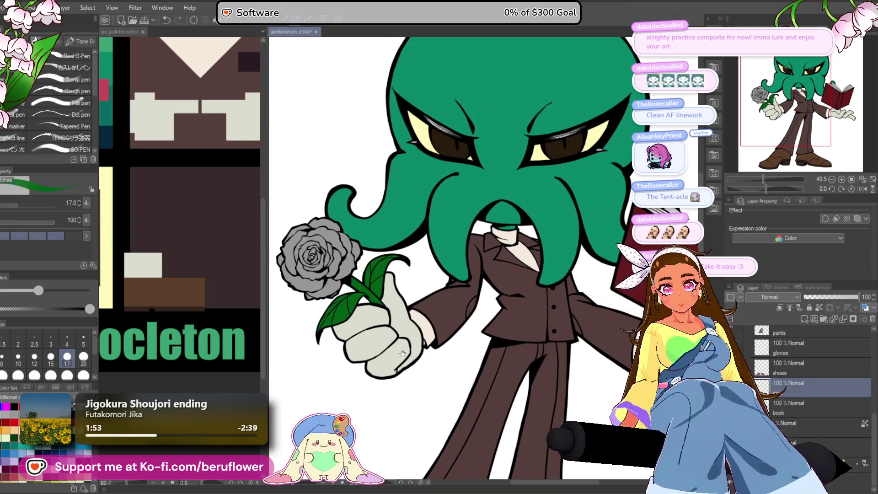
scroll(385, 325, "up", 3)
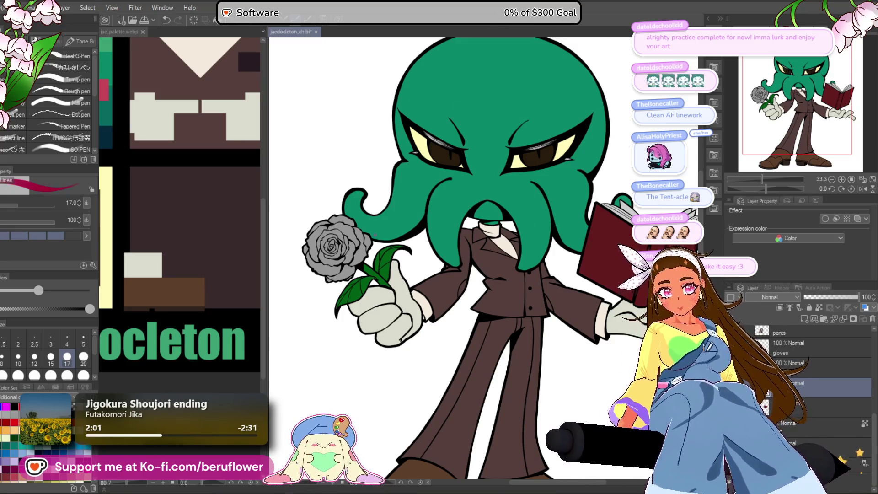
scroll(315, 250, "up", 3)
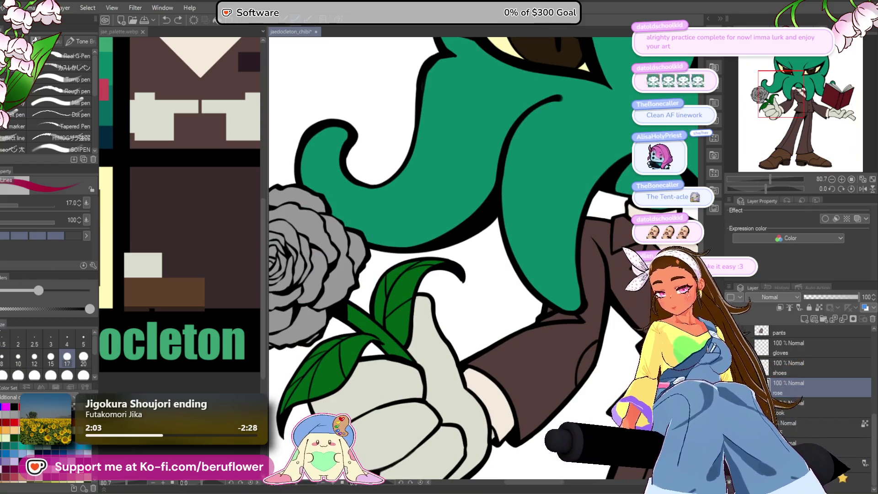
key("c")
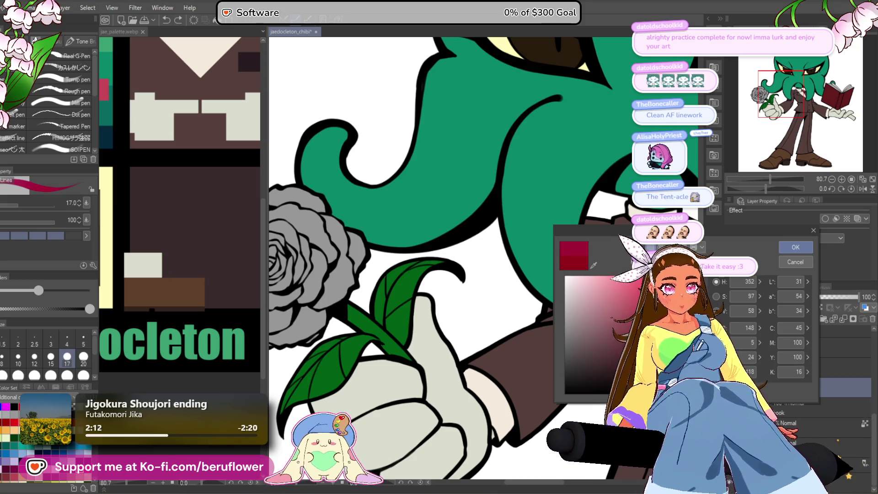
Confirm the crimson and fill the upper, lower and inner rose petals.
left_click(804, 250)
left_click_drag(249, 310, 337, 255)
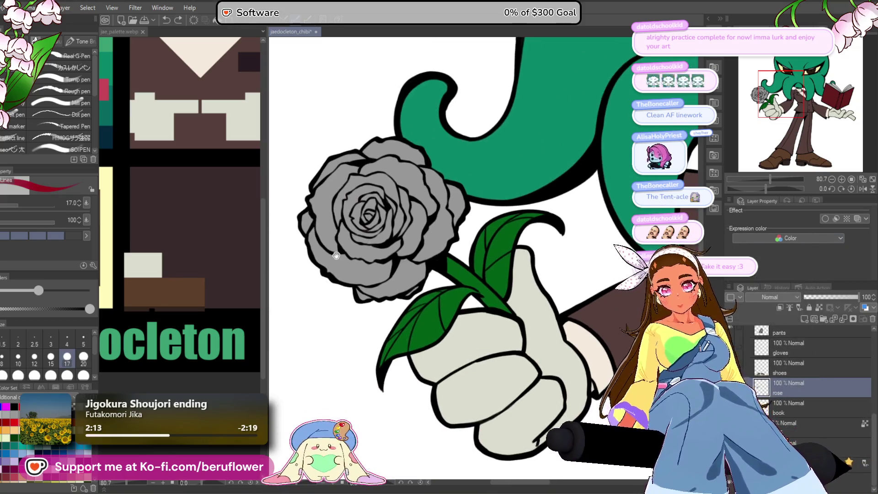
key("g")
mouse_move(397, 192)
left_mouse_down()
mouse_move(393, 156)
mouse_move(336, 168)
mouse_move(313, 225)
left_mouse_up()
mouse_move(373, 275)
left_mouse_down()
mouse_move(376, 294)
mouse_move(432, 245)
left_mouse_up()
mouse_move(462, 203)
left_mouse_down()
mouse_move(361, 217)
mouse_move(403, 201)
left_mouse_up()
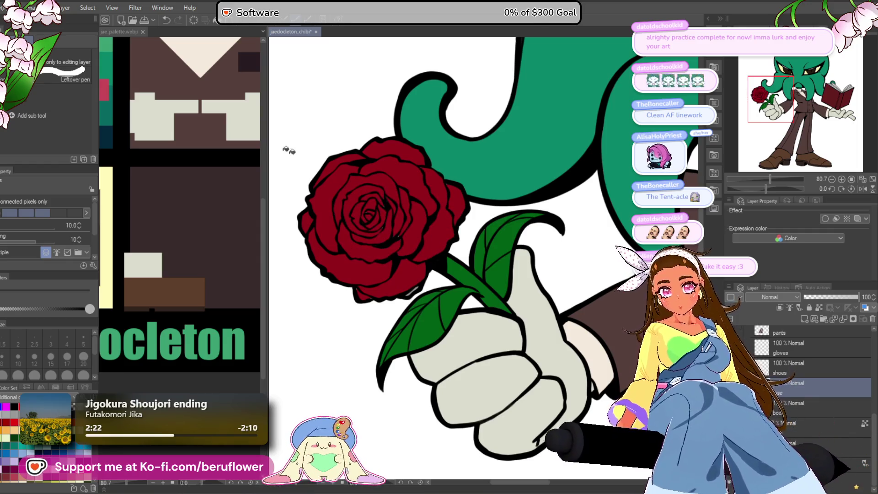
key("g")
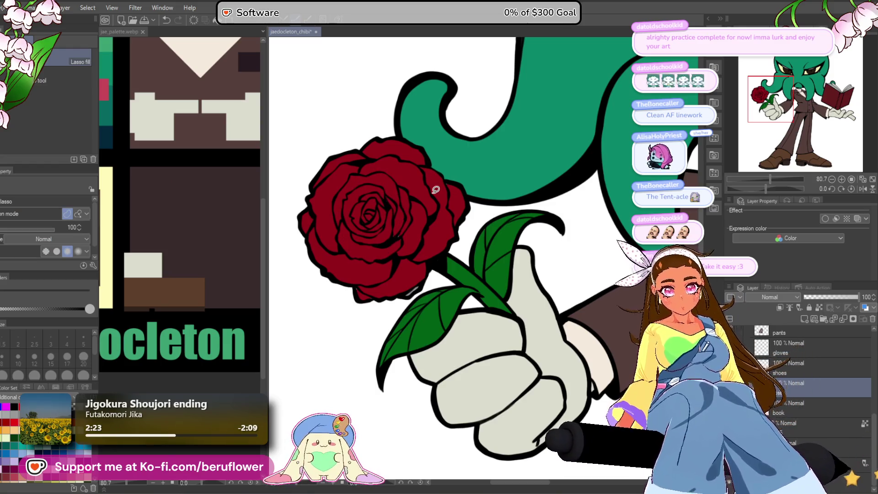
Select the book layer.
scroll(414, 284, "up", 2)
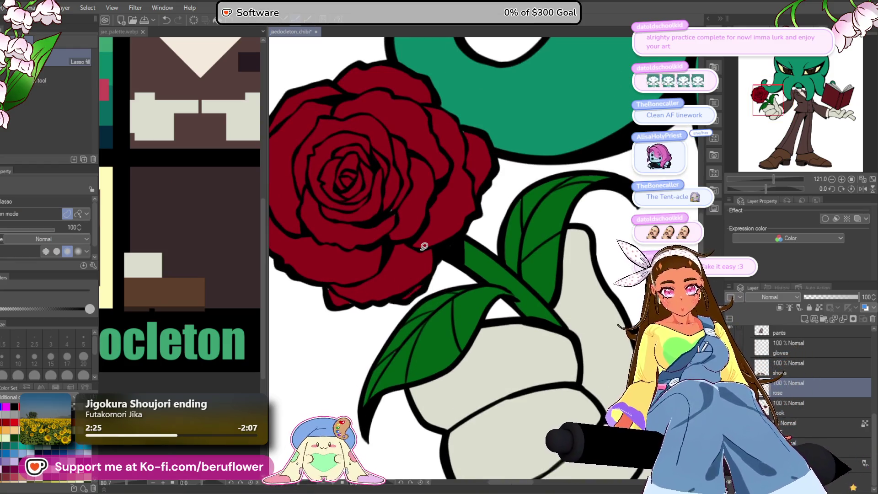
scroll(421, 247, "down", 6)
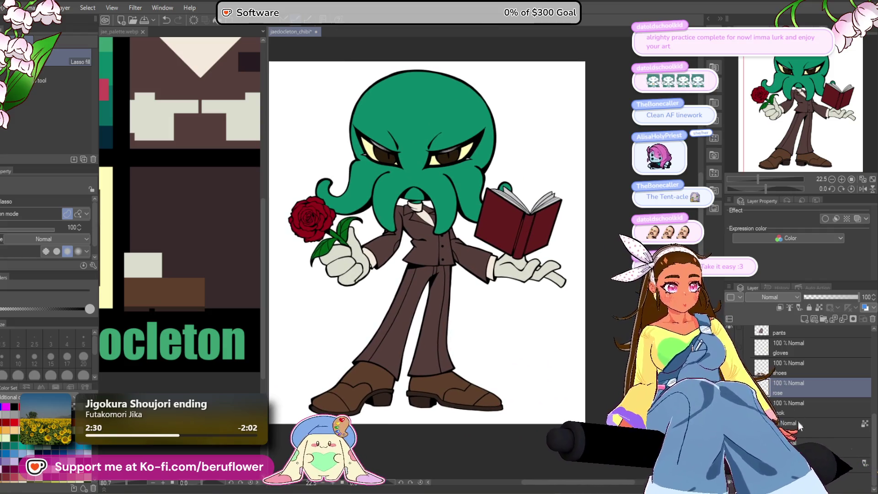
left_click(801, 411)
scroll(524, 212, "up", 3)
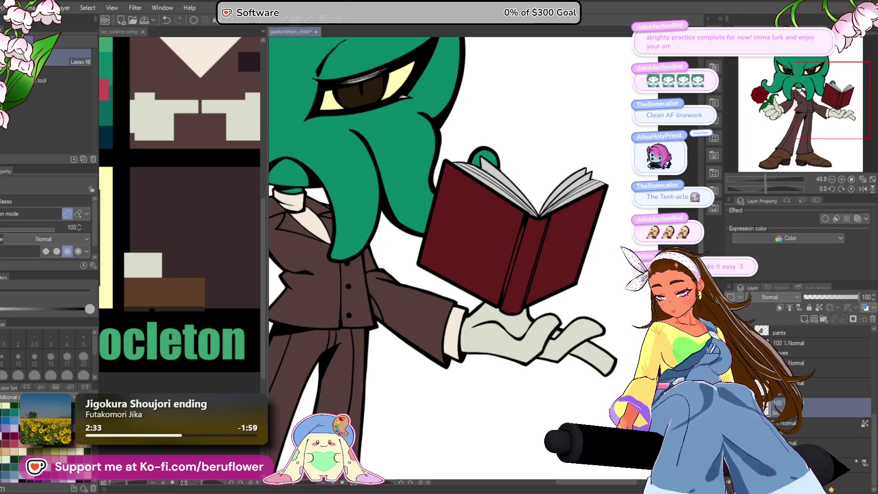
Fill the book's front cover, back cover and spine very dark purple.
key("g")
left_click(472, 229)
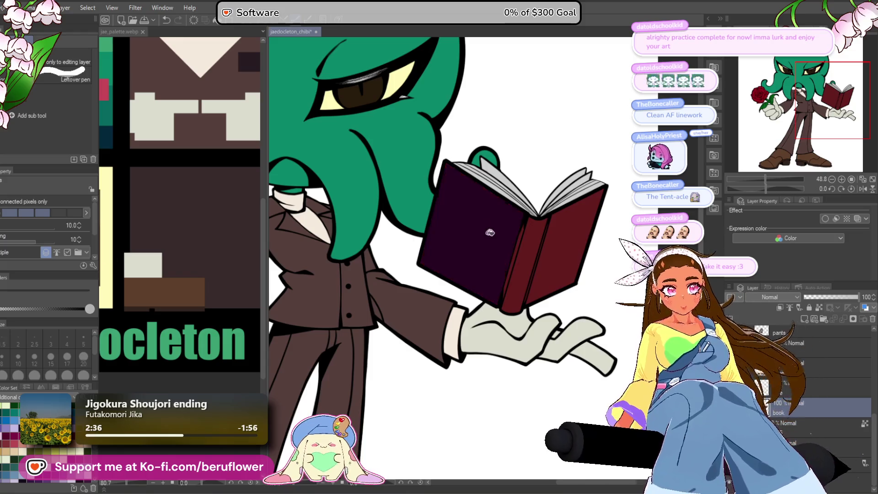
left_click(521, 260)
left_click(567, 238)
key("ctrl+0")
Try a lighter purple on the cover and spine, then undo it.
scroll(578, 234, "up", 2)
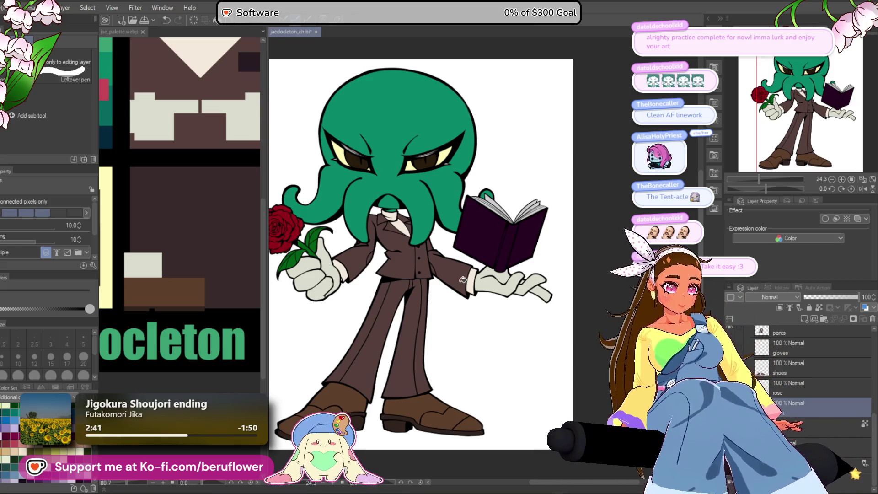
left_click(482, 233)
left_click(533, 233)
key("ctrl+z")
key("ctrl+z")
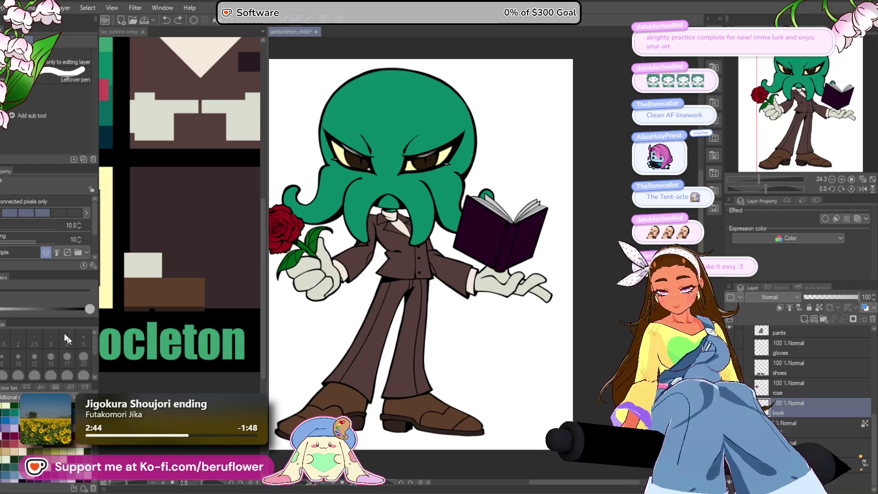
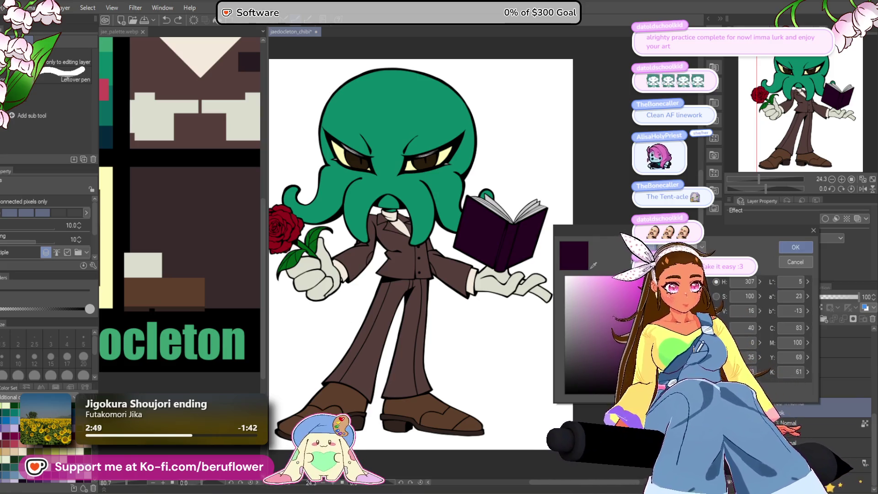
Confirm the chosen colour and recentre the view on the character.
left_click(795, 248)
scroll(526, 242, "down", 2)
scroll(526, 241, "up", 5)
scroll(526, 242, "down", 3)
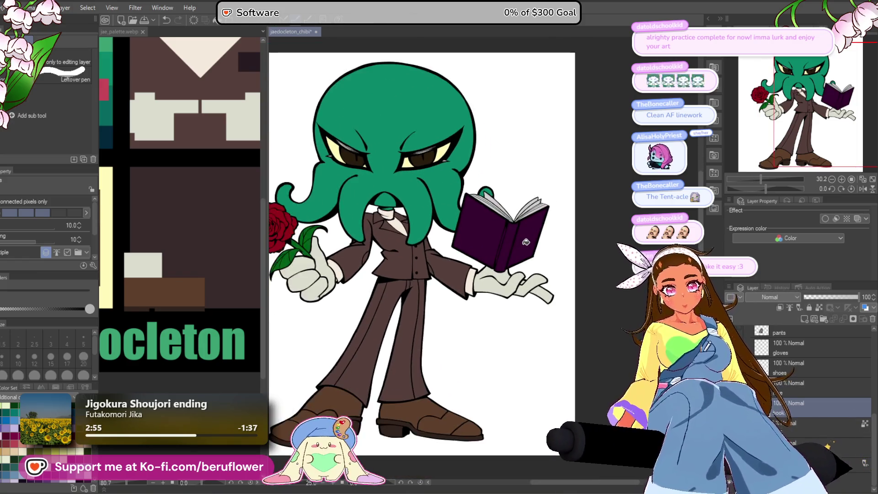
scroll(525, 242, "down", 1)
scroll(526, 242, "up", 2)
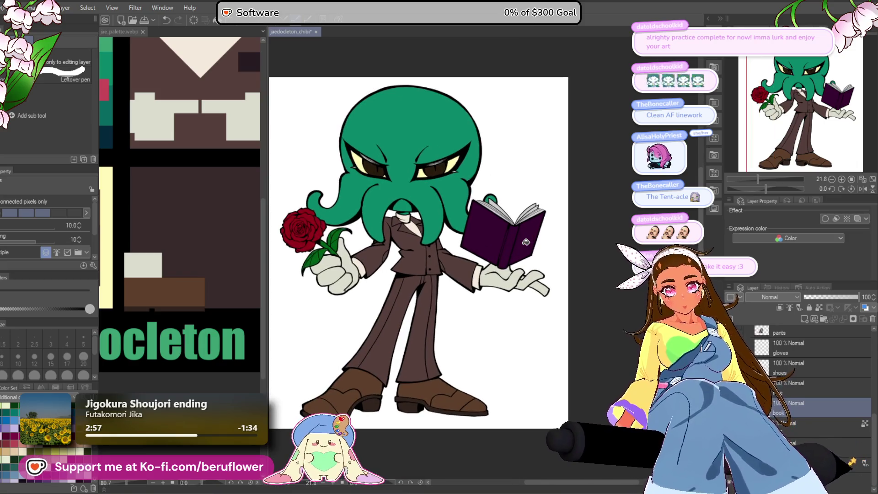
scroll(522, 244, "up", 1)
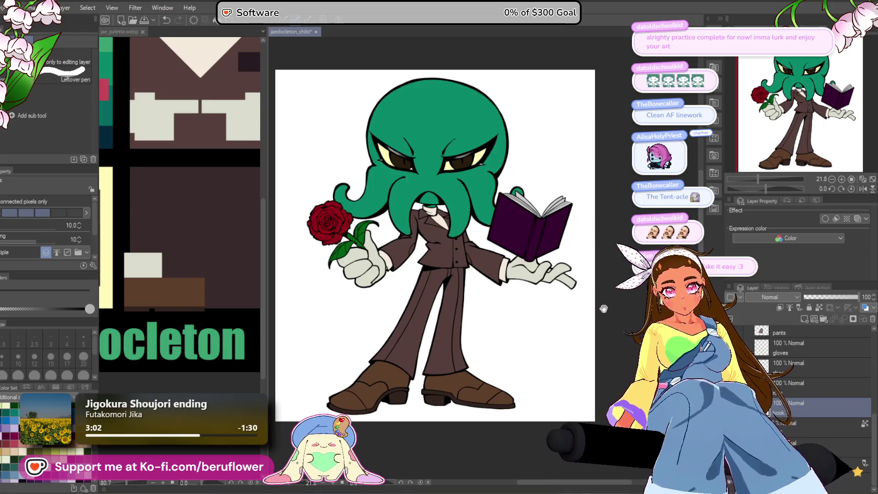
scroll(490, 272, "up", 3)
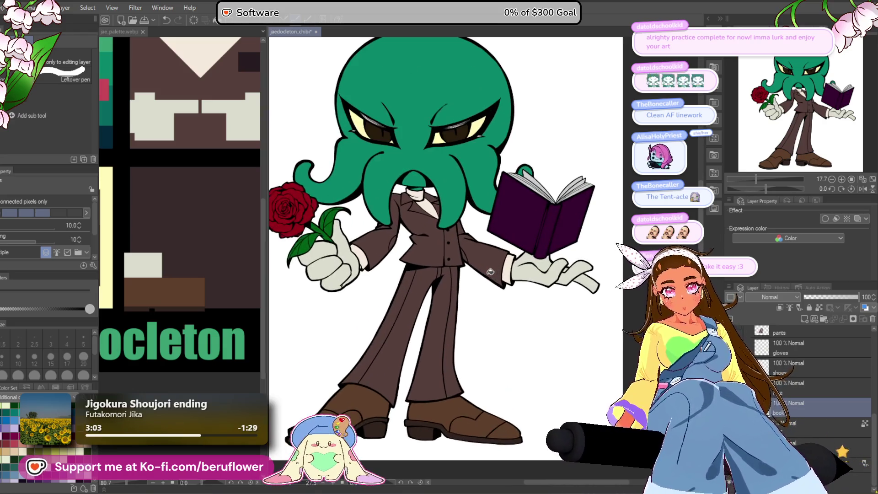
left_click_drag(459, 392, 443, 394)
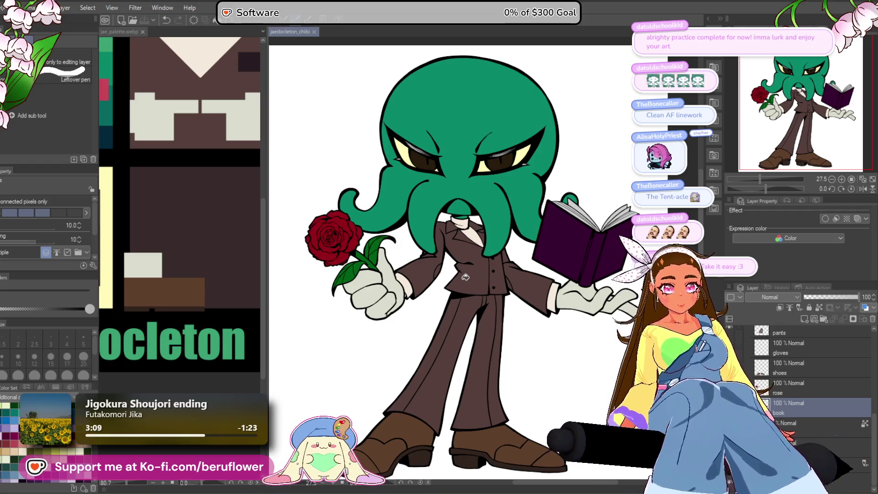
scroll(479, 268, "down", 5)
scroll(476, 271, "up", 4)
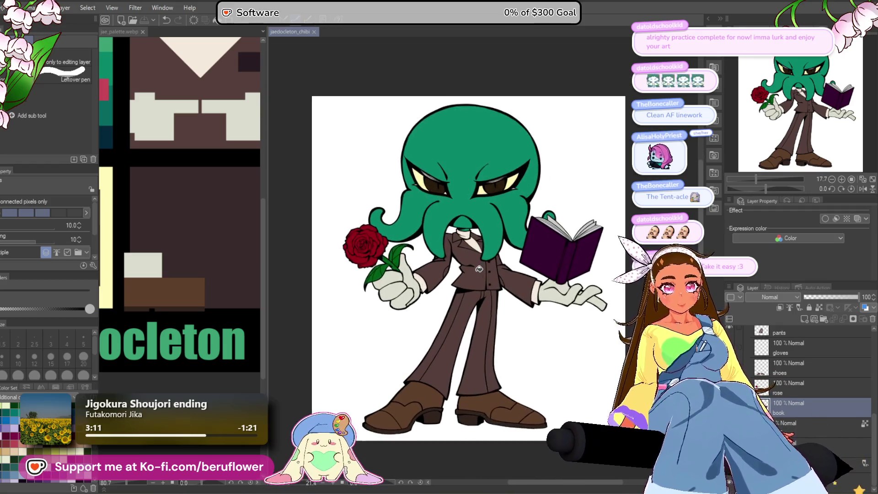
mouse_move(613, 287)
left_mouse_down()
mouse_move(600, 310)
mouse_move(630, 287)
mouse_move(621, 287)
left_mouse_up()
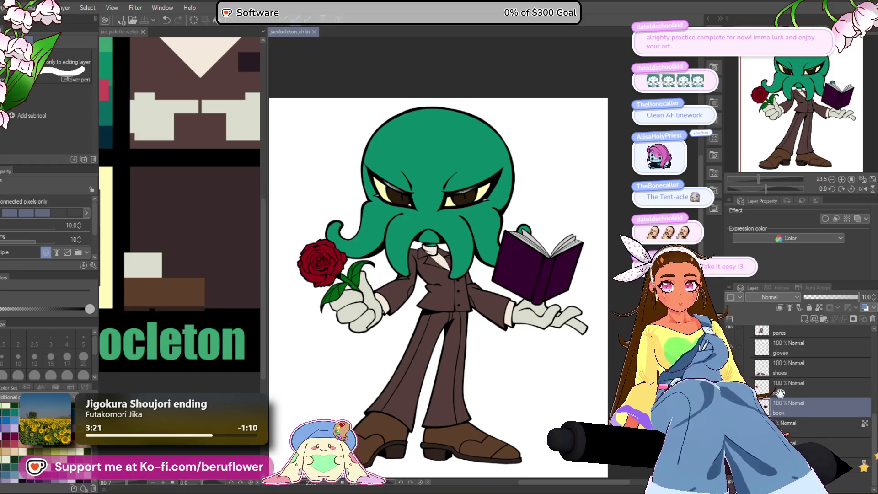
scroll(792, 395, "up", 5)
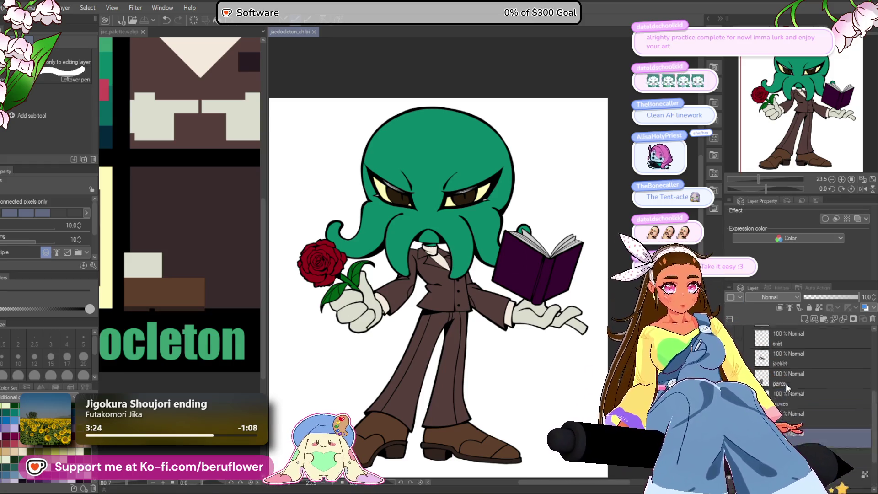
Select the eye-whites layer and add a new raster layer above it.
left_click(780, 378)
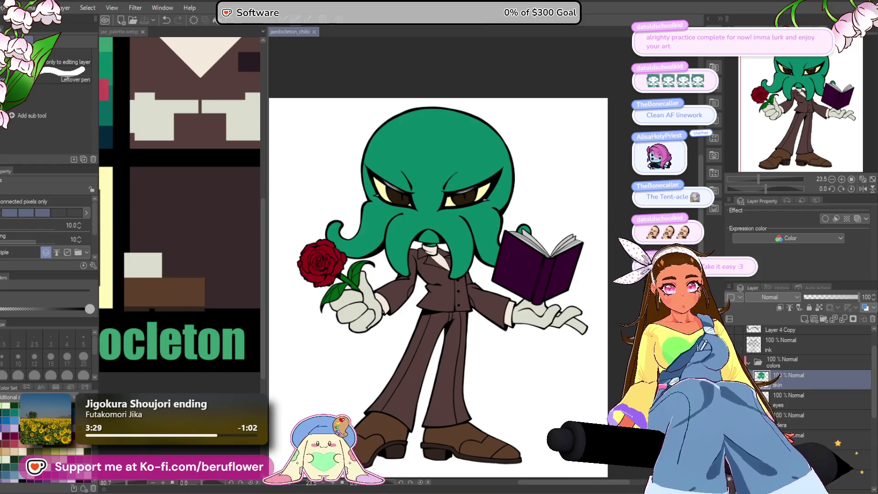
scroll(439, 287, "down", 3)
scroll(438, 287, "up", 4)
scroll(597, 323, "down", 1)
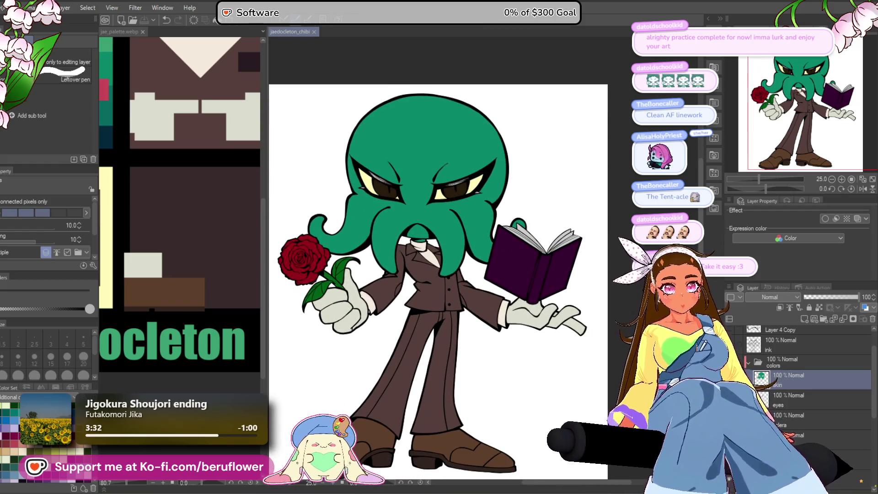
left_click(813, 418)
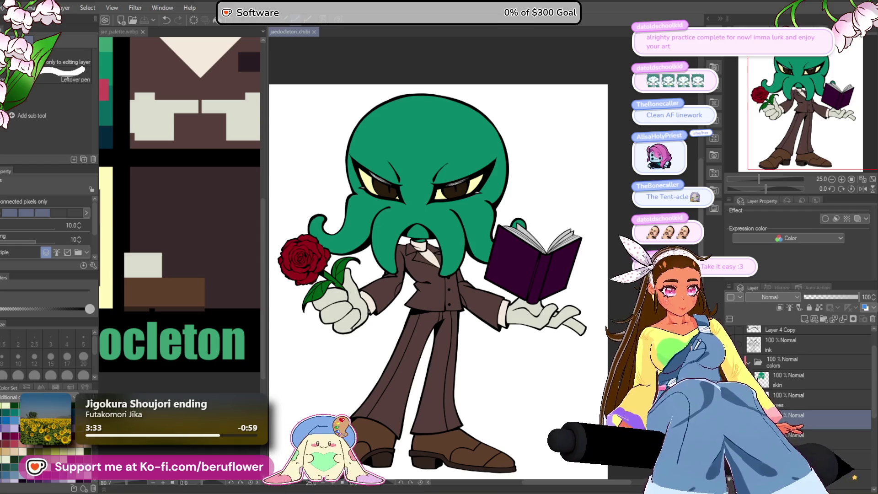
left_click(804, 319)
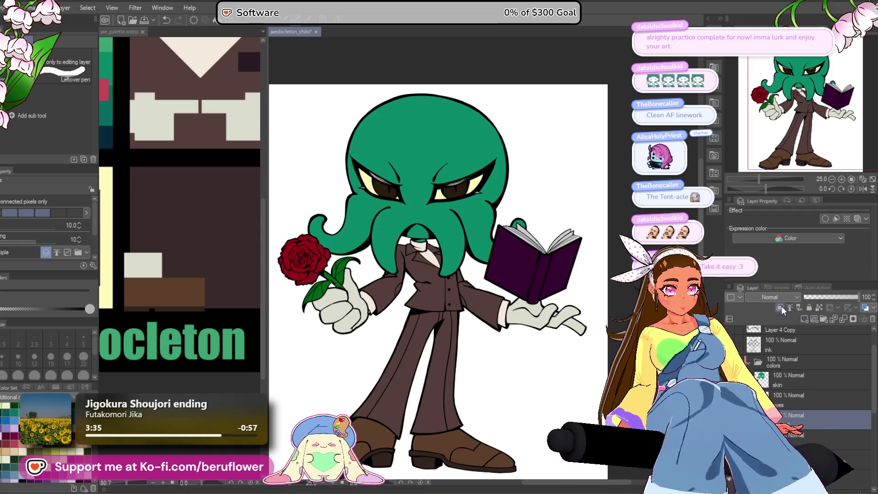
scroll(451, 159, "up", 3)
scroll(451, 159, "up", 1)
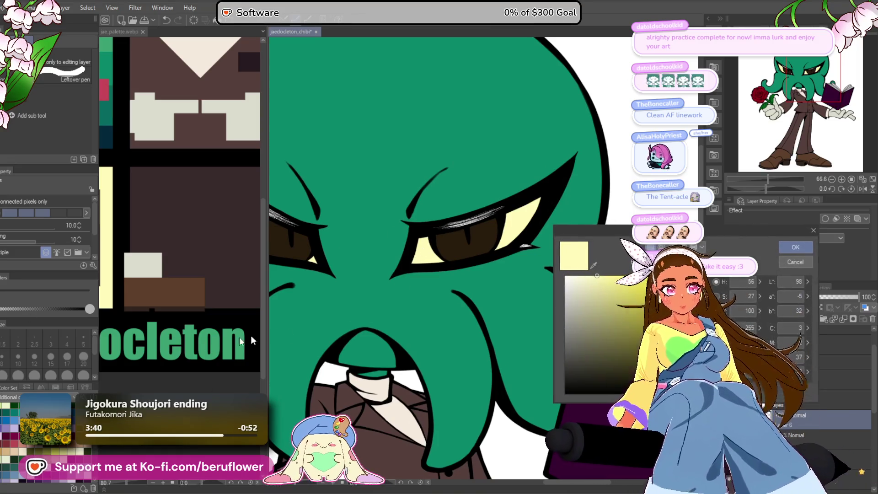
Pick a warmer pale yellow, then deepen it to amber, with the airbrush active.
left_click(622, 283)
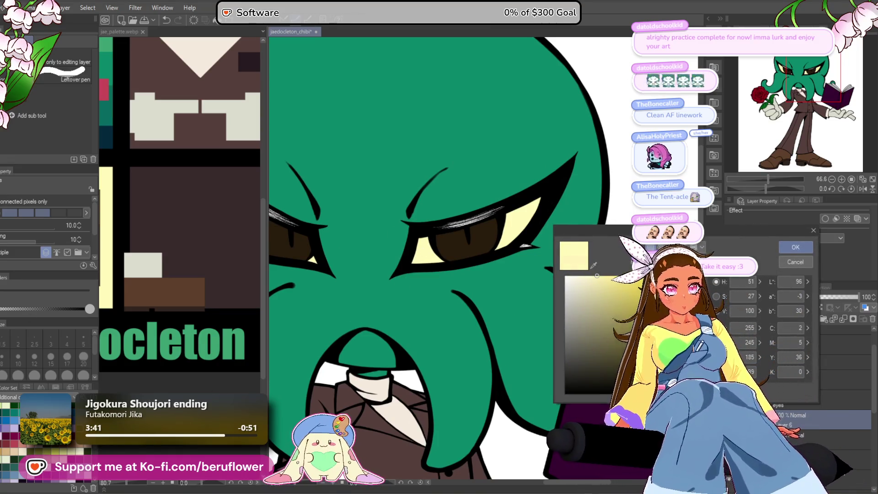
left_click(796, 247)
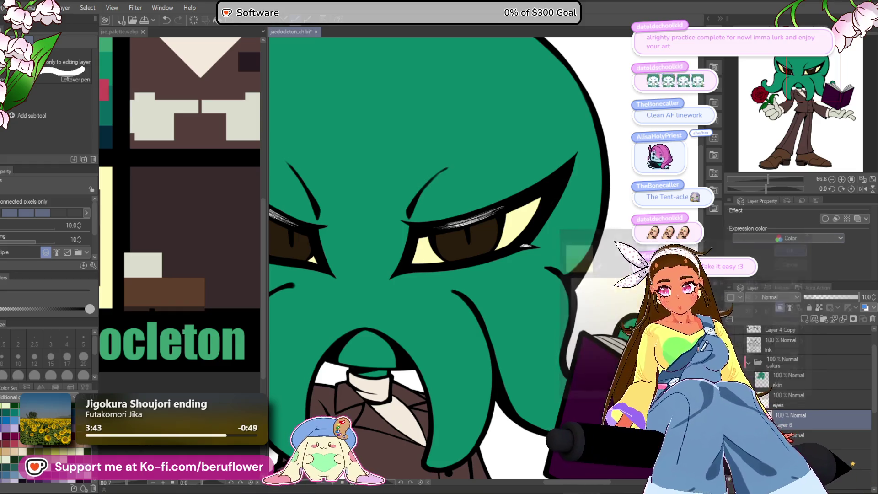
key("b")
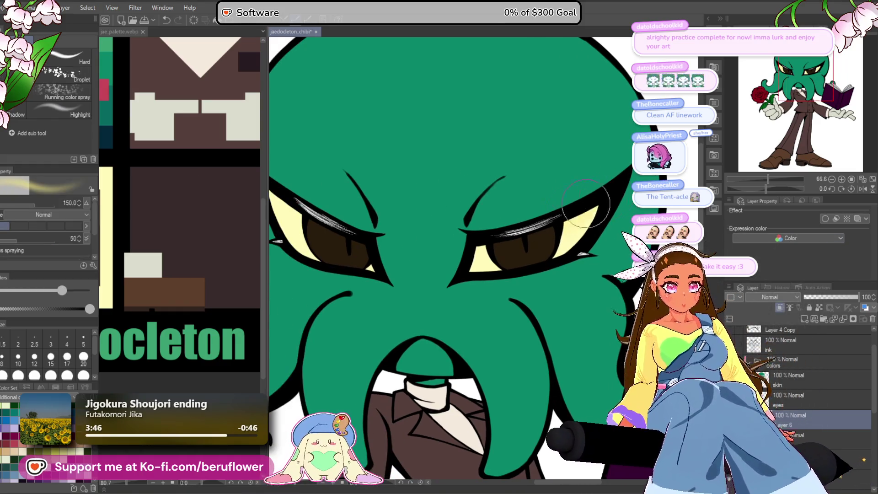
left_click_drag(518, 225, 538, 247)
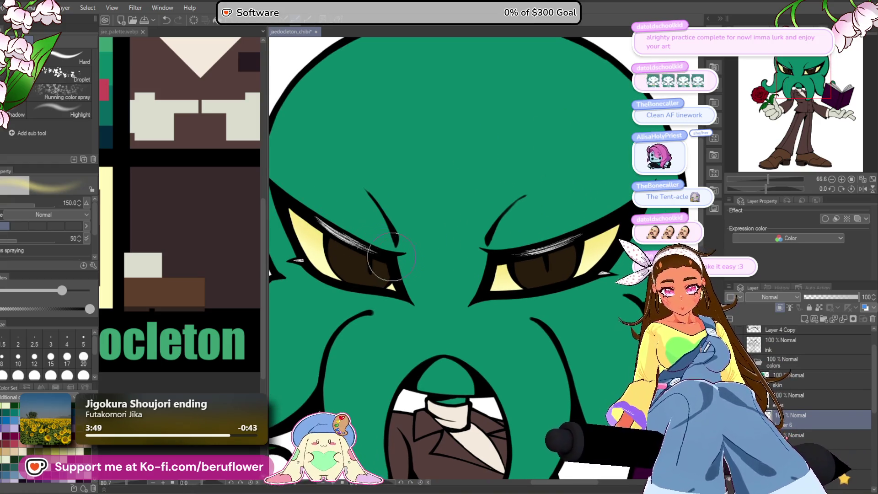
scroll(401, 230, "down", 5)
scroll(401, 230, "up", 3)
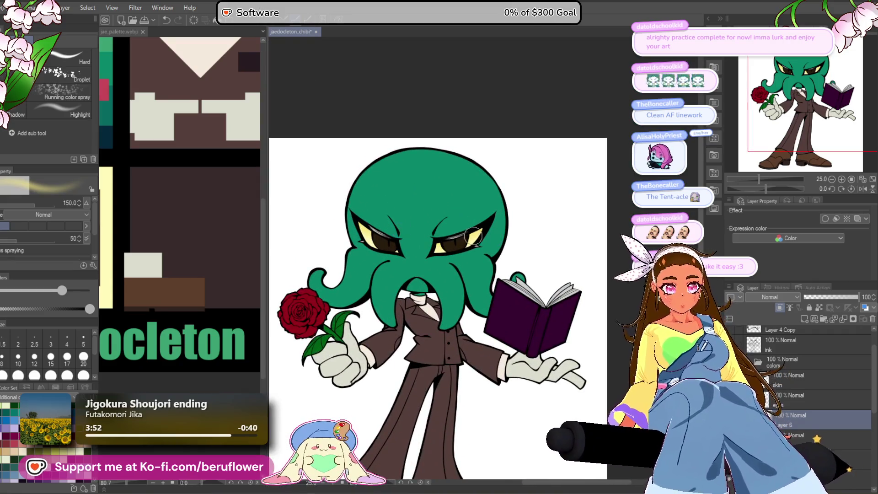
scroll(474, 236, "up", 2)
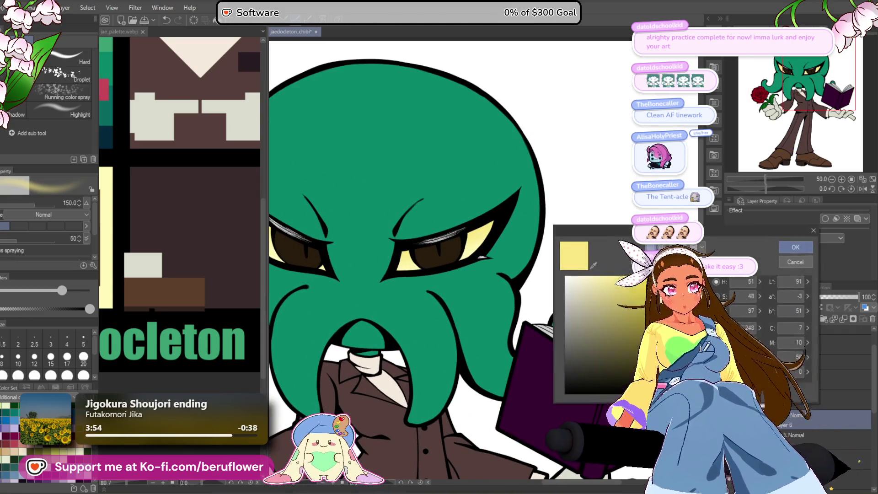
left_click_drag(695, 320, 695, 316)
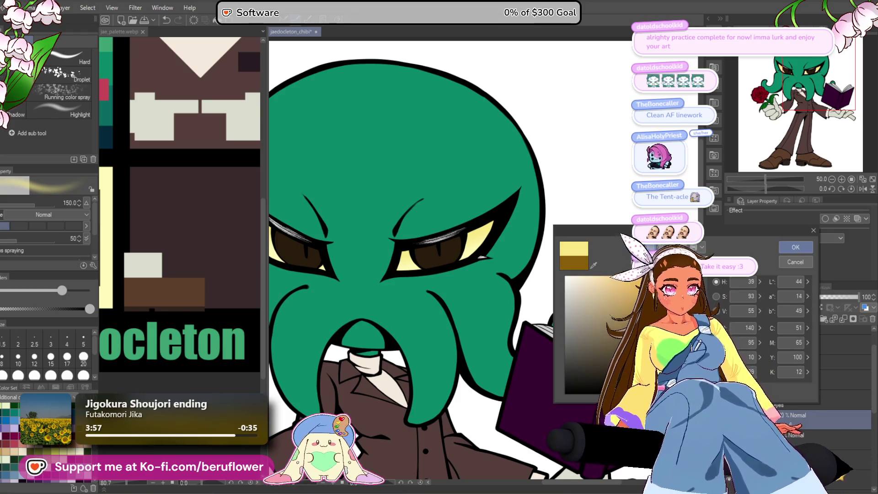
left_click(795, 247)
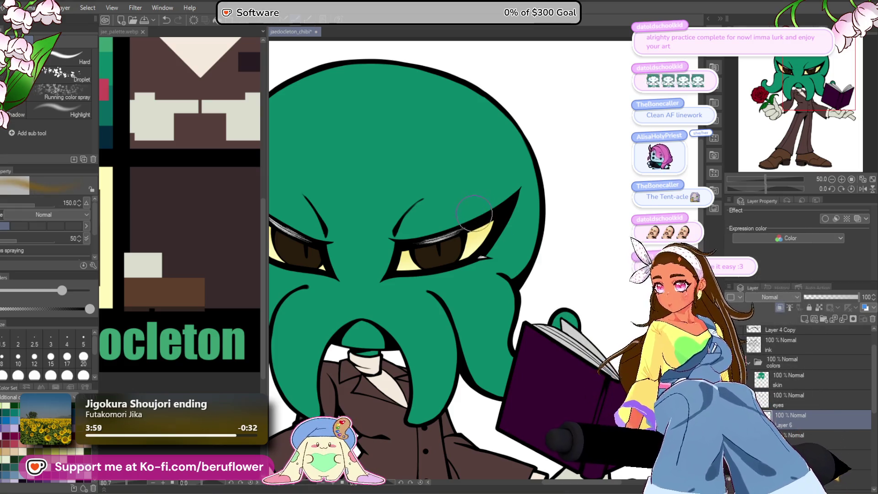
Shrink the airbrush to size 60, select the eyes layer, and bring up jae_palette.webp.
key("bracketleft")
key("bracketleft")
key("bracketleft")
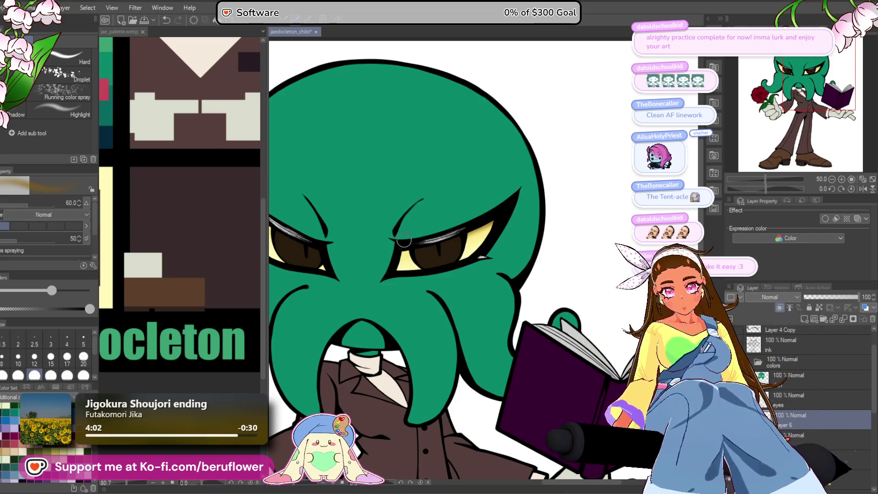
left_click_drag(513, 201, 577, 206)
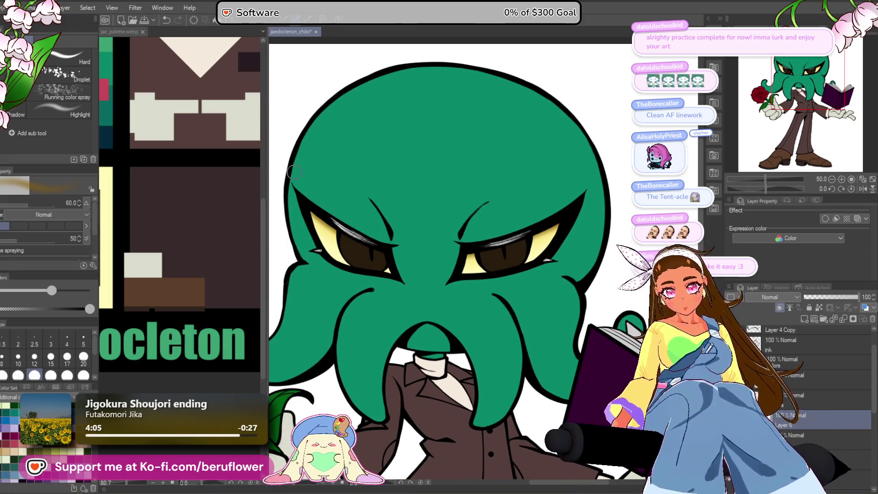
scroll(285, 144, "down", 2)
left_click_drag(539, 365, 582, 328)
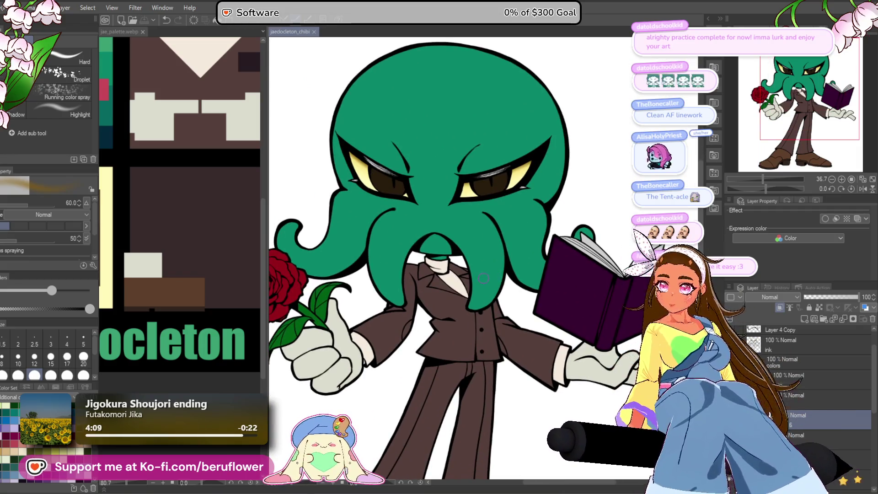
left_click(803, 400)
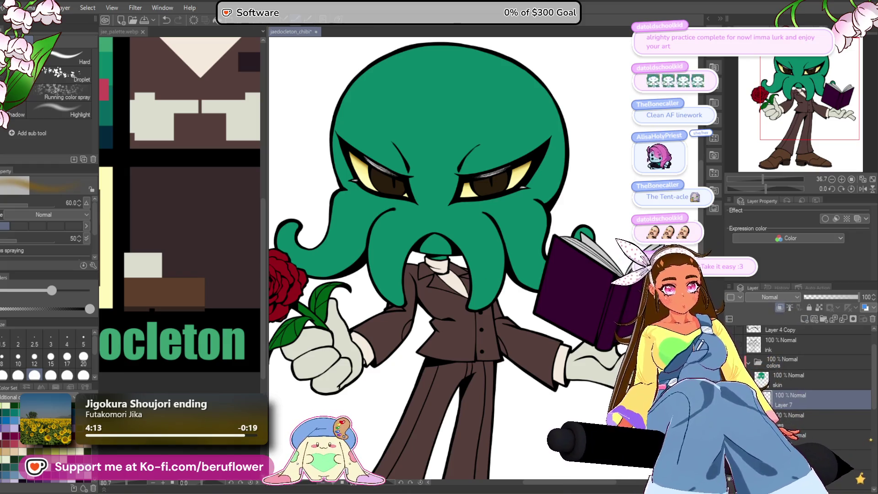
left_click(157, 375)
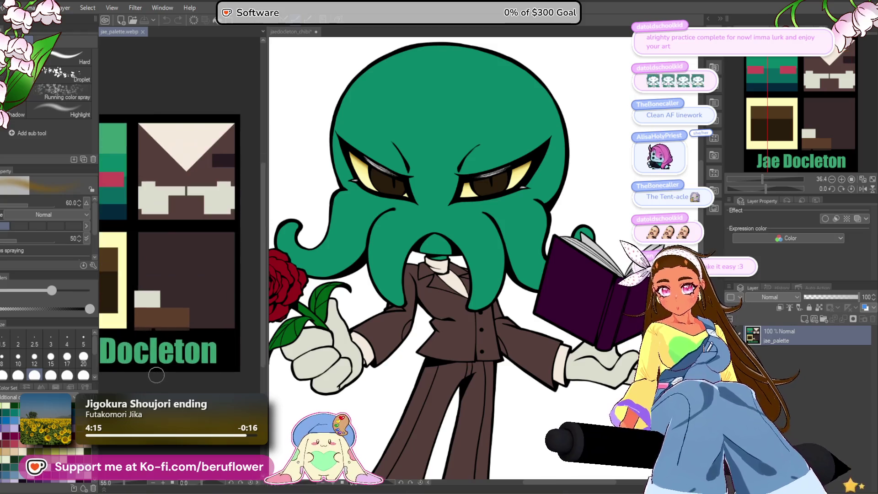
Return to the chibi drawing, frame both eyes, and open the File menu's recent files.
scroll(160, 319, "down", 3)
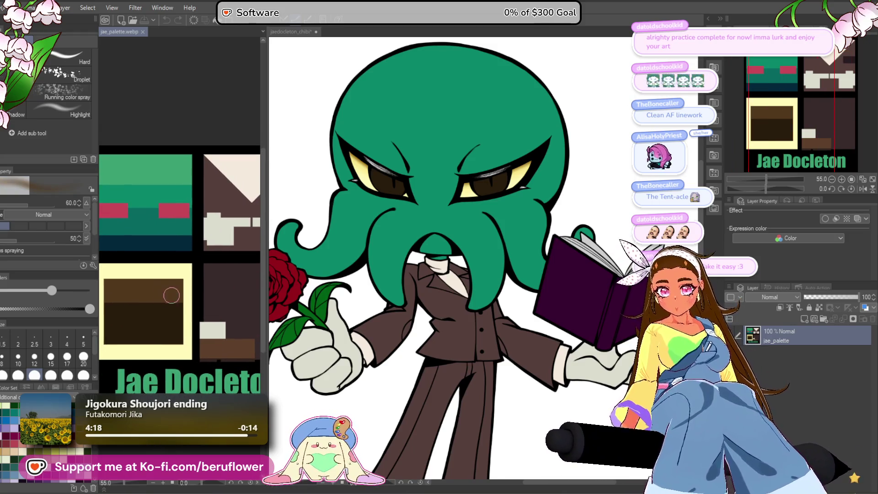
left_click(396, 276)
scroll(395, 276, "up", 5)
left_click_drag(395, 276, 379, 283)
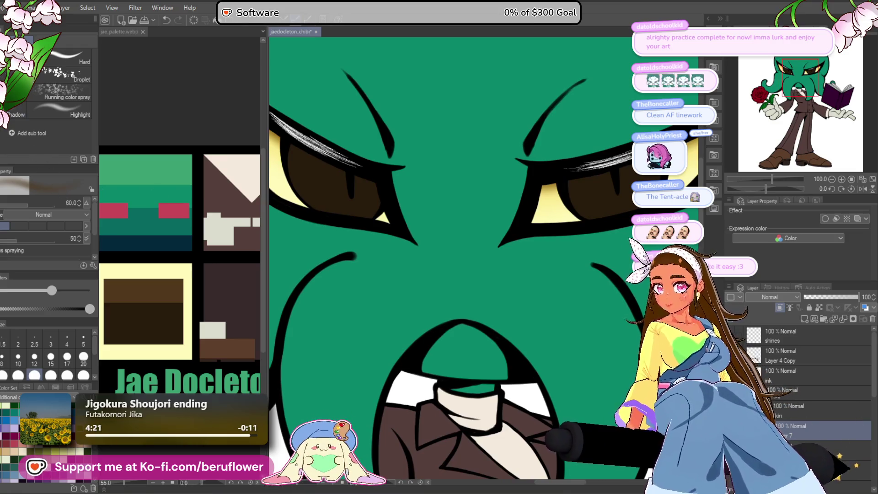
left_click_drag(343, 206, 384, 211)
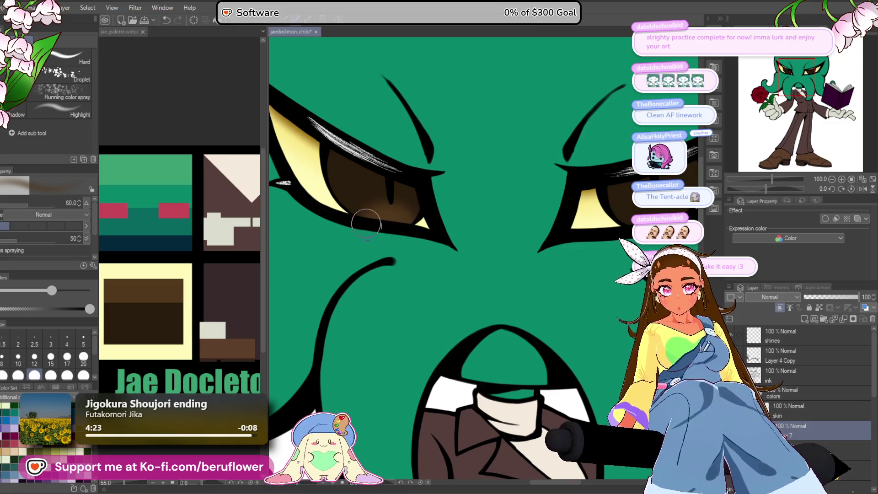
mouse_move(663, 223)
left_mouse_down()
mouse_move(497, 208)
mouse_move(521, 197)
mouse_move(480, 201)
mouse_move(466, 183)
mouse_move(499, 189)
left_mouse_up()
key("ctrl+0")
scroll(498, 190, "up", 3)
scroll(386, 197, "up", 3)
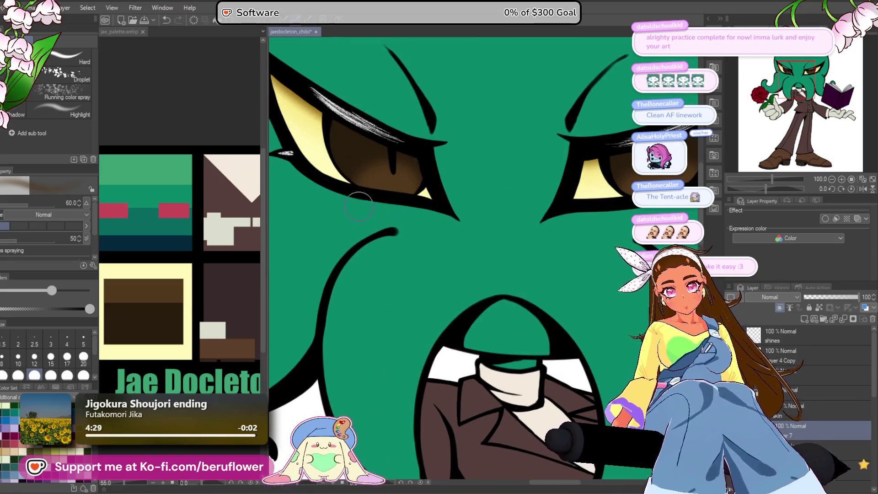
key("ctrl+0")
scroll(590, 187, "up", 2)
left_click_drag(561, 196, 537, 223)
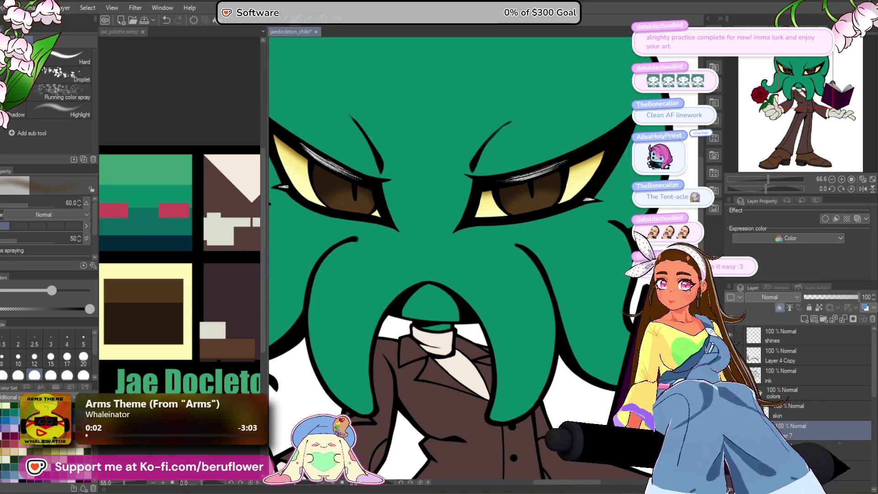
left_click(10, 7)
Open and close chibiart_beru.png, then open chibiart_beru_color.png from Open Recent instead.
mouse_move(82, 67)
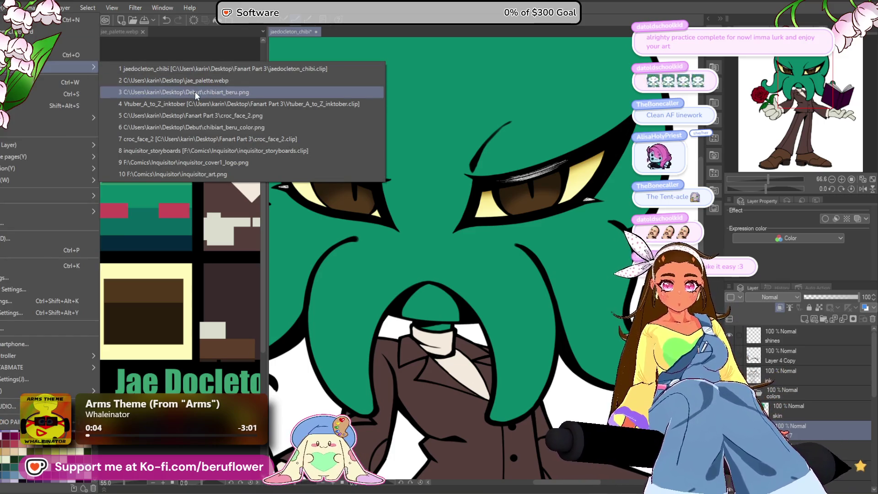
left_click(195, 91)
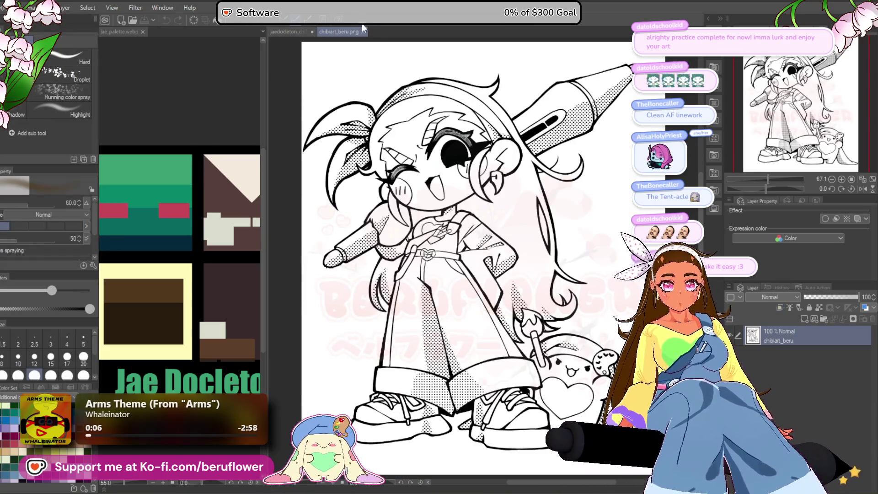
key("ctrl+w")
key("alt+f")
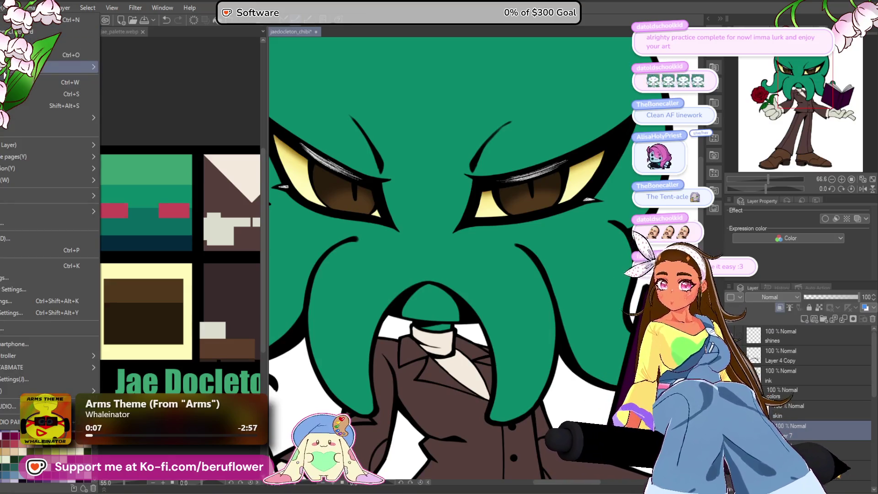
mouse_move(73, 67)
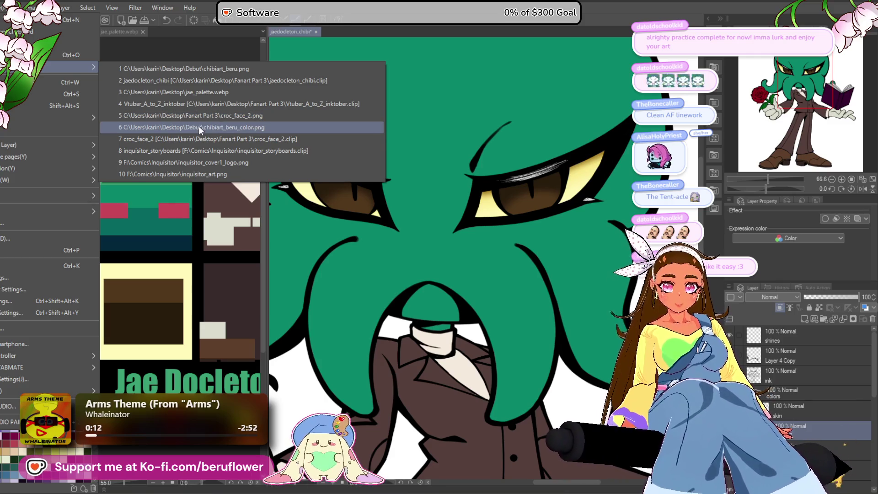
left_click(199, 126)
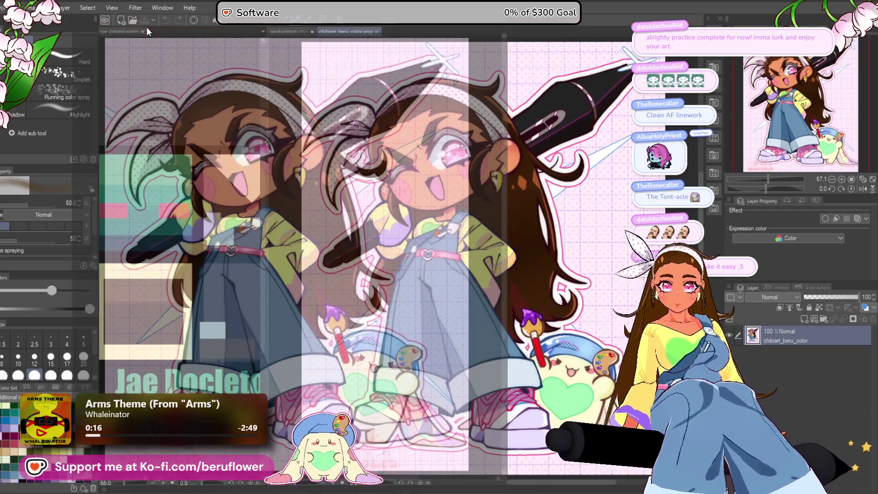
scroll(156, 89, "up", 5)
scroll(156, 90, "up", 3)
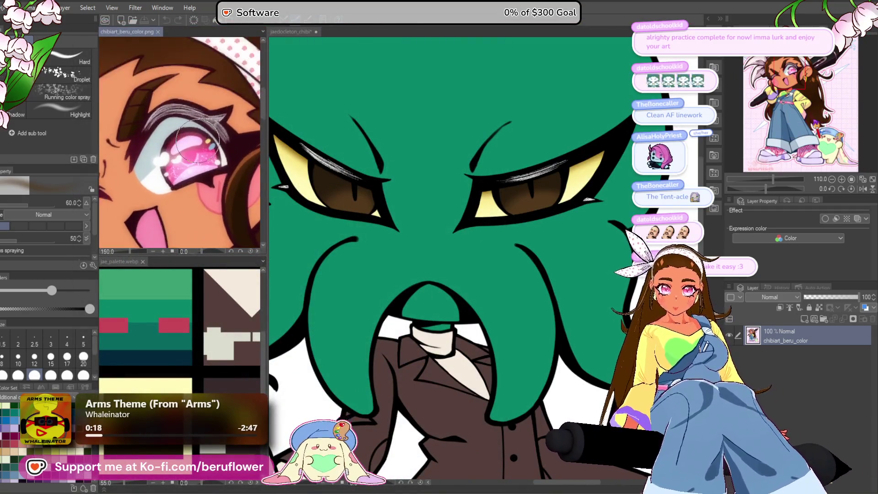
Return to the octopus gentleman drawing and frame the right eye.
scroll(197, 147, "down", 4)
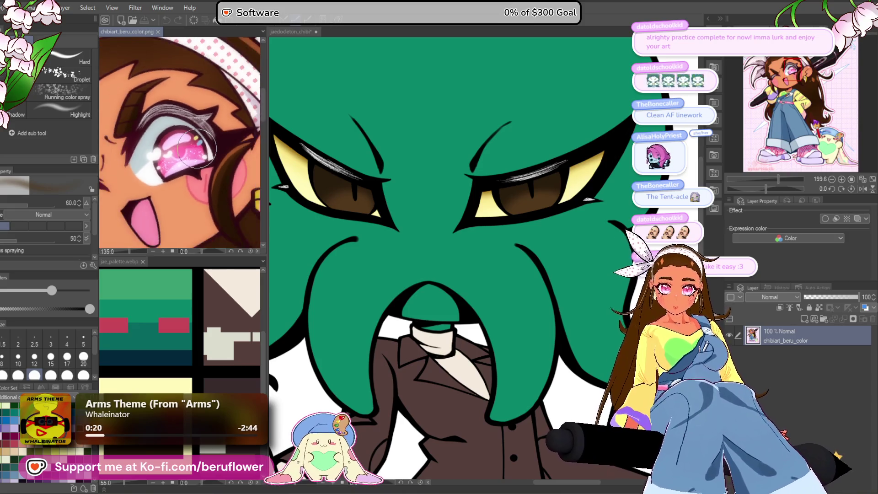
scroll(197, 147, "down", 2)
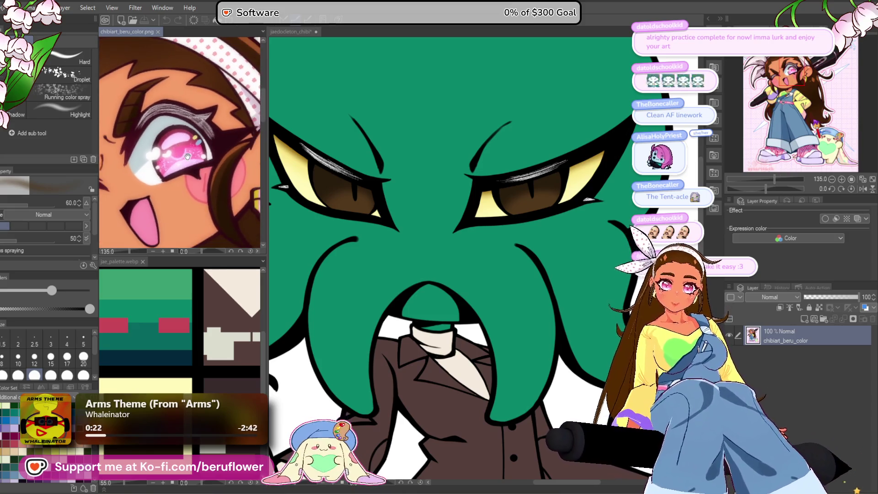
left_click(367, 193)
scroll(360, 214, "down", 4)
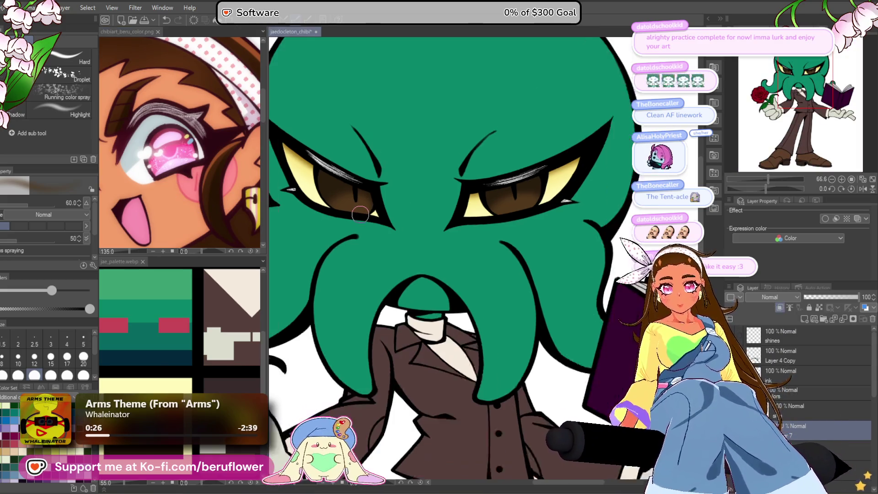
scroll(361, 213, "up", 4)
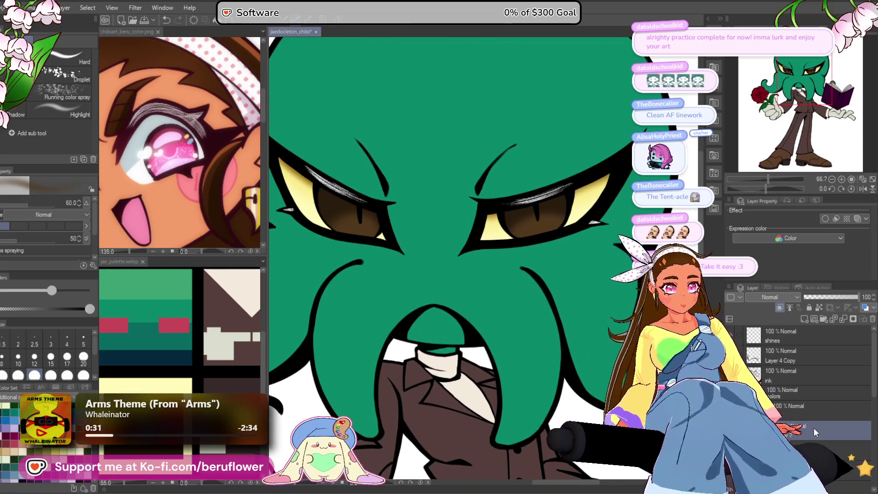
mouse_move(452, 313)
left_mouse_down()
mouse_move(470, 326)
mouse_move(456, 339)
left_mouse_up()
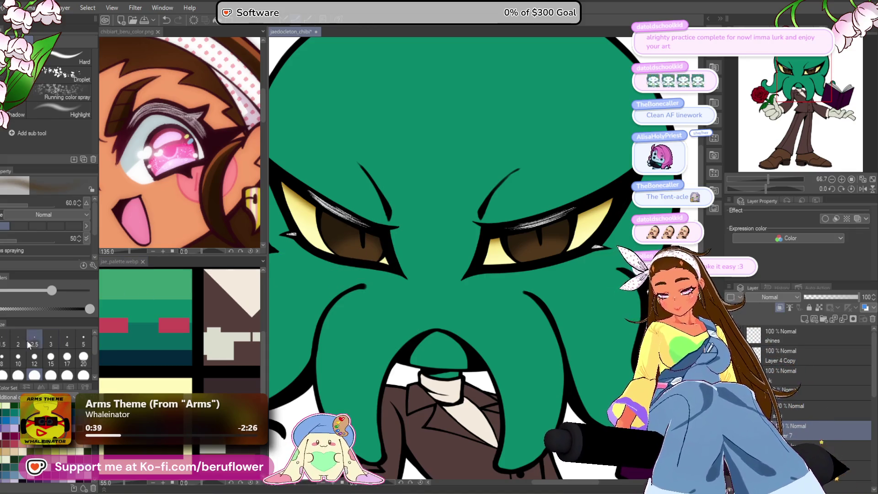
left_click(836, 218)
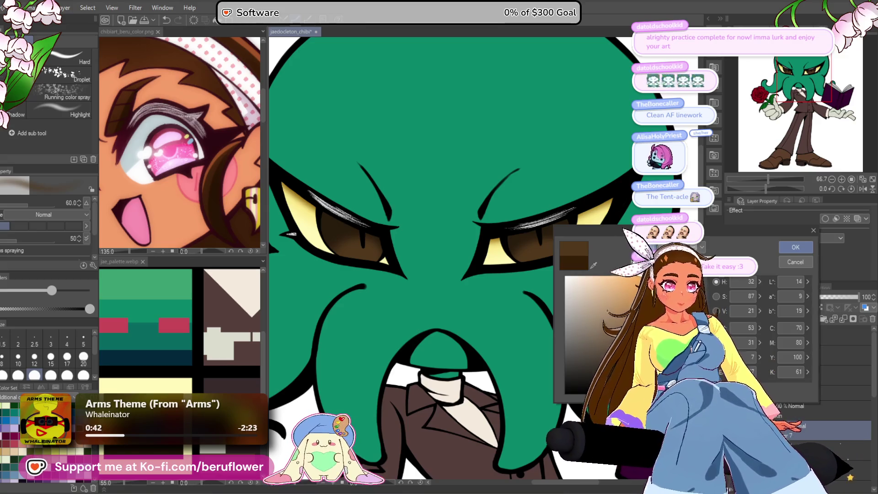
left_click(795, 247)
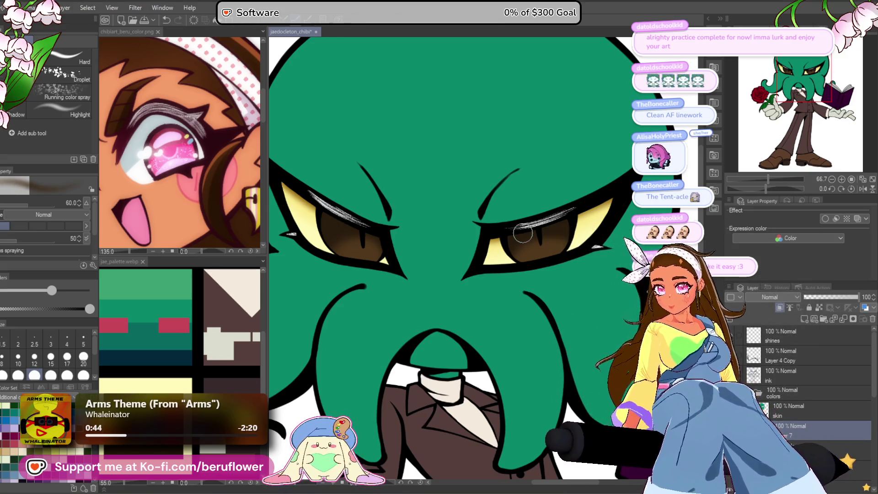
left_click_drag(548, 298, 539, 296)
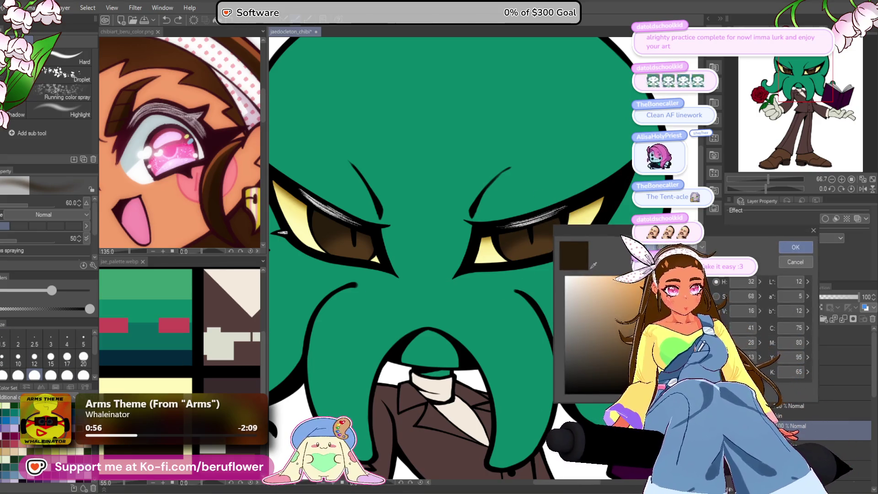
Set a deeper brown, switch to the pen brush, then change to bright orange.
left_click(690, 381)
left_click(797, 247)
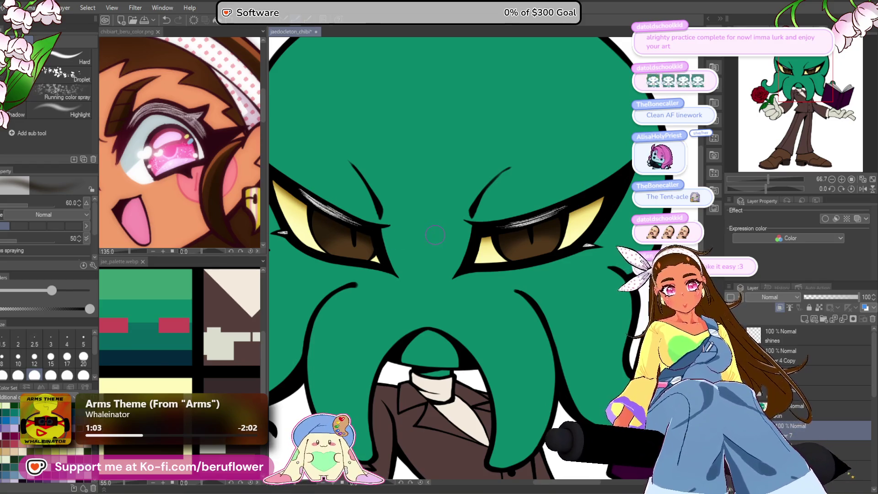
scroll(414, 235, "down", 5)
scroll(450, 389, "up", 3)
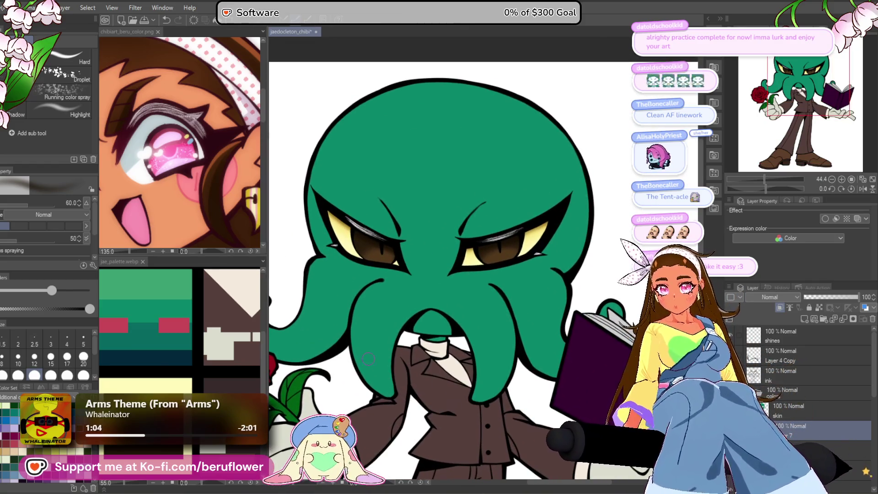
key("p")
scroll(384, 258, "up", 1)
scroll(384, 258, "up", 4)
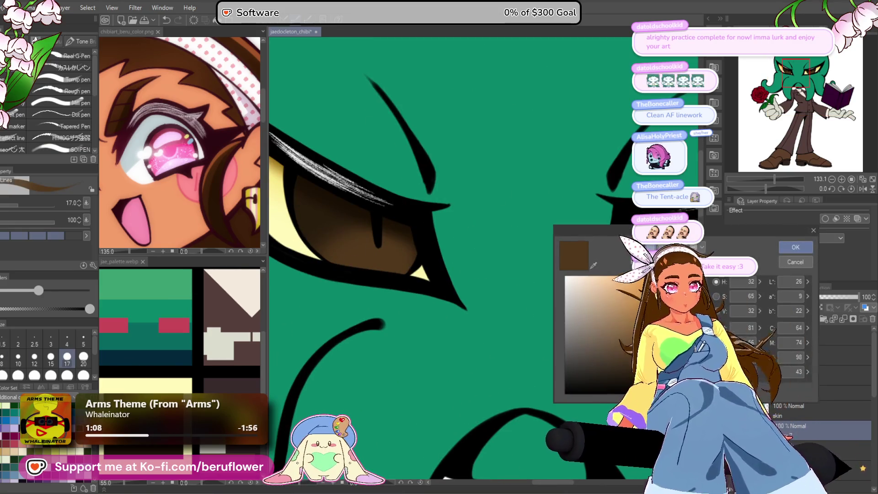
left_click(693, 298)
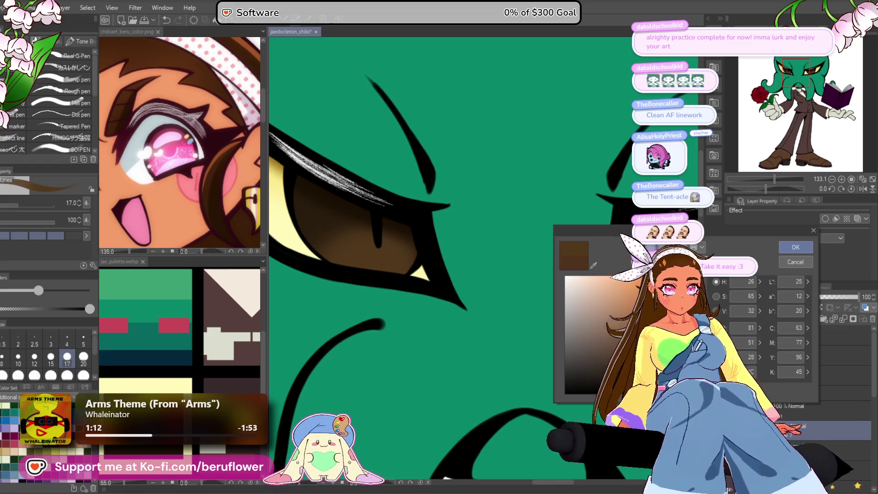
left_click(702, 282)
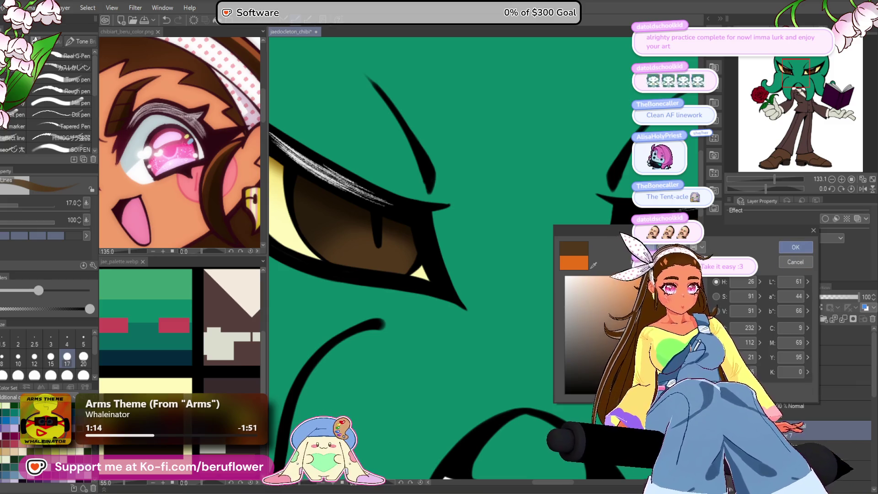
left_click(794, 247)
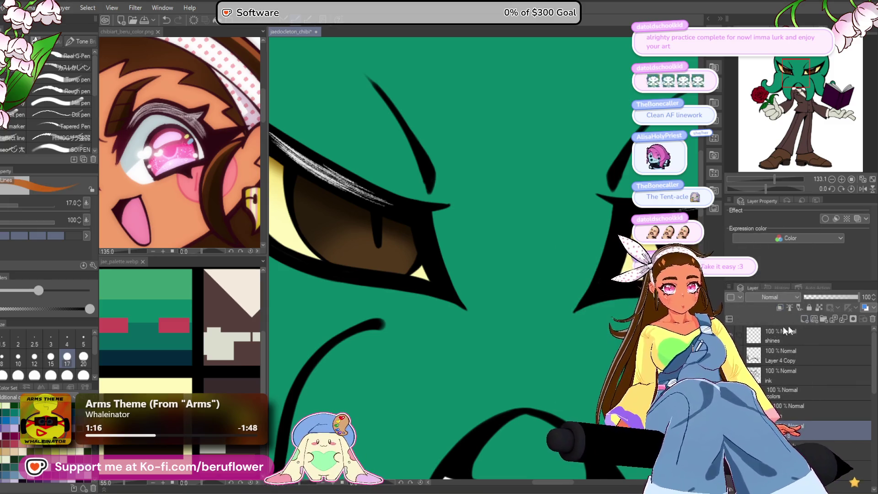
Brush orange into the left iris, then sample the iris brown and lighten it.
left_click_drag(295, 222, 326, 204)
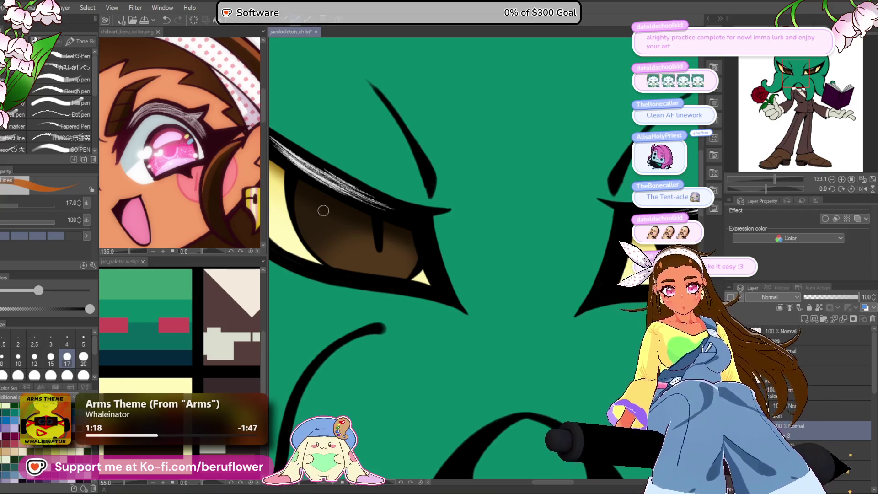
scroll(510, 255, "down", 5)
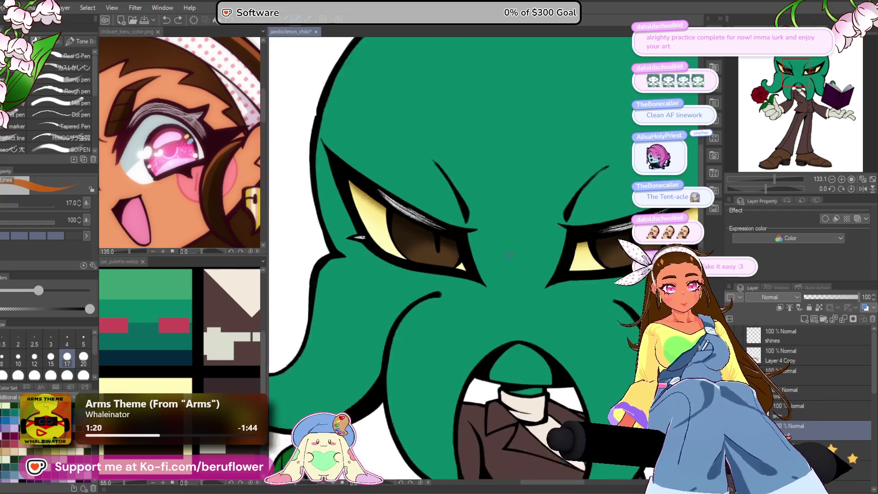
scroll(521, 258, "up", 2)
left_click(529, 261, "alt")
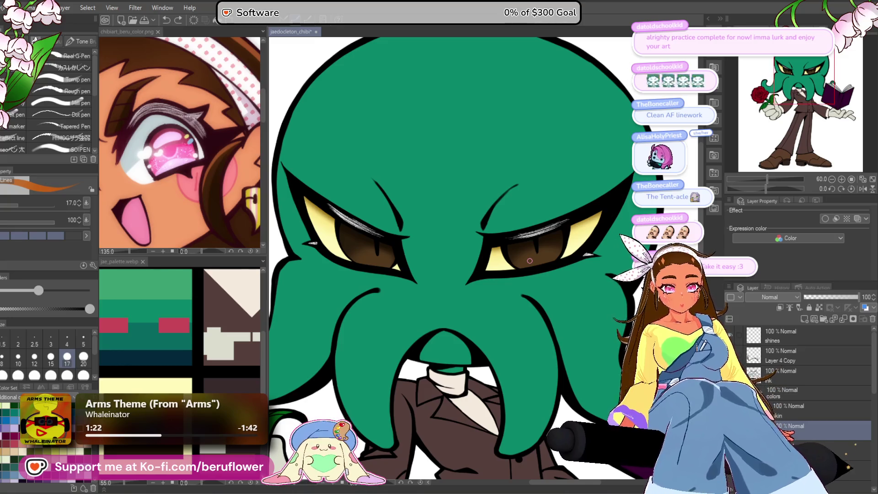
key("ctrl+shift+c")
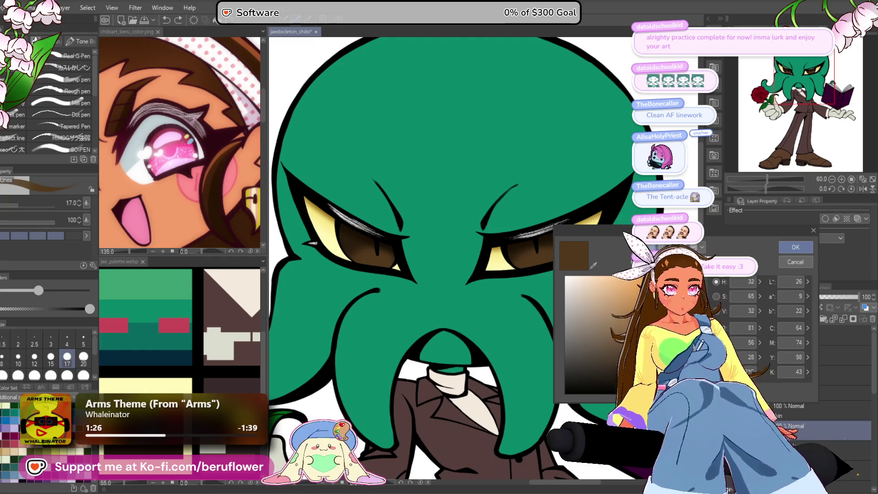
left_click(659, 332)
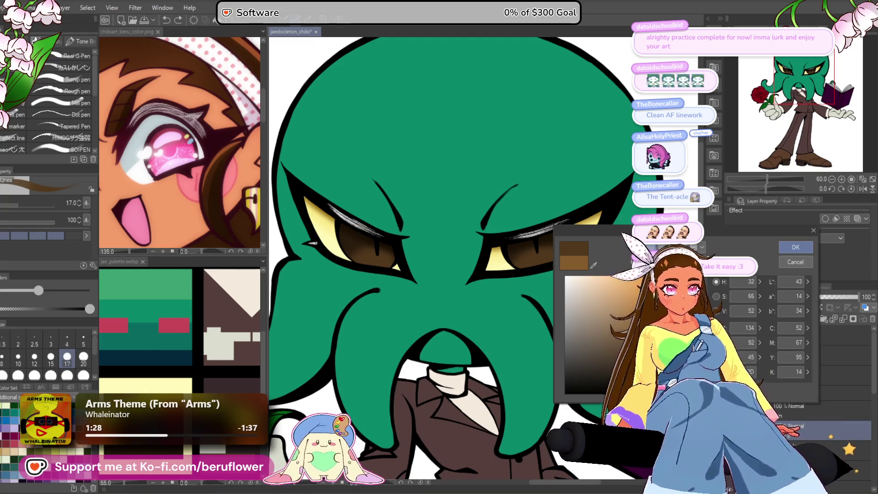
left_click(796, 248)
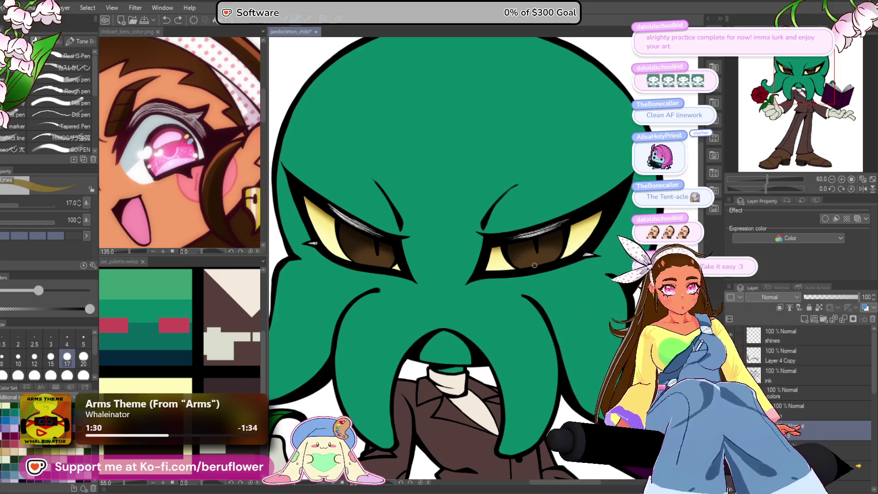
Frame the right eye's inner corner and reset the canvas rotation upright.
scroll(566, 265, "up", 5)
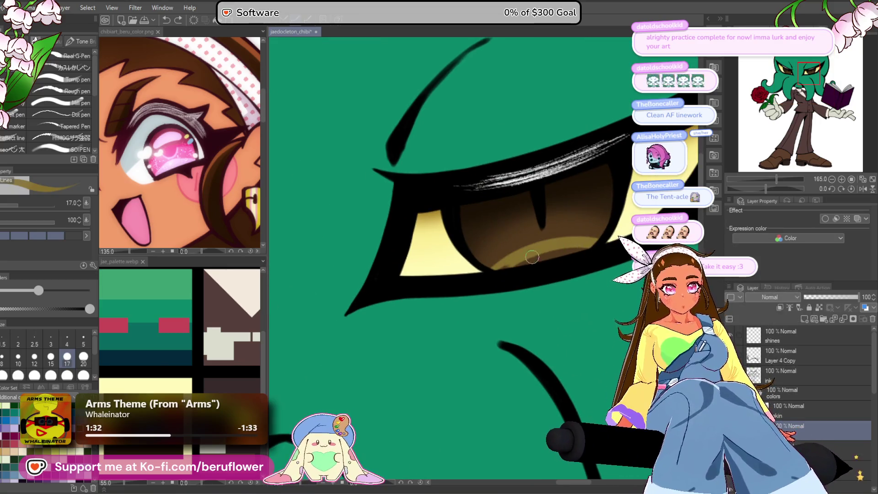
scroll(498, 277, "down", 5)
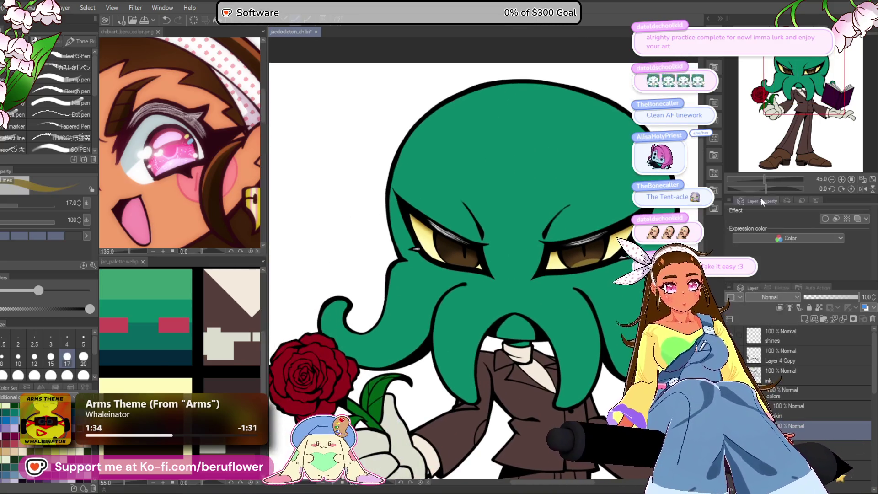
scroll(498, 277, "up", 2)
scroll(507, 238, "up", 6)
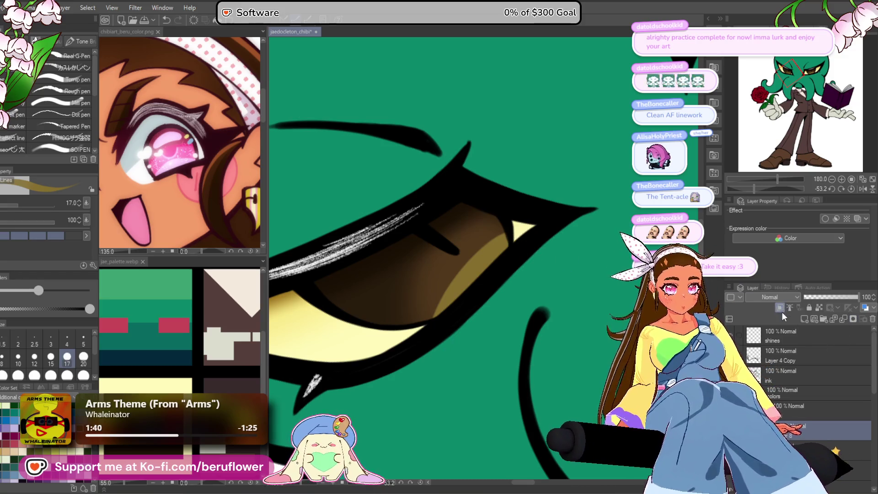
left_click_drag(482, 302, 482, 316)
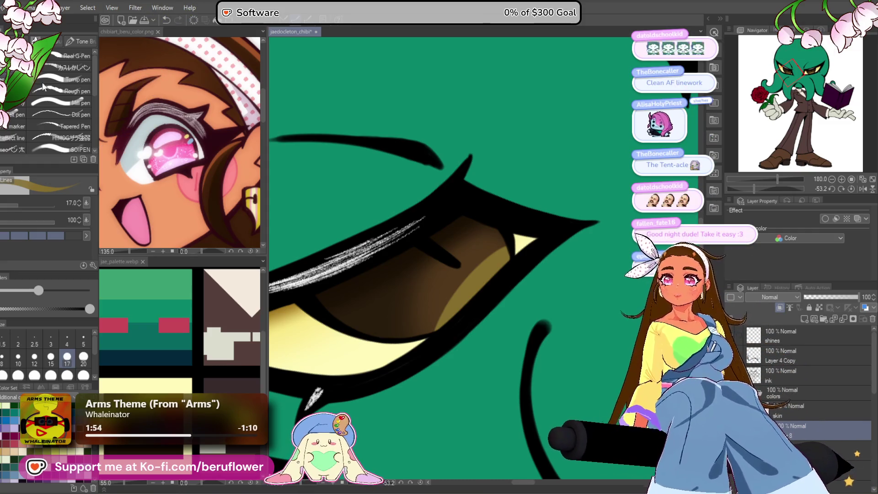
left_click(851, 189)
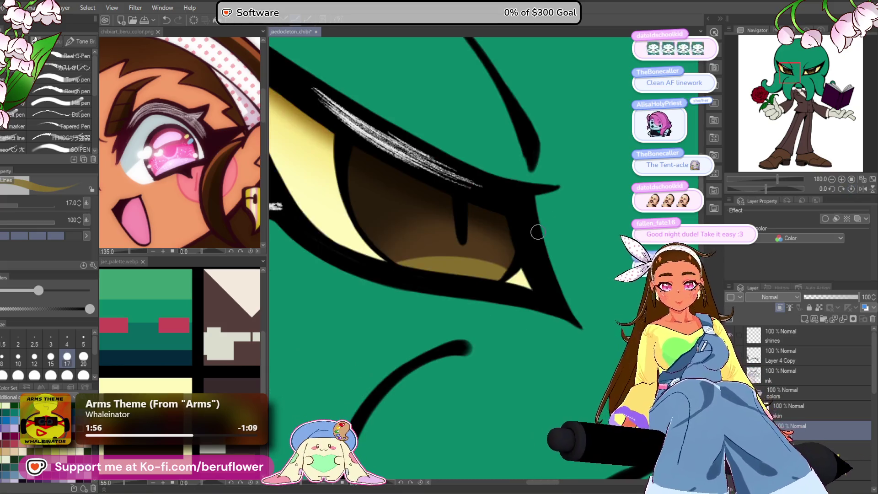
scroll(471, 221, "down", 3)
scroll(471, 221, "up", 1)
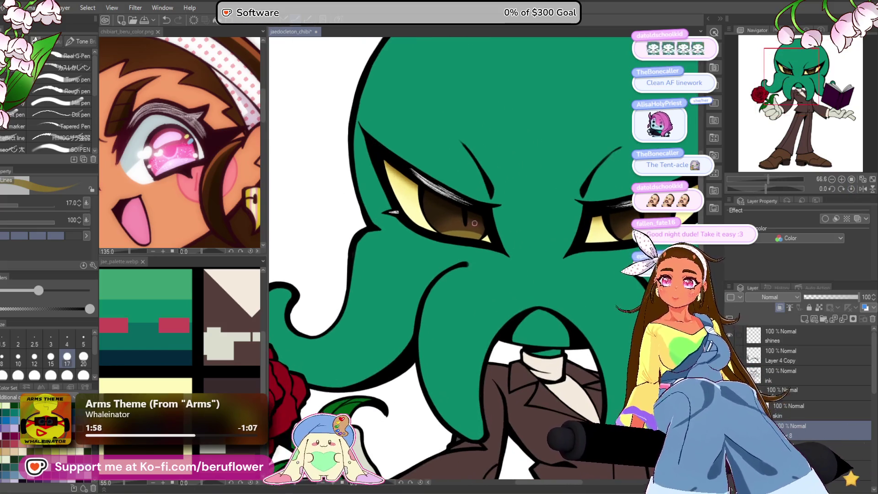
Turn on the two hidden tentacle layers so the black tentacles appear around and behind the head.
scroll(393, 219, "down", 2)
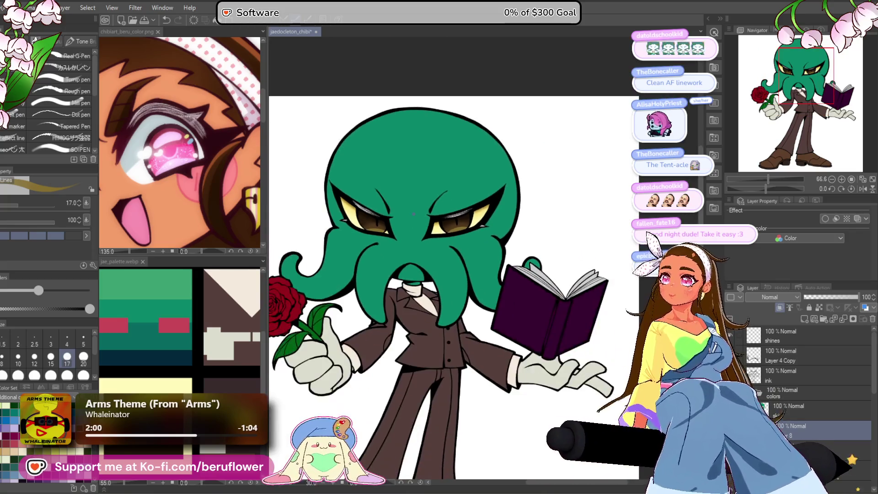
scroll(414, 215, "down", 3)
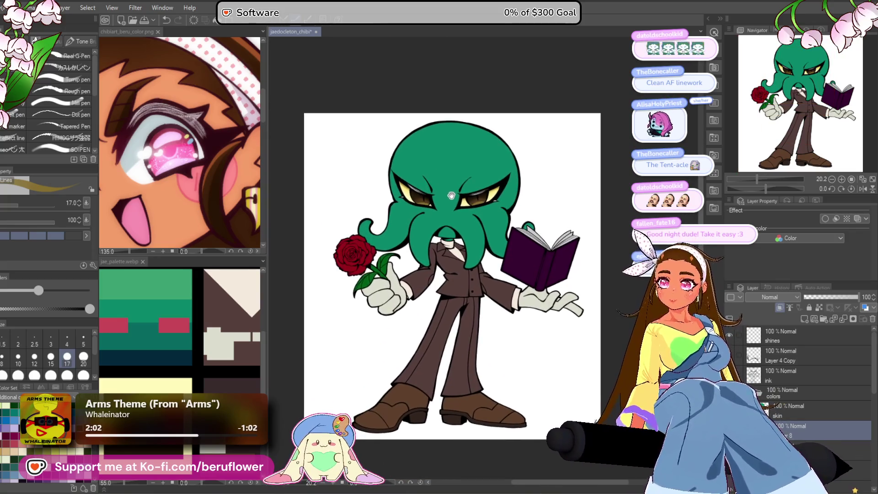
scroll(455, 199, "up", 1)
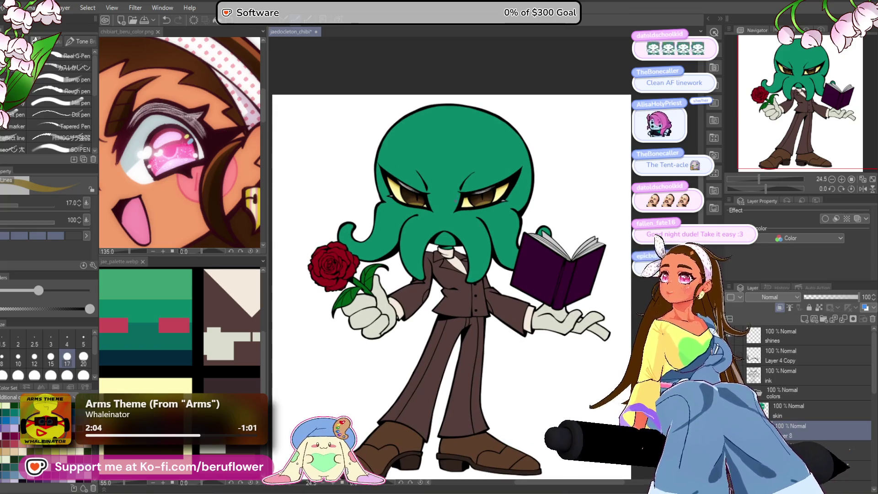
scroll(453, 201, "down", 1)
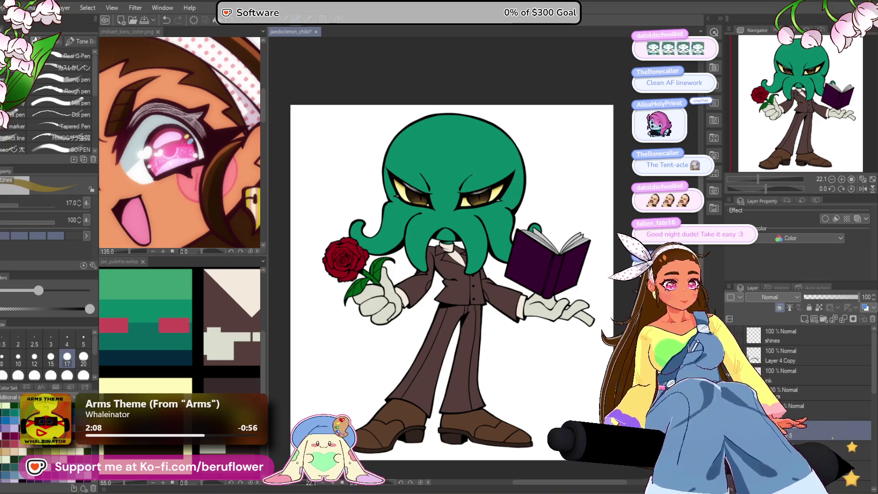
left_click(731, 357)
scroll(800, 393, "down", 5)
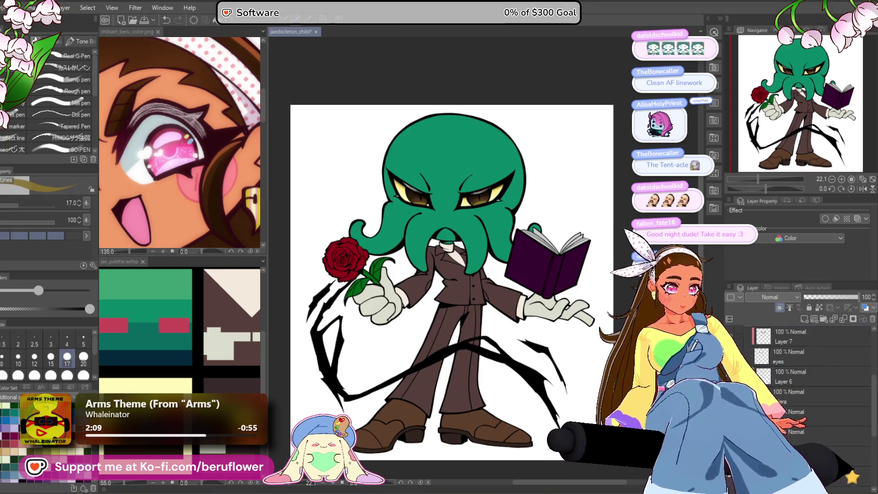
scroll(805, 379, "down", 3)
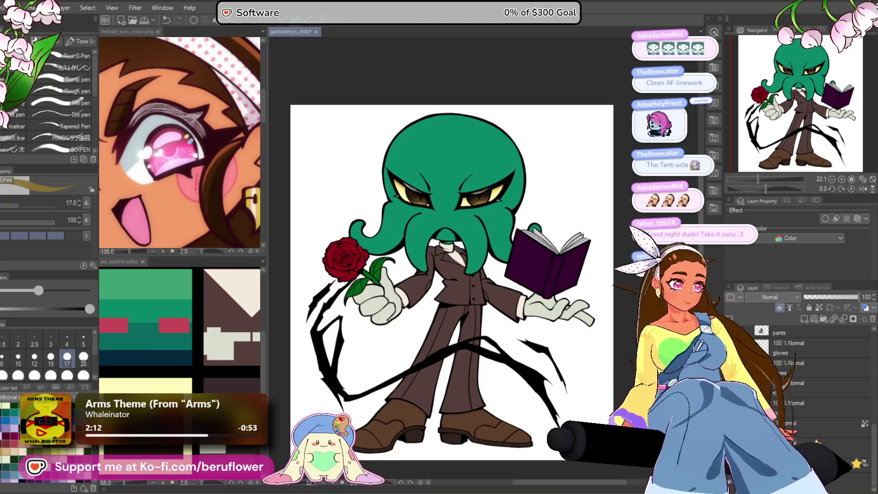
left_click(732, 408)
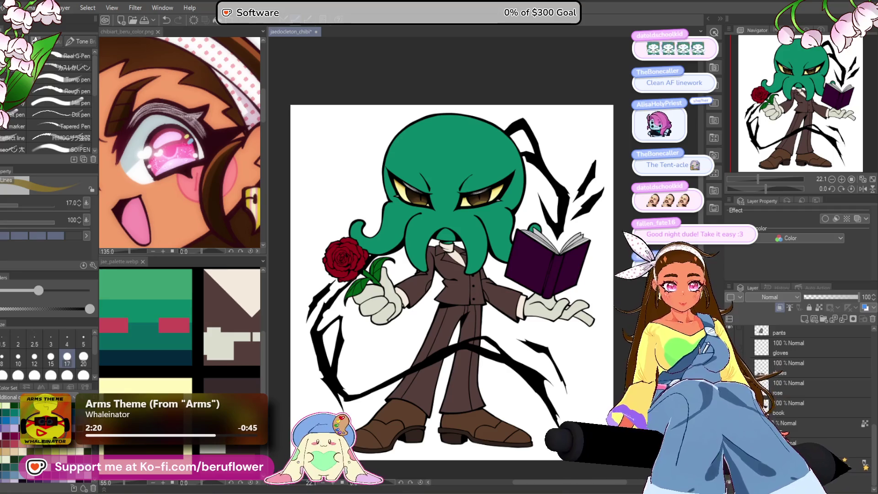
scroll(784, 396, "up", 5)
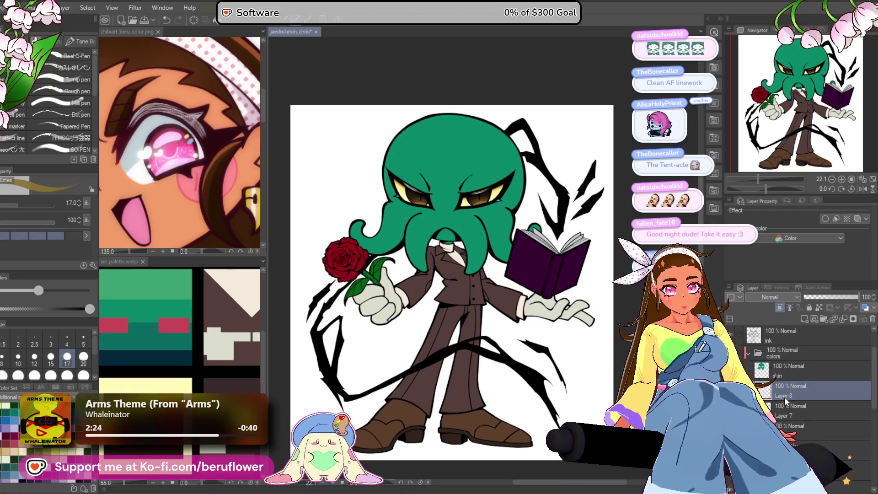
scroll(784, 396, "up", 2)
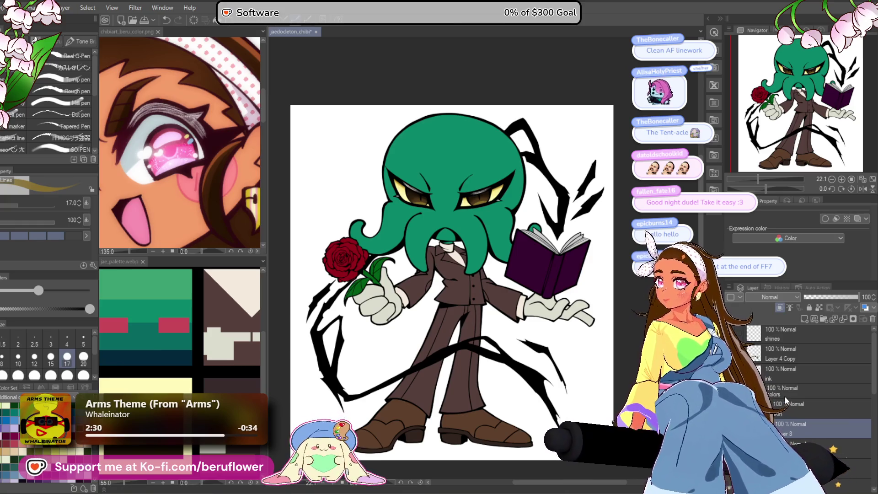
scroll(783, 391, "down", 2)
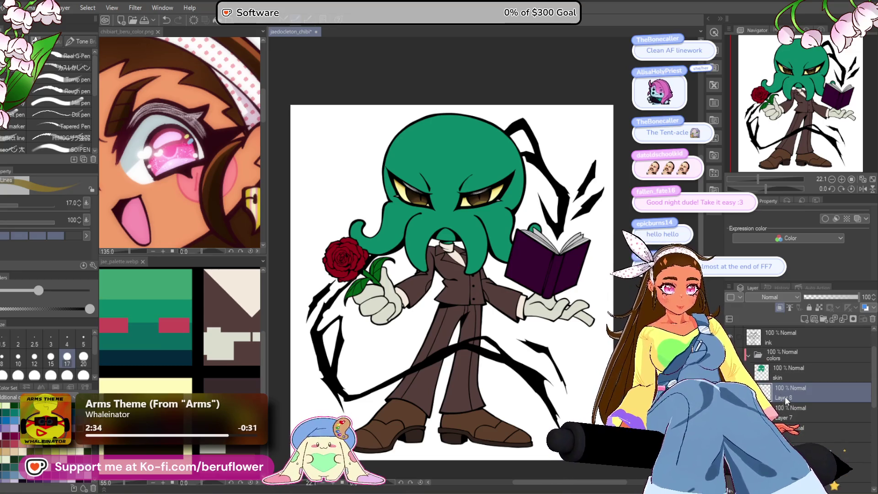
scroll(416, 198, "up", 8)
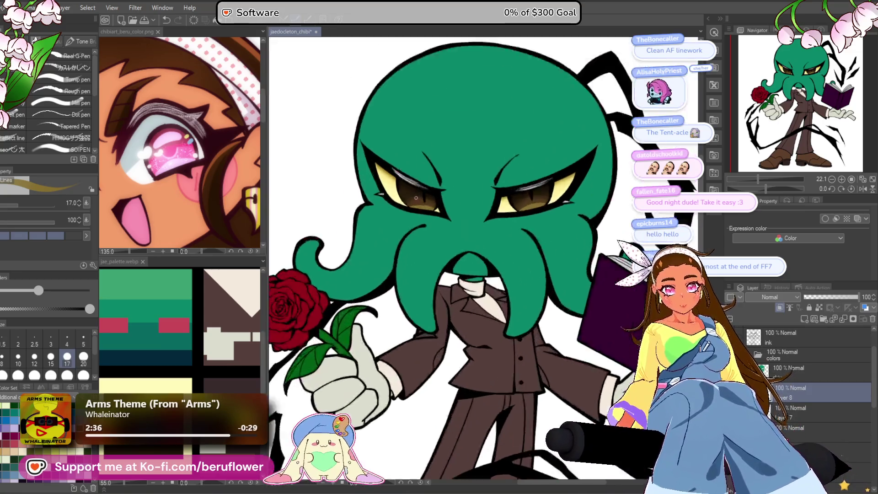
Tilt the canvas and paint a light olive rim along the lower edge of the iris.
left_click_drag(759, 187, 752, 187)
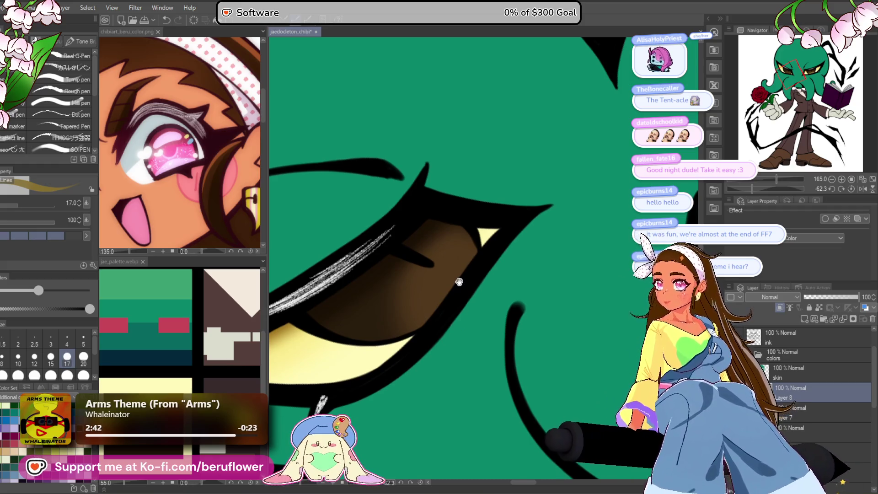
left_click_drag(456, 282, 453, 275)
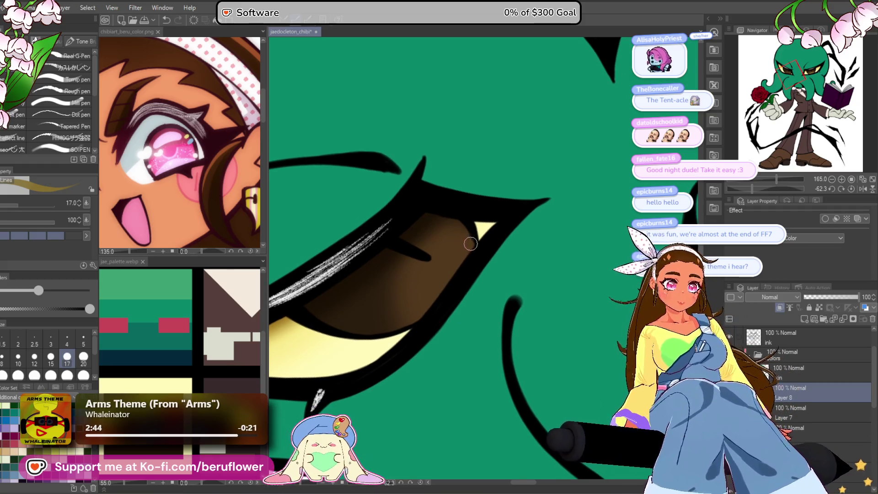
mouse_move(425, 314)
left_mouse_down()
mouse_move(474, 244)
mouse_move(418, 320)
left_mouse_up()
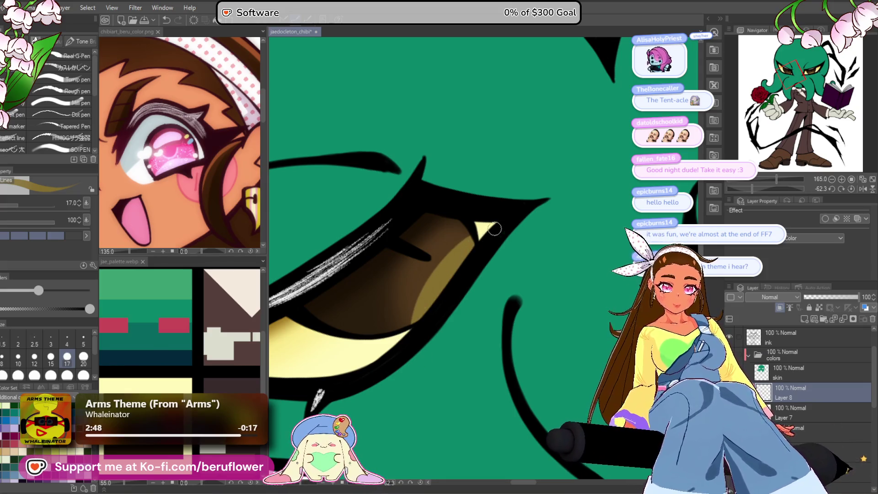
scroll(425, 347, "down", 5)
left_click_drag(488, 202, 482, 266)
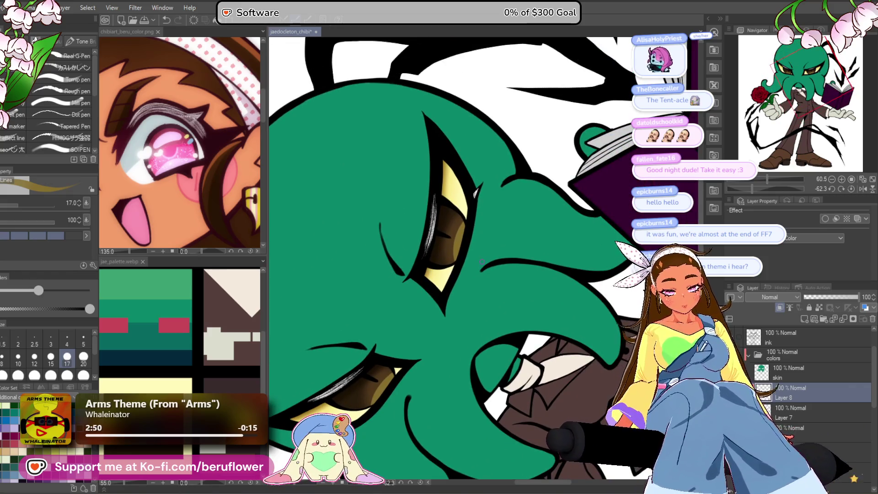
Reset the canvas rotation, frame the face, and open the brush colour settings.
left_click(851, 188)
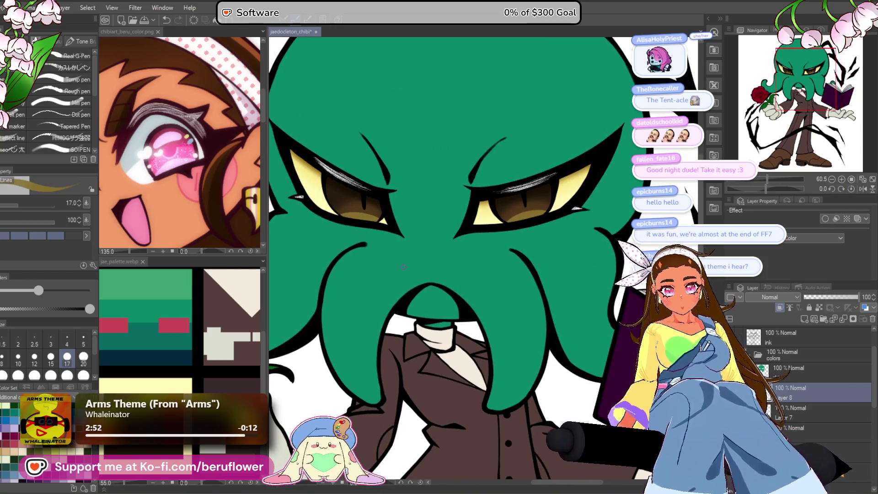
scroll(403, 266, "up", 3)
scroll(439, 311, "down", 4)
scroll(446, 334, "up", 1)
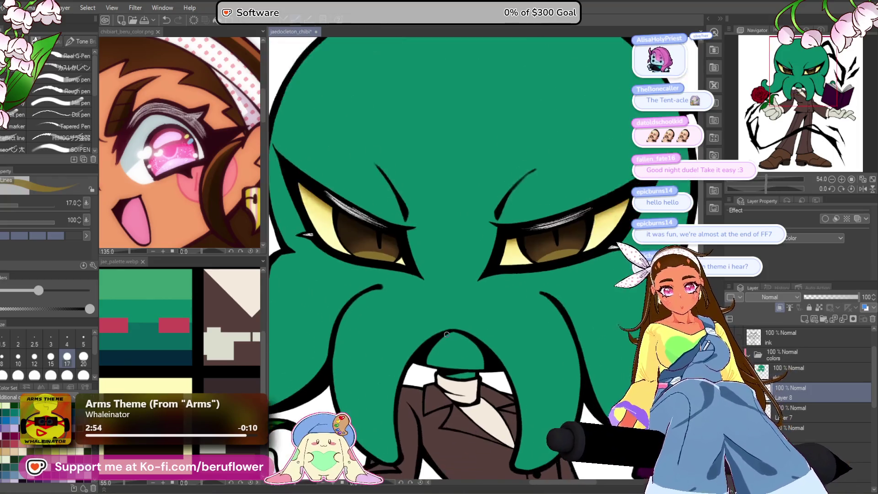
scroll(447, 334, "up", 6)
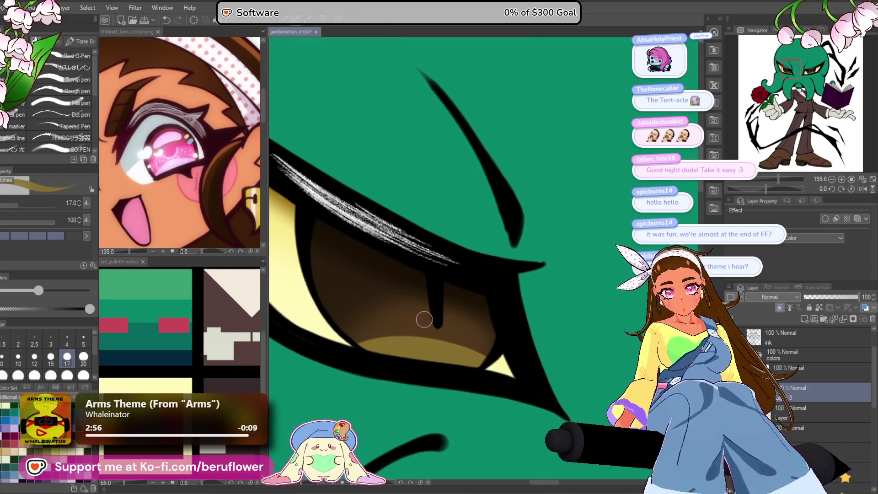
scroll(465, 349, "down", 5)
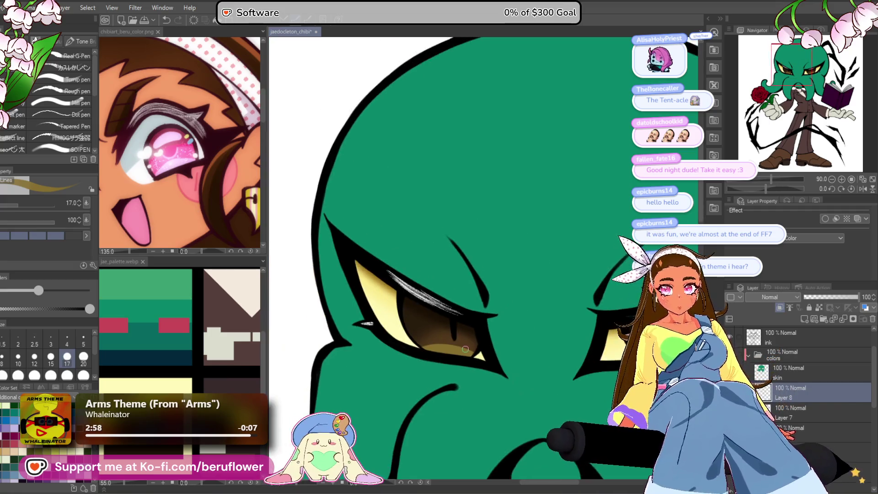
scroll(402, 402, "up", 2)
mouse_move(402, 403)
left_mouse_down()
mouse_move(404, 423)
mouse_move(374, 406)
left_mouse_up()
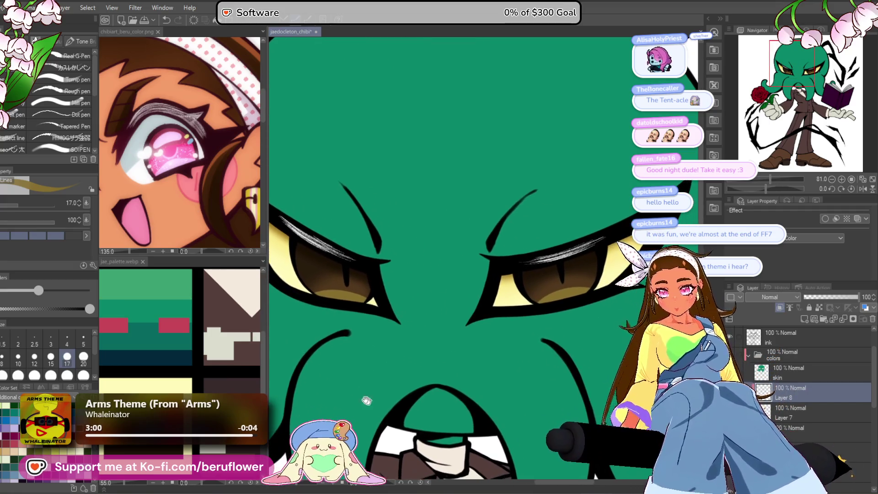
left_click(35, 358)
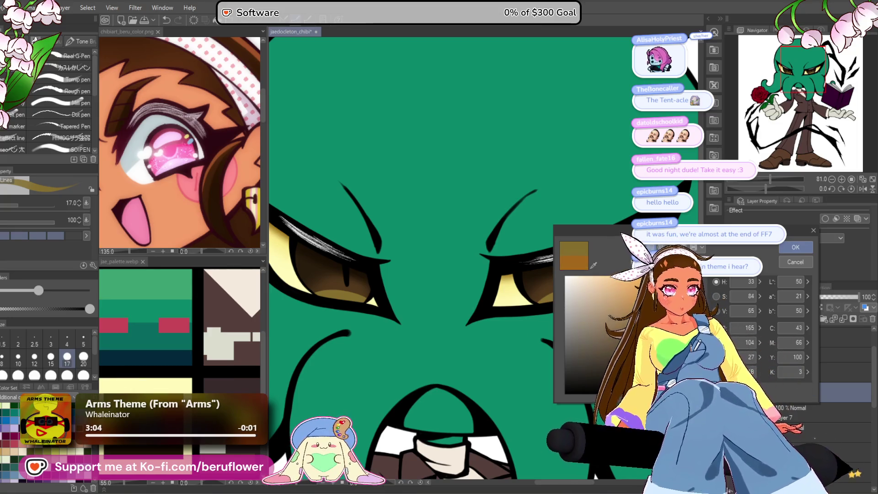
Undo the orange stroke along the eye's top and paint over the highlight in dark brown.
left_click(795, 247)
scroll(458, 299, "down", 4)
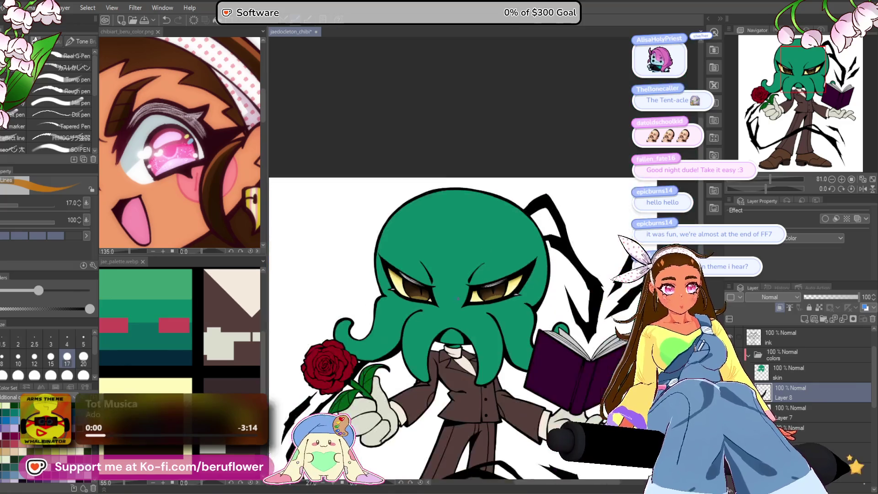
scroll(458, 299, "up", 3)
scroll(492, 281, "up", 2)
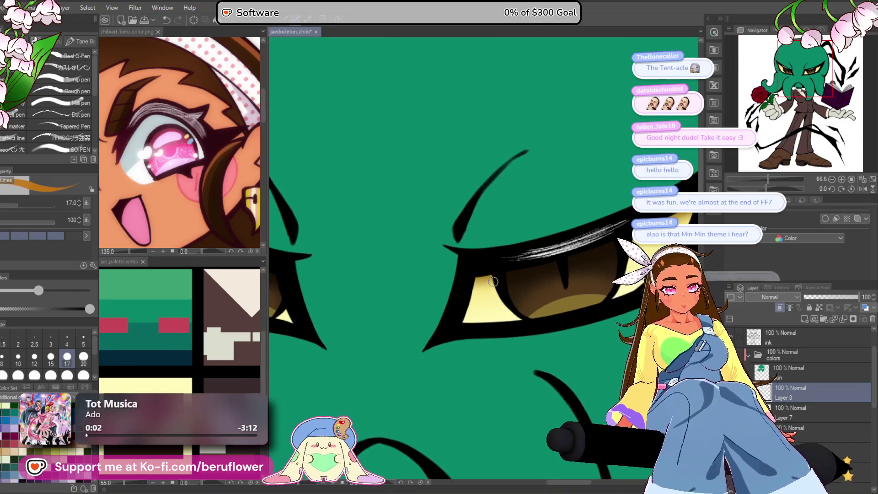
scroll(569, 283, "up", 3)
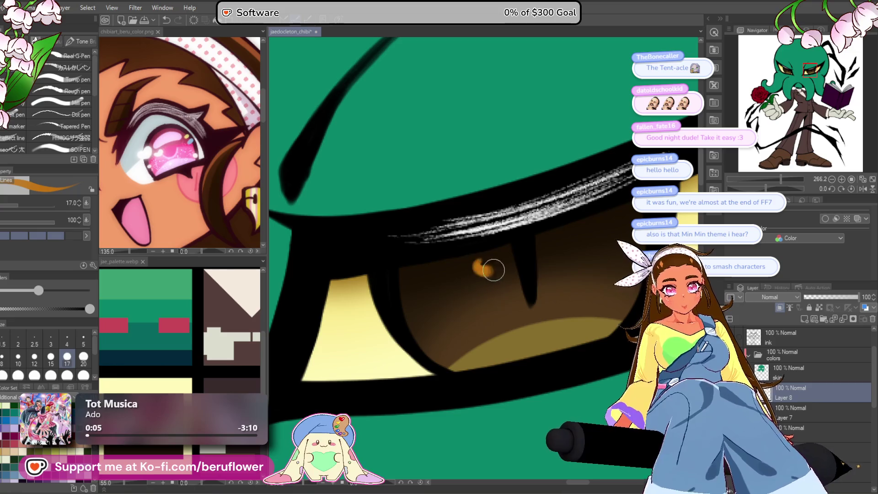
key("ctrl+z")
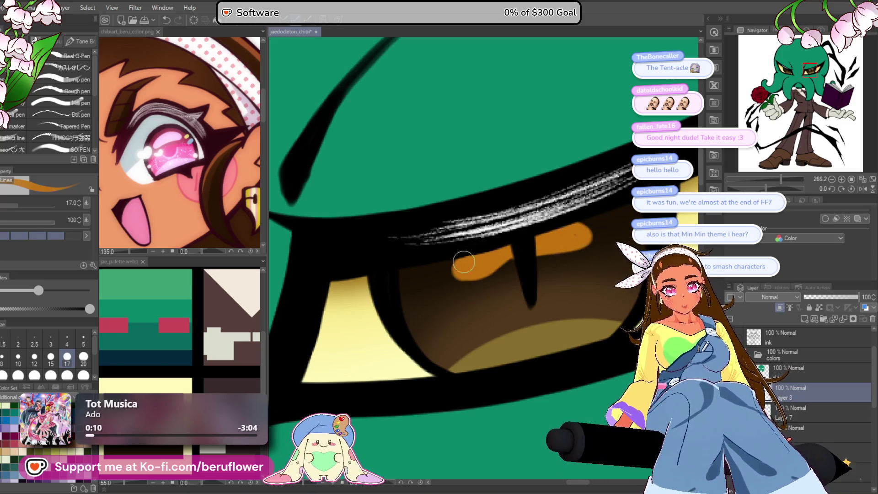
mouse_move(601, 226)
left_mouse_down()
mouse_move(548, 254)
mouse_move(476, 270)
mouse_move(511, 254)
left_mouse_up()
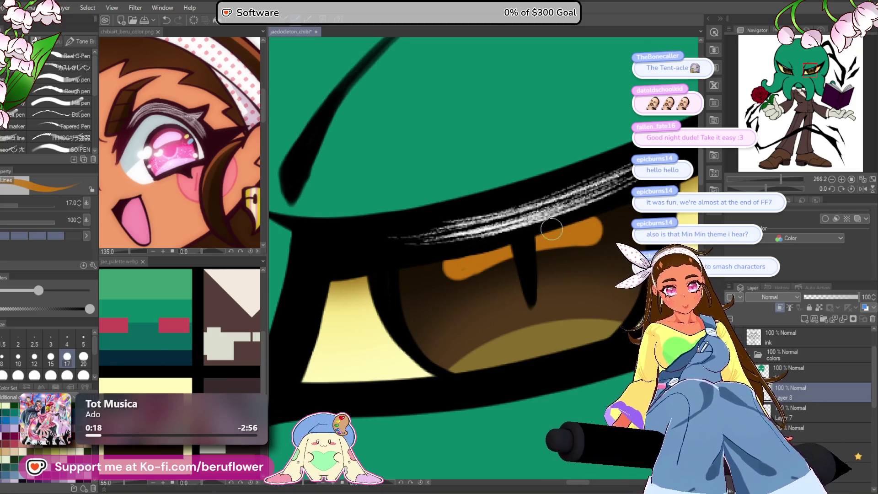
Rotate the canvas view to -60 degrees, then straighten it and recentre on the eye.
scroll(563, 228, "down", 6)
scroll(434, 384, "up", 4)
mouse_move(429, 384)
left_mouse_down()
mouse_move(467, 383)
mouse_move(454, 369)
left_mouse_up()
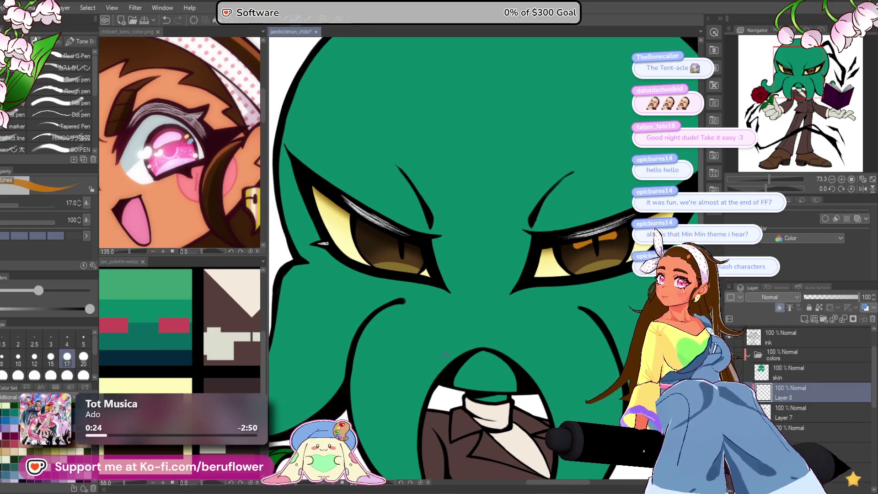
left_click_drag(484, 257, 468, 322)
scroll(469, 323, "up", 5)
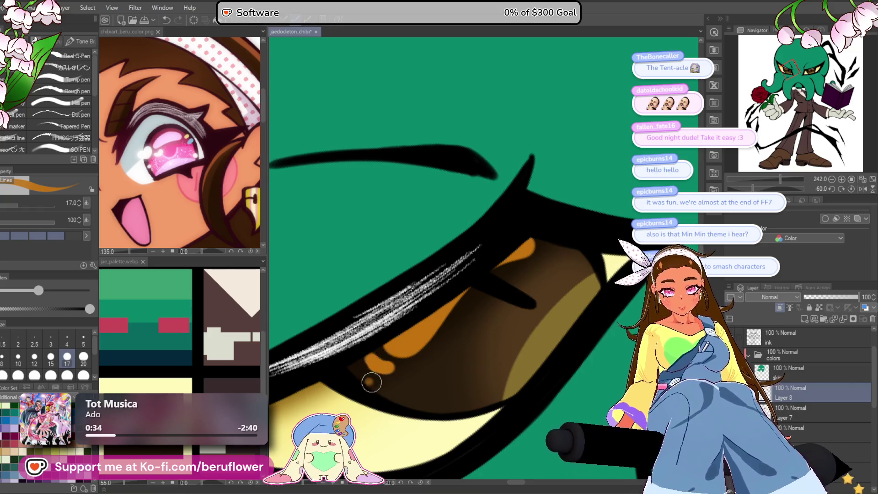
scroll(558, 256, "down", 8)
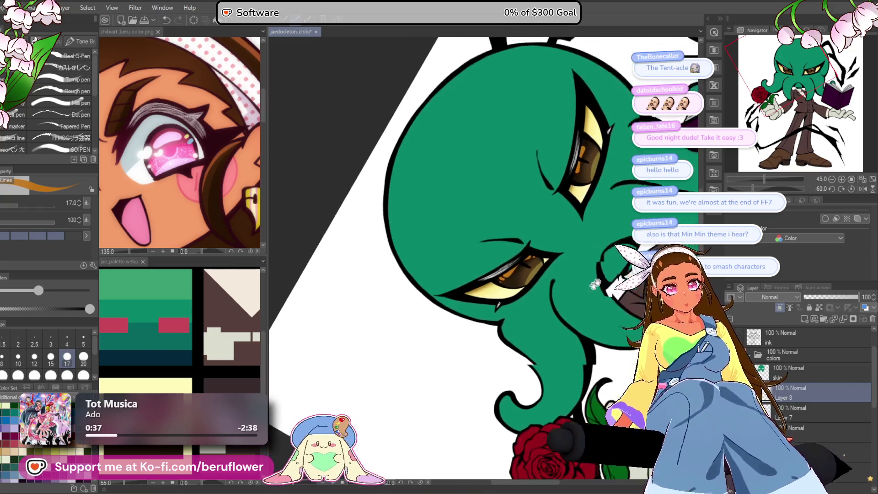
left_click(851, 188)
scroll(595, 245, "up", 8)
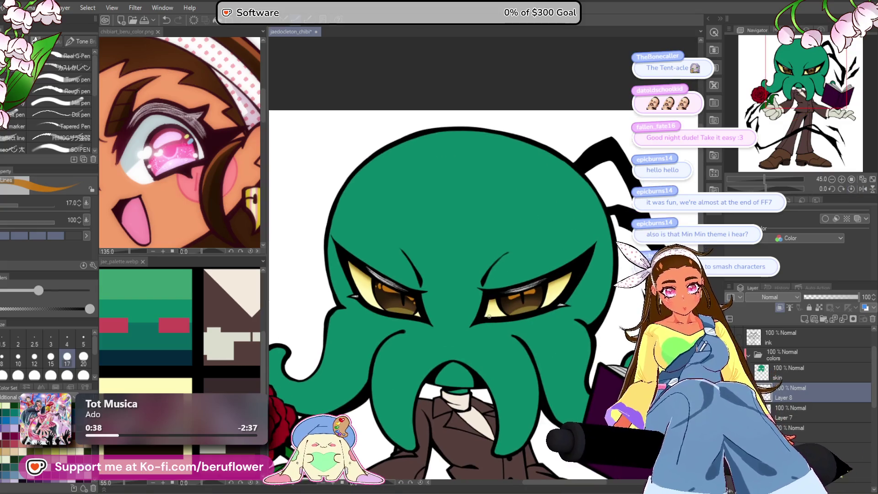
left_click_drag(595, 244, 552, 277)
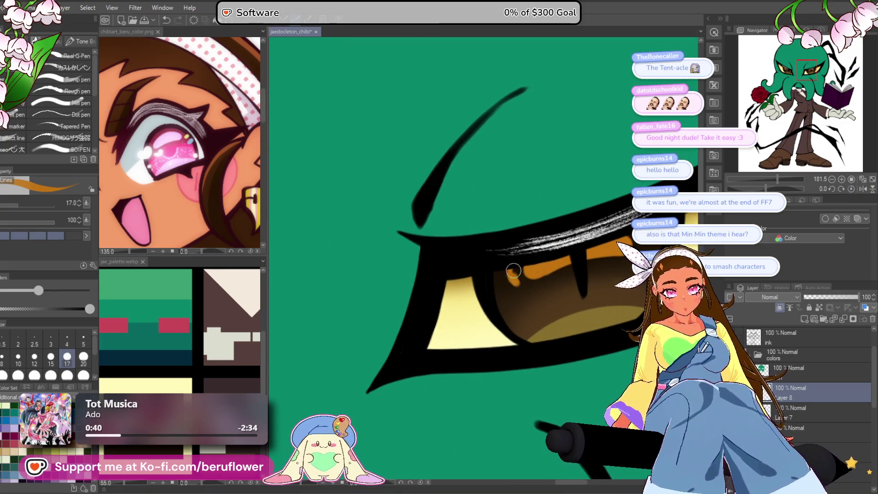
scroll(511, 275, "down", 4)
scroll(505, 283, "up", 4)
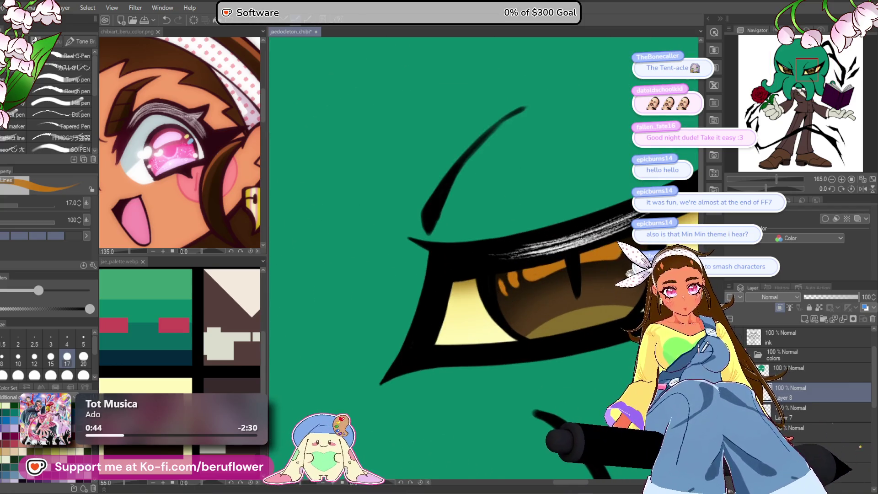
left_click_drag(633, 243, 542, 274)
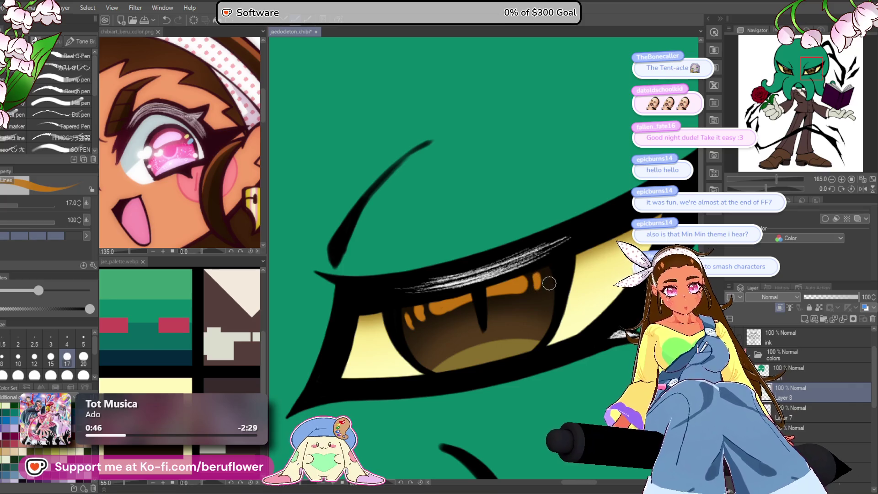
Draw a new dark pupil slit in the other eye and drop Layer 8 to 48% opacity.
scroll(555, 269, "down", 4)
scroll(555, 269, "up", 4)
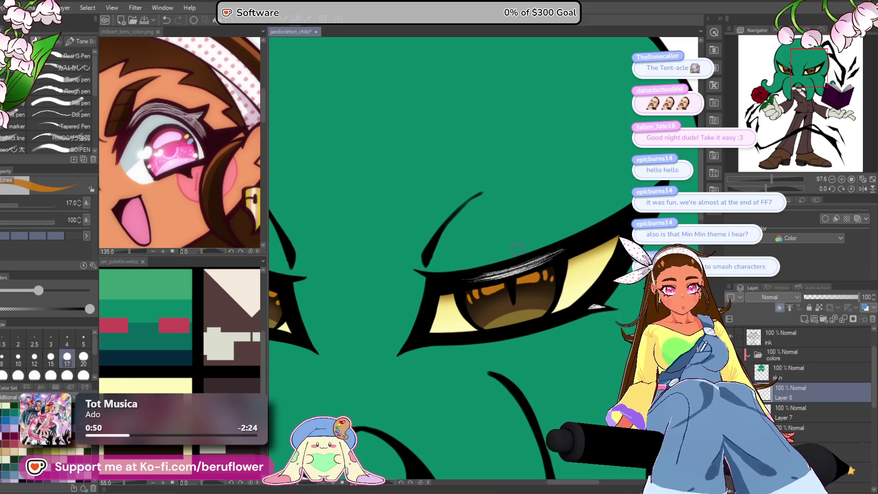
scroll(489, 281, "up", 4)
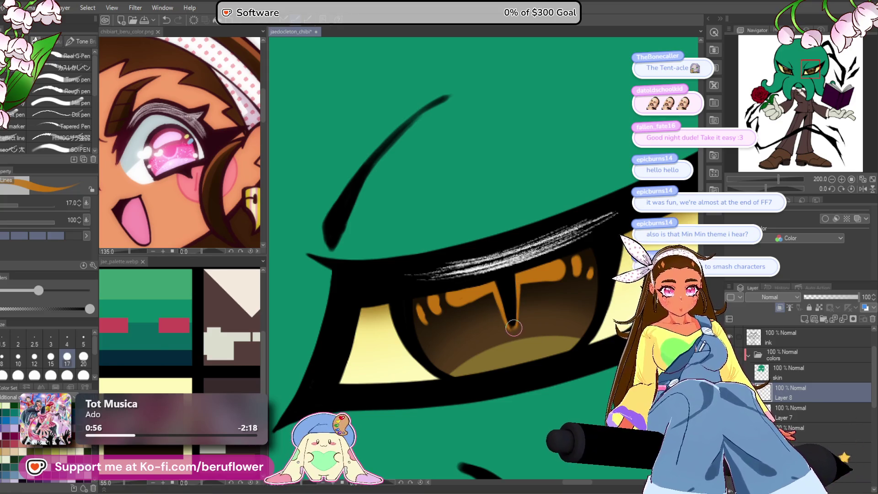
scroll(512, 326, "down", 6)
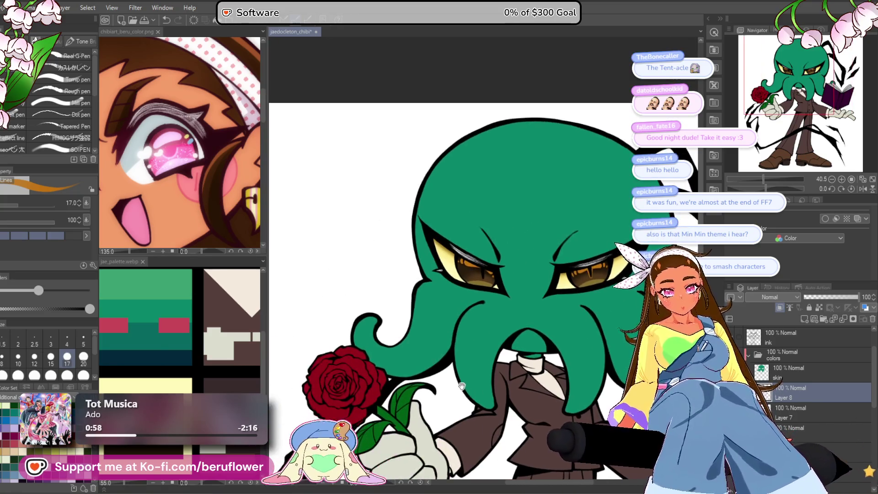
scroll(450, 271, "up", 5)
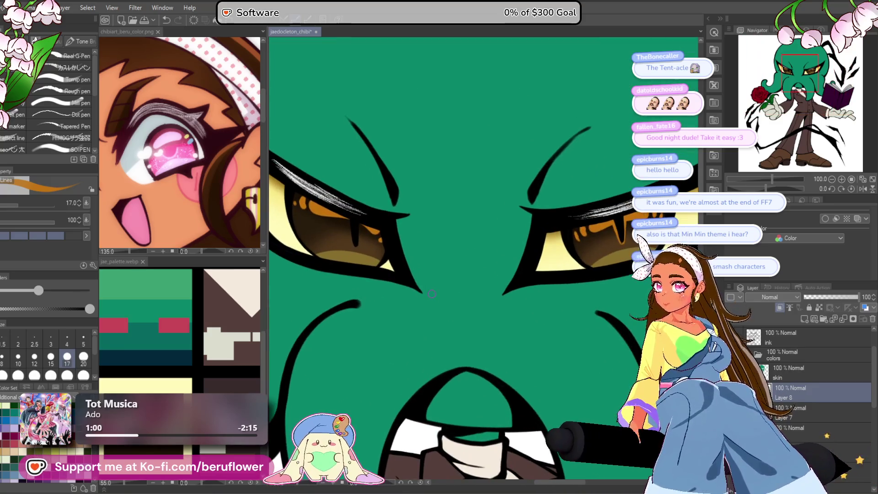
left_click_drag(444, 322, 465, 379)
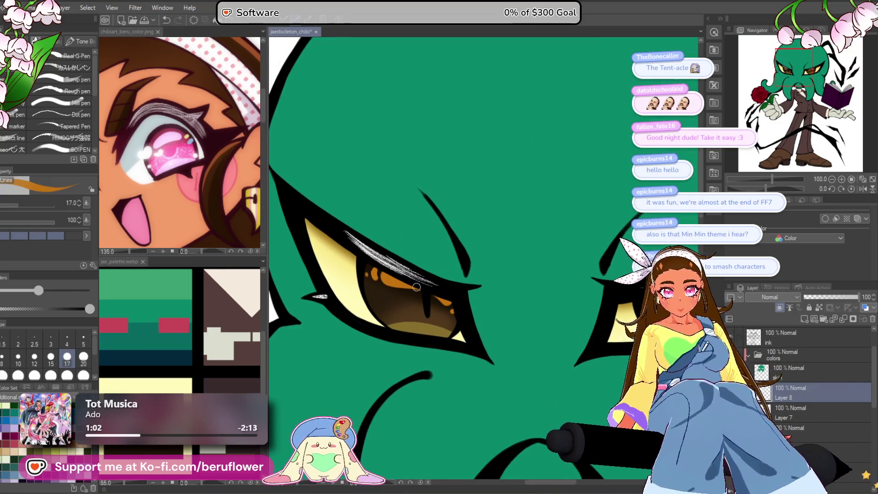
left_click_drag(420, 288, 428, 318)
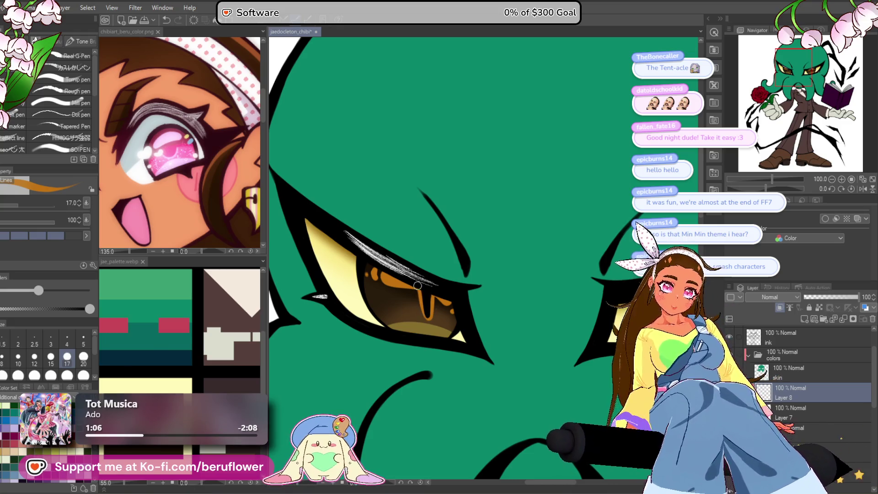
scroll(422, 296, "down", 5)
scroll(429, 304, "down", 5)
scroll(498, 234, "up", 5)
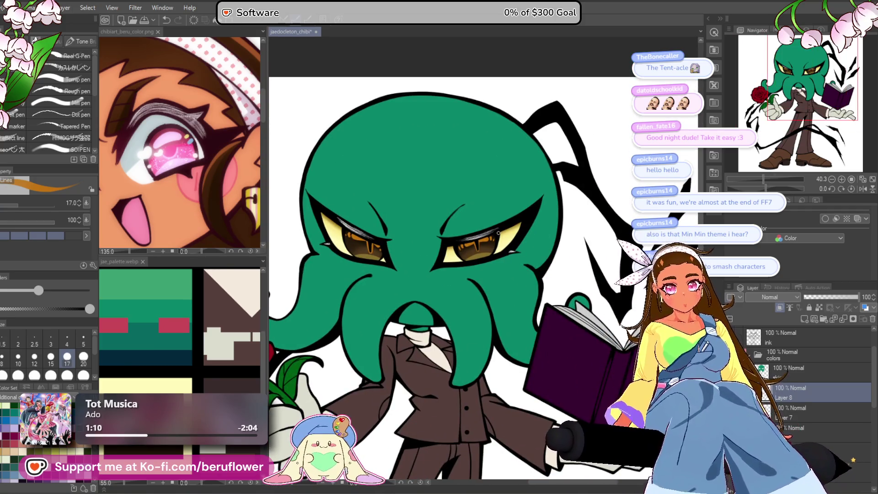
mouse_move(832, 296)
left_mouse_down()
mouse_move(853, 300)
mouse_move(830, 301)
left_mouse_up()
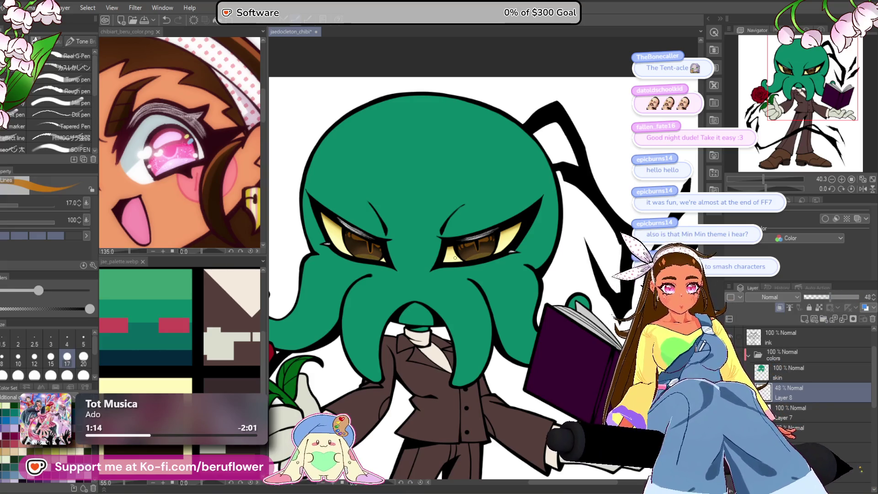
Try Layer 8 at 35% opacity, then restore it to 99%.
key("ctrl+plus")
key("ctrl+plus")
key("ctrl+plus")
left_click_drag(830, 293, 823, 295)
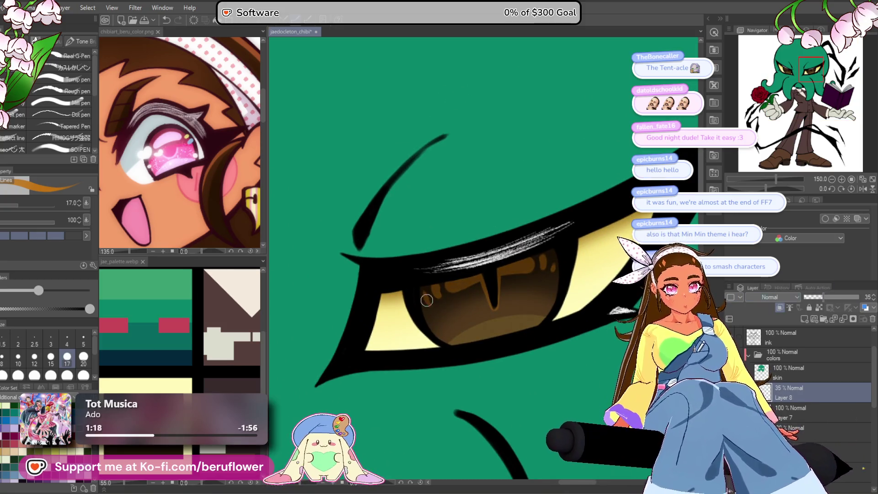
key("ctrl+minus")
key("ctrl+minus")
key("ctrl+minus")
key("ctrl+plus")
key("ctrl+plus")
left_click(858, 297)
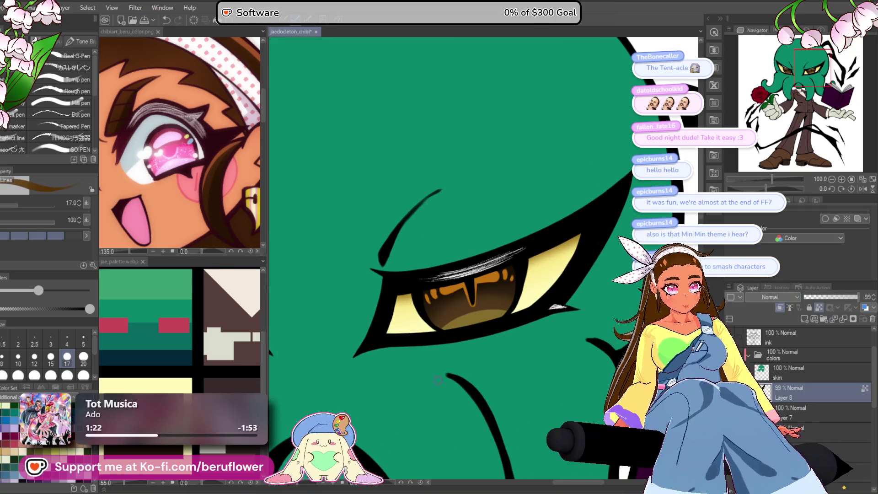
scroll(527, 237, "up", 5)
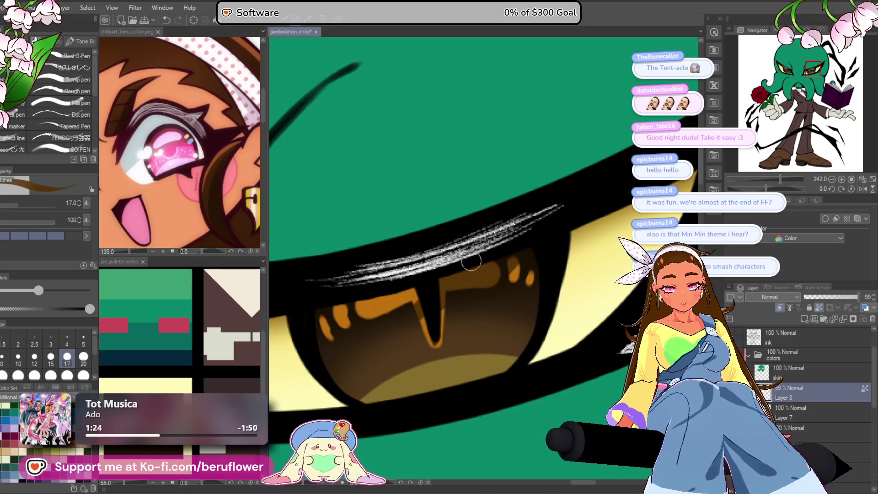
Undo the orange pupil-slit stroke and eyedrop the brown back as the drawing colour.
key("ctrl+z")
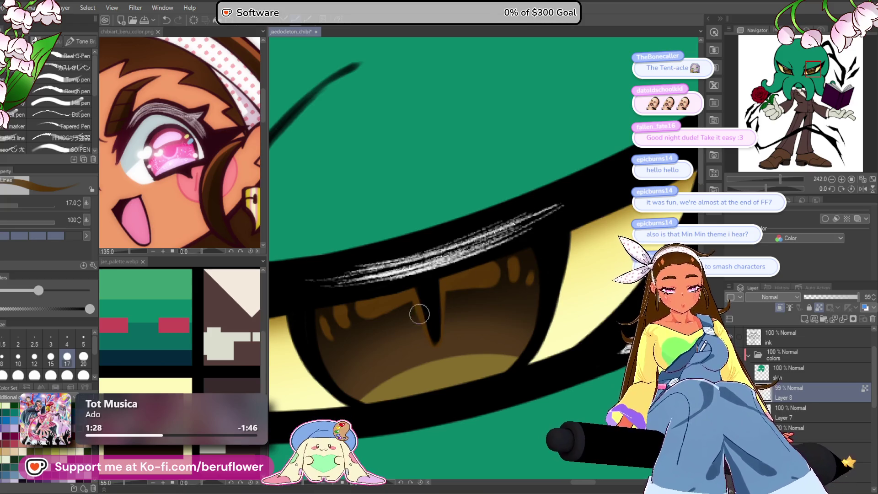
scroll(454, 297, "down", 1)
scroll(454, 297, "down", 5)
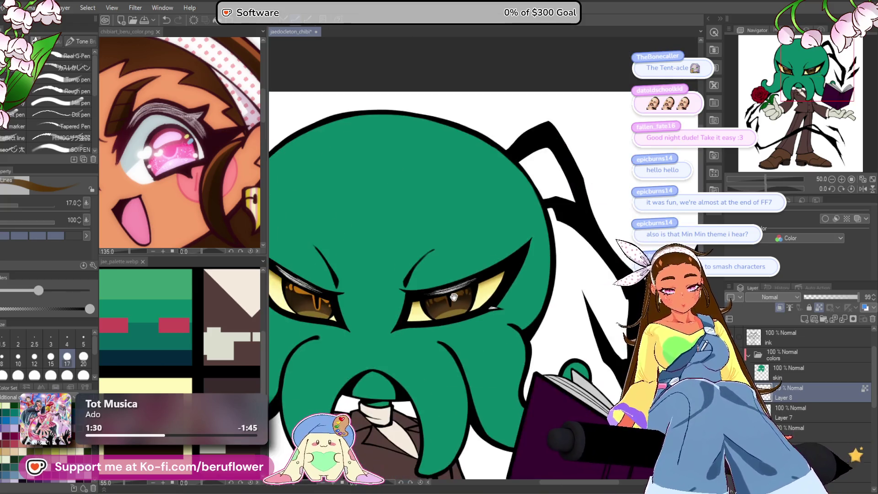
scroll(477, 265, "up", 4)
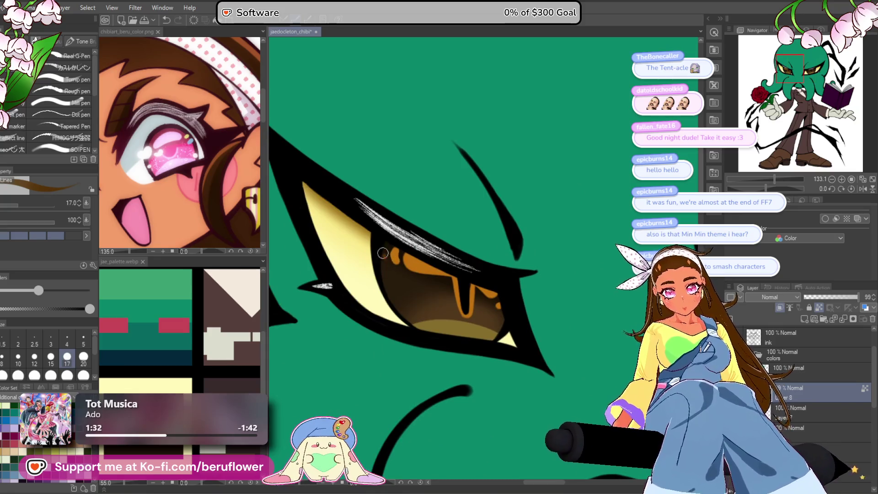
left_click(418, 262, "alt")
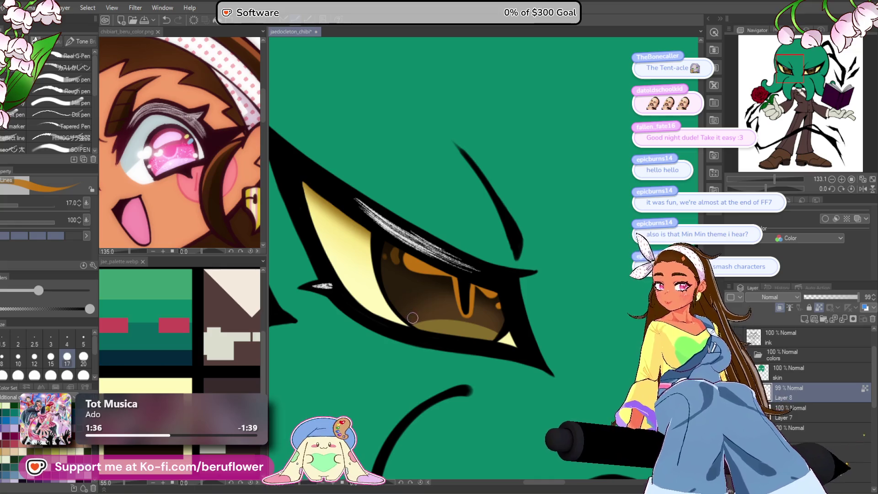
left_click(420, 284, "alt")
left_click_drag(424, 287, 413, 287)
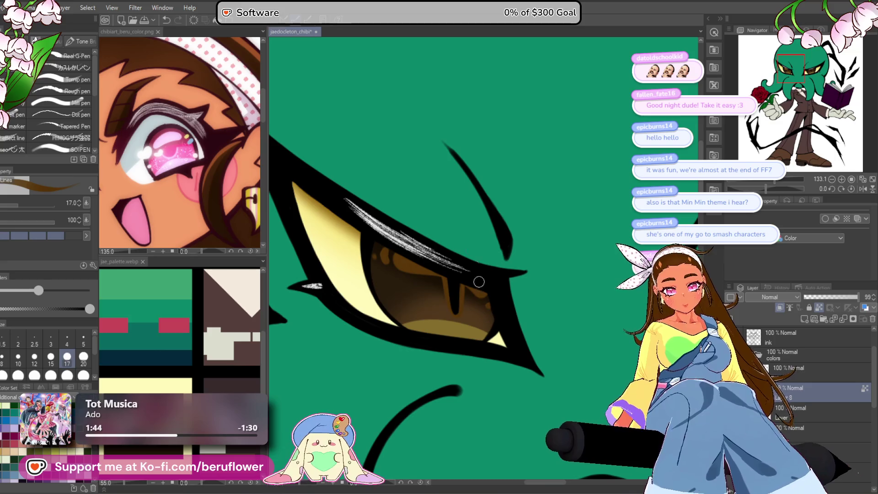
Zoom out to the whole character and add Layer 9 above Layer 8.
key("ctrl+0")
scroll(462, 243, "up", 5)
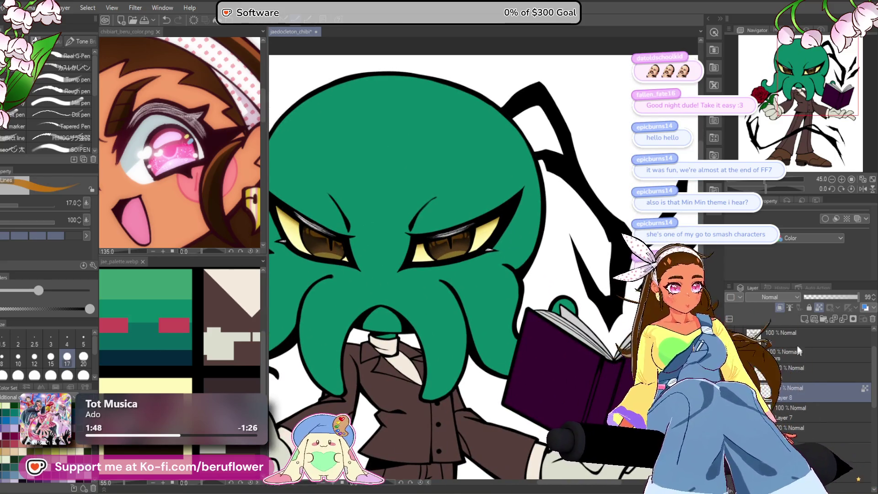
left_click(802, 319)
Set Layer 9 to Add (Glow) blending and pick a larger, fully opaque airbrush.
left_click(786, 297)
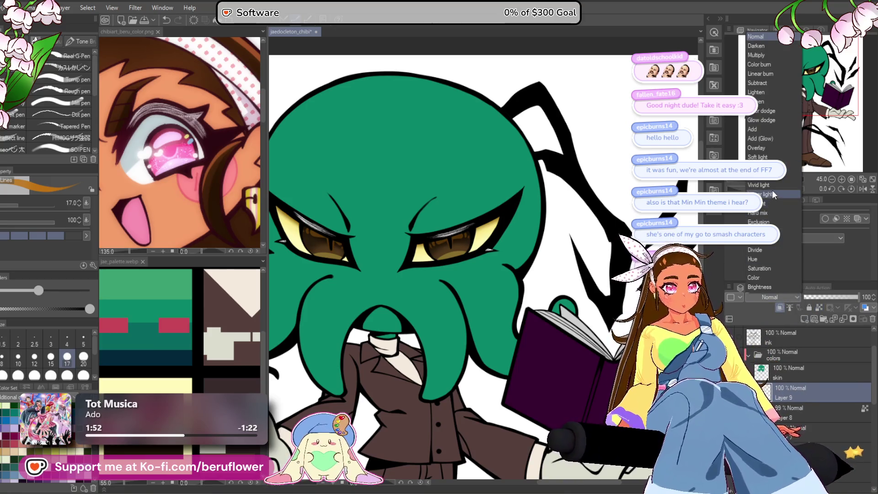
left_click(773, 139)
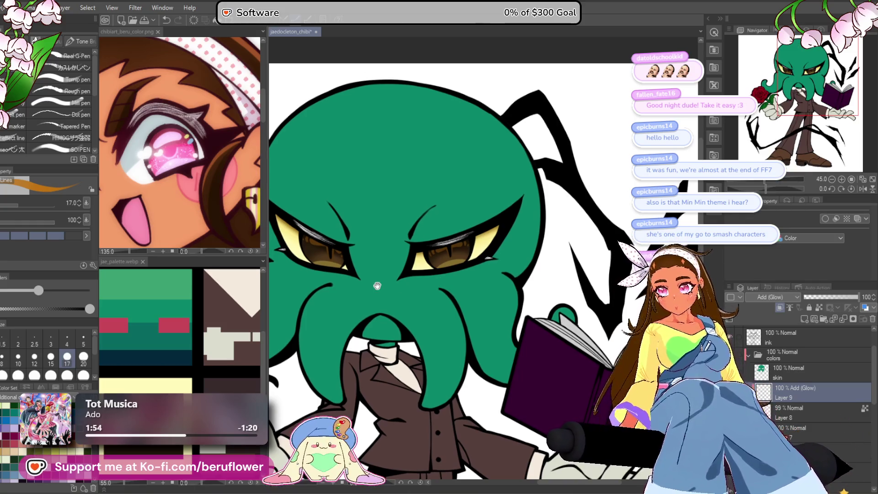
key("b")
scroll(450, 247, "up", 4)
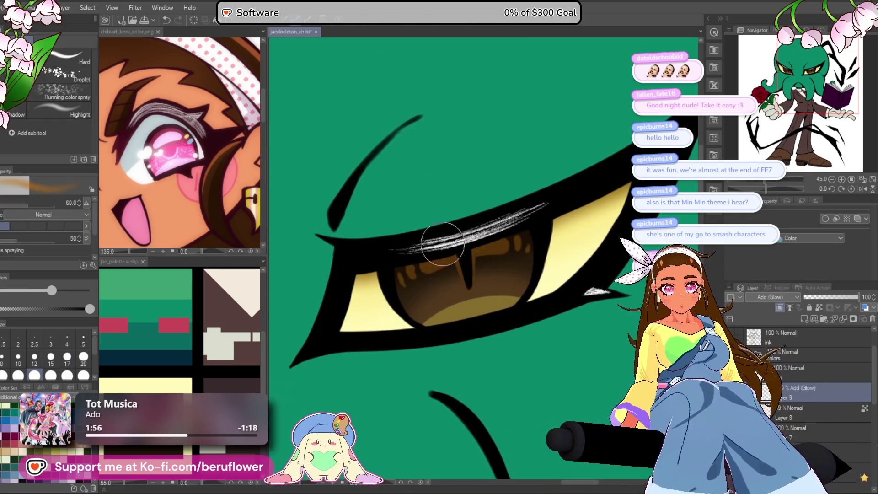
key("bracketright")
key("bracketright")
key("bracketright")
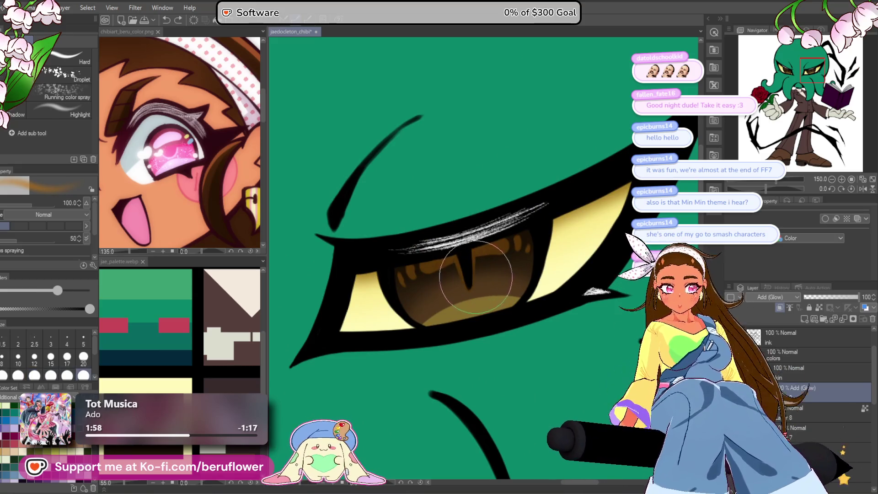
Paint an orange glow on the upper iris, then undo it.
mouse_move(464, 274)
left_mouse_down()
mouse_move(464, 252)
mouse_move(430, 270)
mouse_move(507, 247)
mouse_move(426, 261)
left_mouse_up()
scroll(464, 253, "down", 4)
scroll(493, 239, "up", 3)
key("ctrl+z")
scroll(426, 260, "down", 5)
scroll(355, 266, "up", 4)
scroll(355, 265, "down", 1)
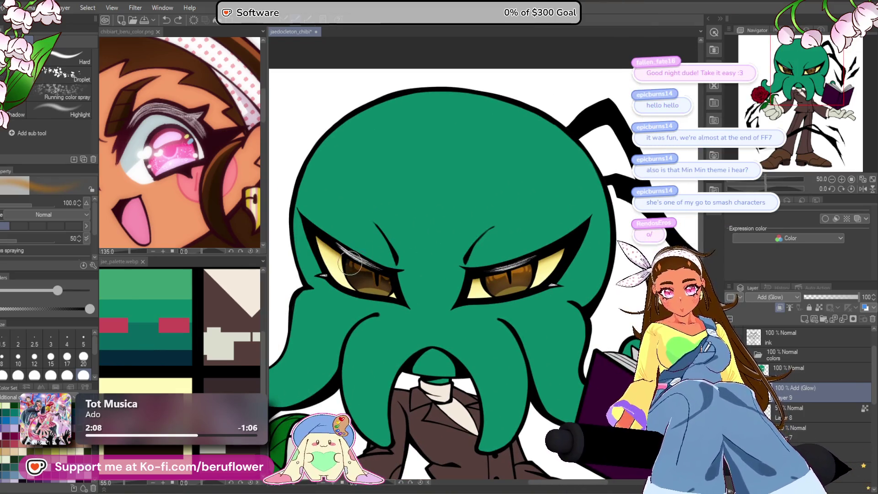
Move the glow layer below Layer 8 and back above it, keeping it as the working layer.
left_click_drag(797, 390, 805, 426)
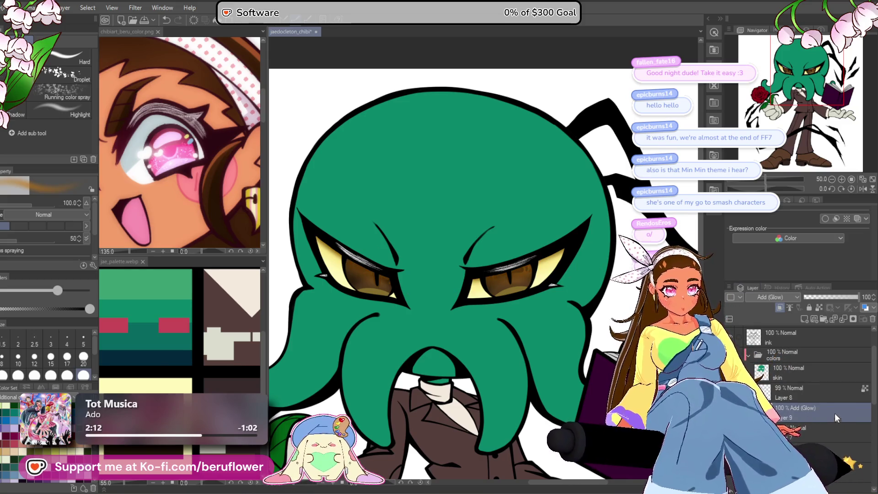
mouse_move(827, 405)
left_mouse_down()
mouse_move(827, 388)
mouse_move(841, 422)
left_mouse_up()
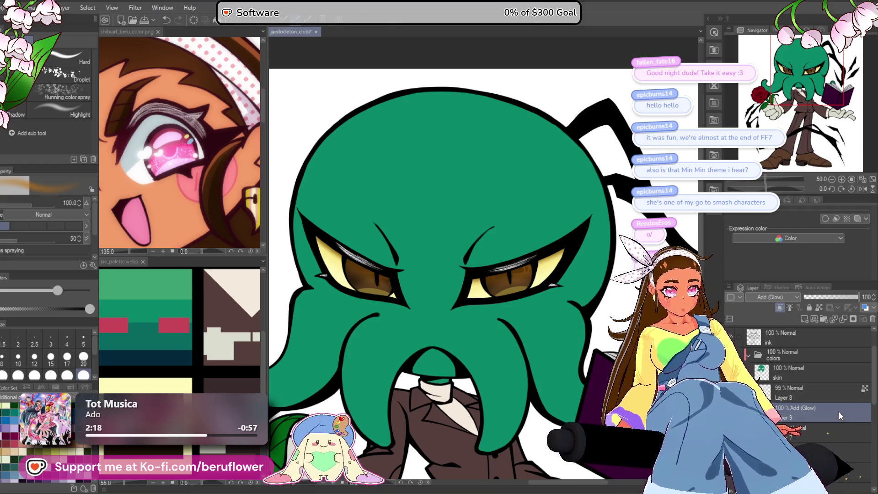
left_click(837, 392)
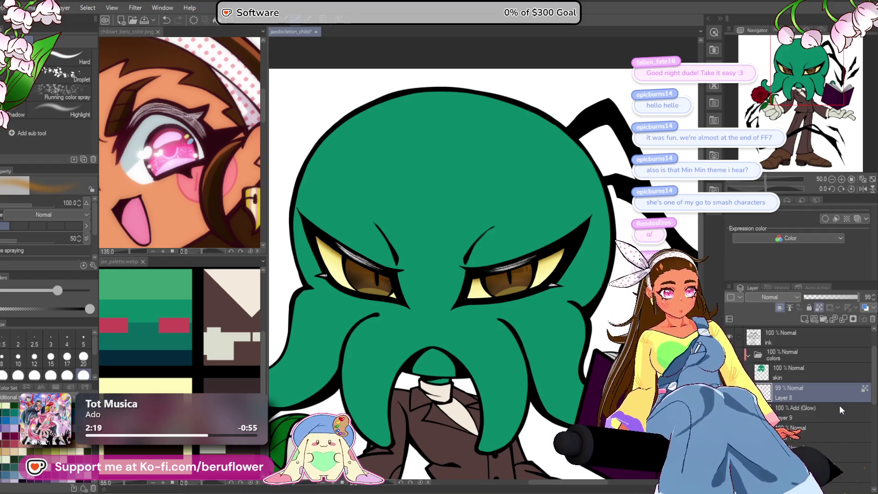
left_click(802, 411)
scroll(503, 273, "up", 3)
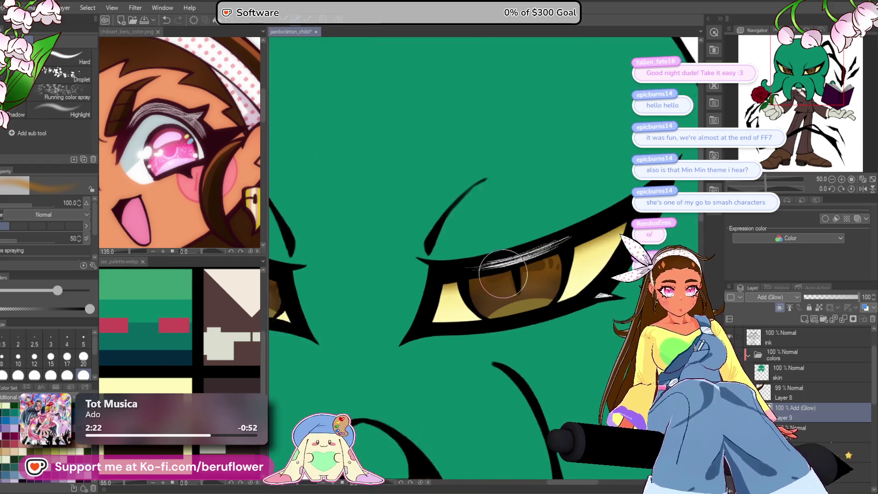
scroll(503, 274, "up", 2)
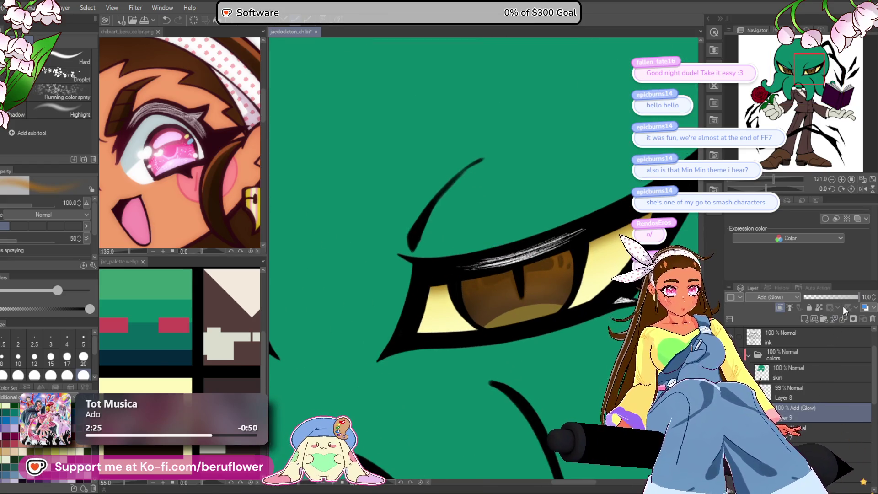
mouse_move(819, 429)
left_mouse_down()
mouse_move(823, 440)
mouse_move(807, 396)
mouse_move(819, 377)
left_mouse_up()
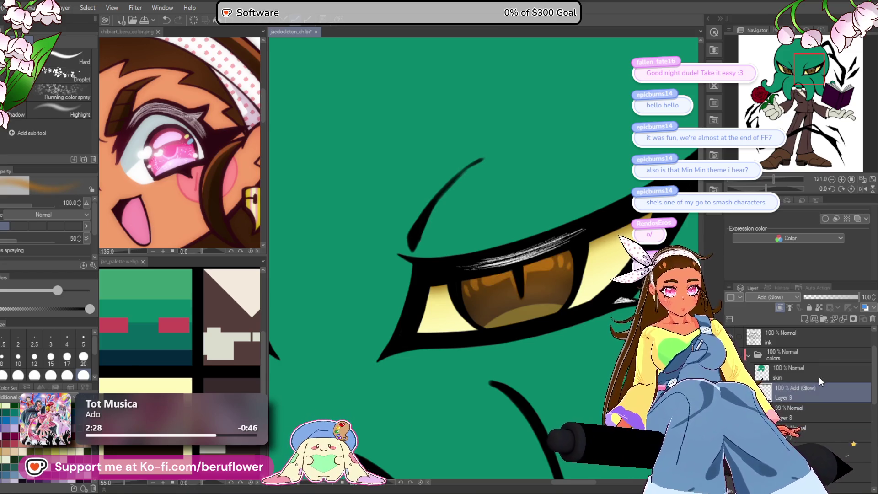
Pan and zoom around the octopus head to inspect the glowing irises.
scroll(486, 313, "down", 5)
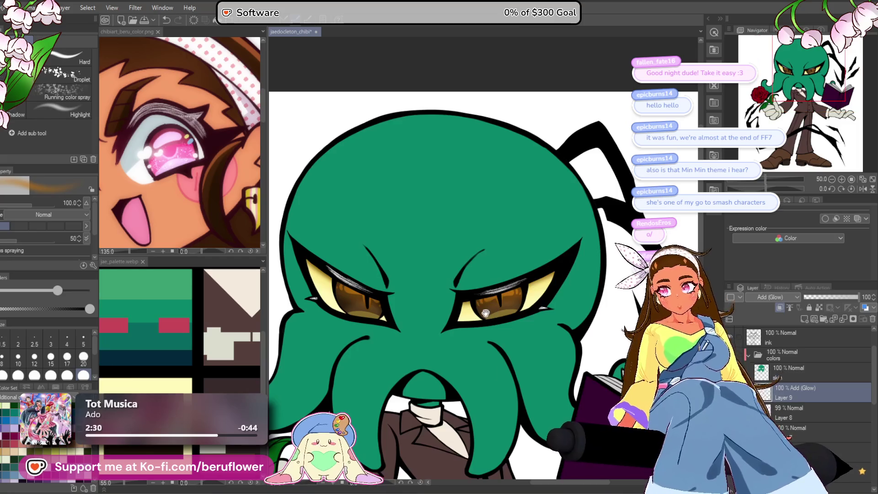
left_click_drag(483, 363, 503, 375)
scroll(418, 263, "up", 6)
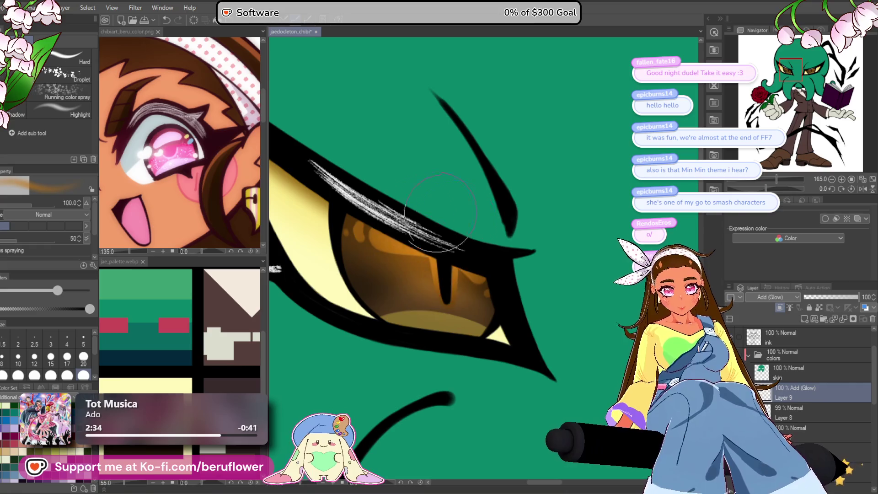
scroll(400, 205, "down", 3)
scroll(487, 235, "up", 3)
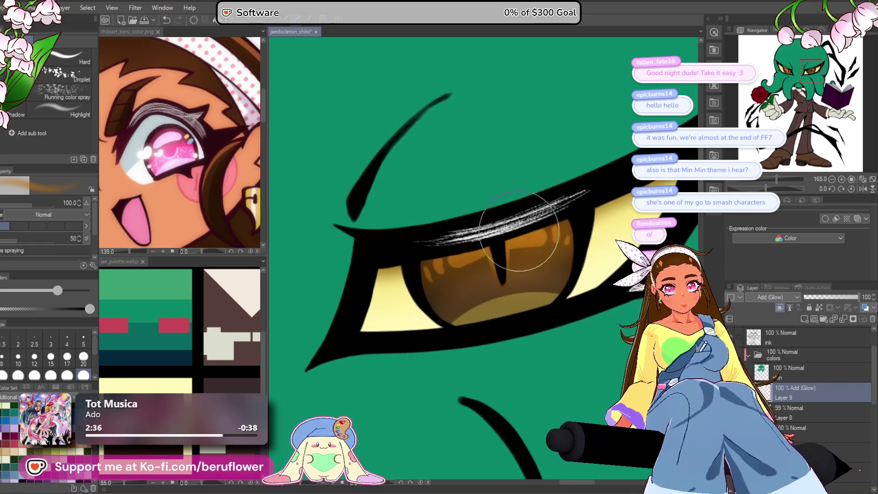
scroll(496, 210, "down", 5)
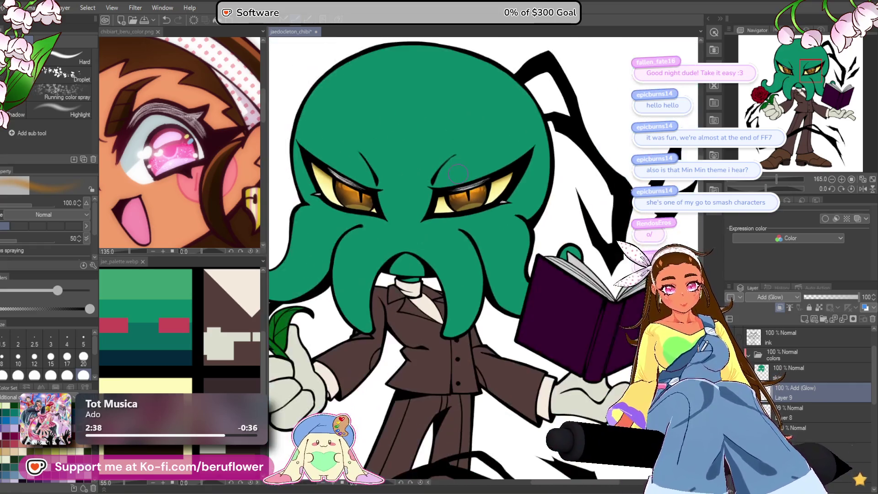
scroll(458, 174, "up", 2)
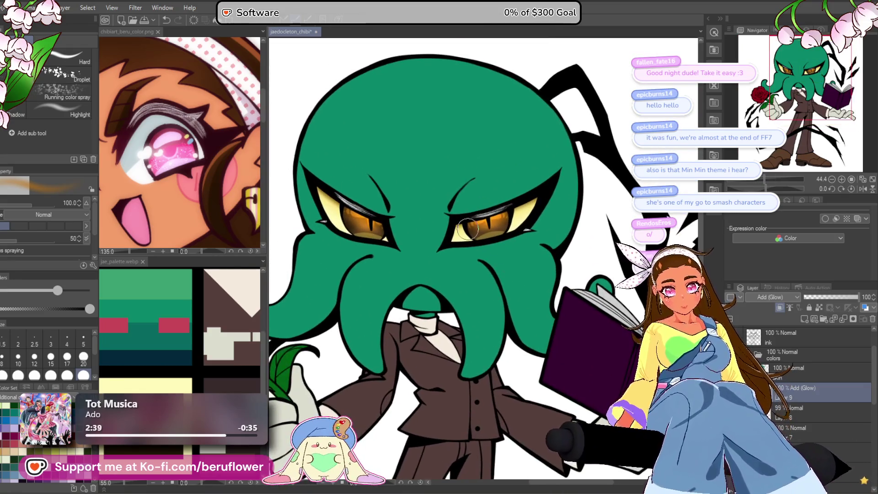
scroll(439, 201, "up", 5)
scroll(430, 221, "down", 2)
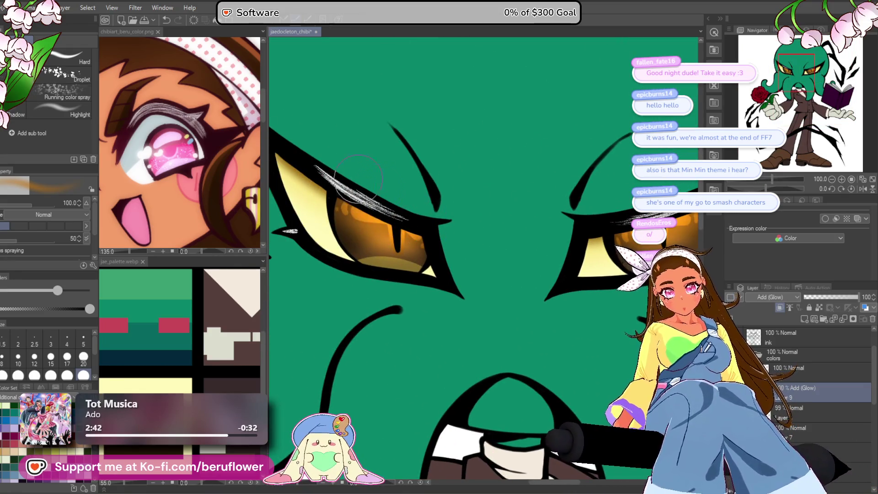
scroll(401, 164, "down", 5)
scroll(539, 193, "up", 2)
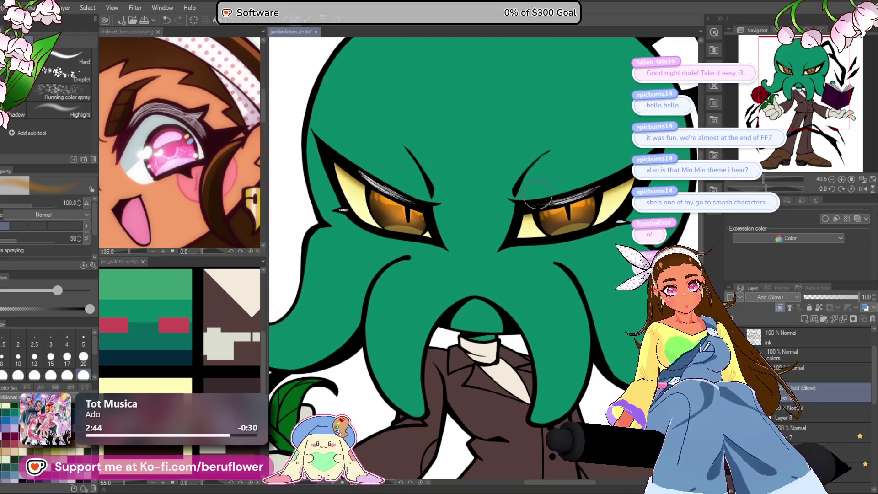
scroll(583, 186, "down", 3)
scroll(534, 275, "up", 5)
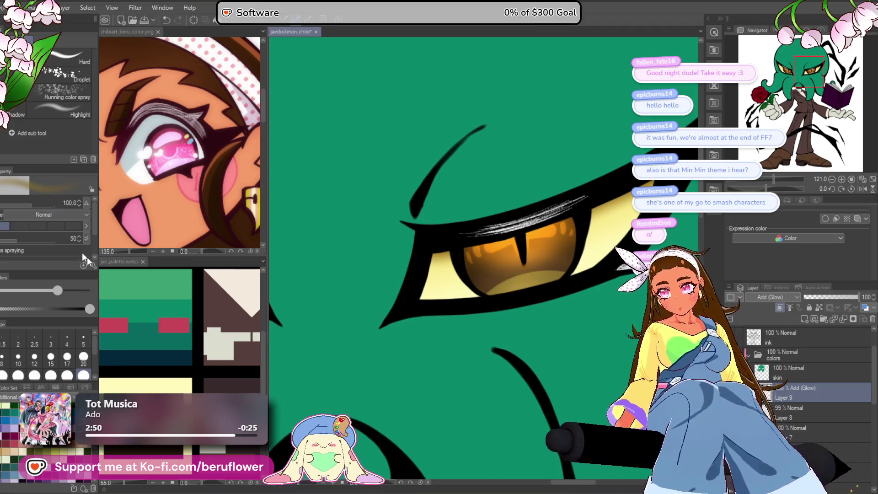
Switch to the G-Pen, frame the eye's inner corner, and choose the Glitter decoration brush.
key("p")
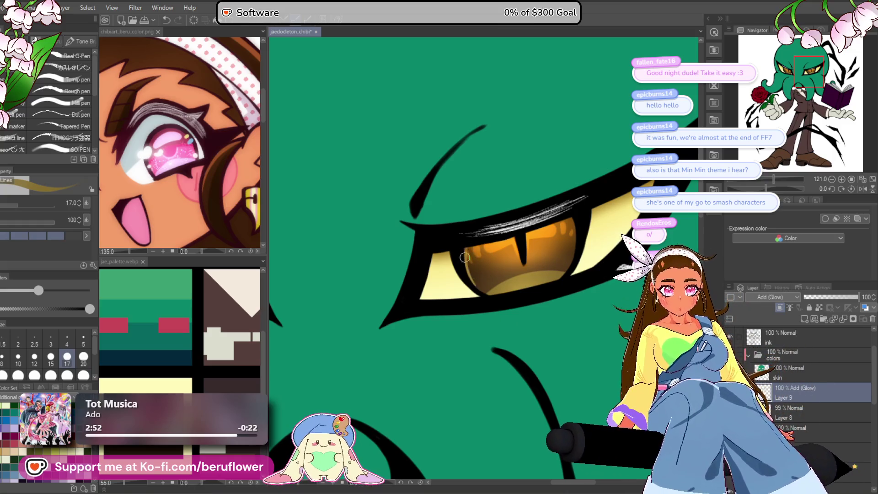
left_click_drag(573, 258, 568, 257)
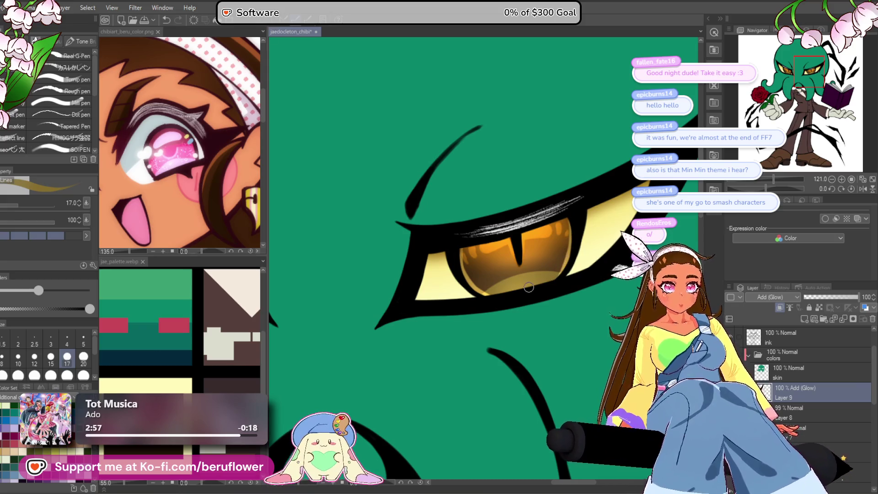
scroll(529, 287, "down", 5)
scroll(388, 261, "up", 6)
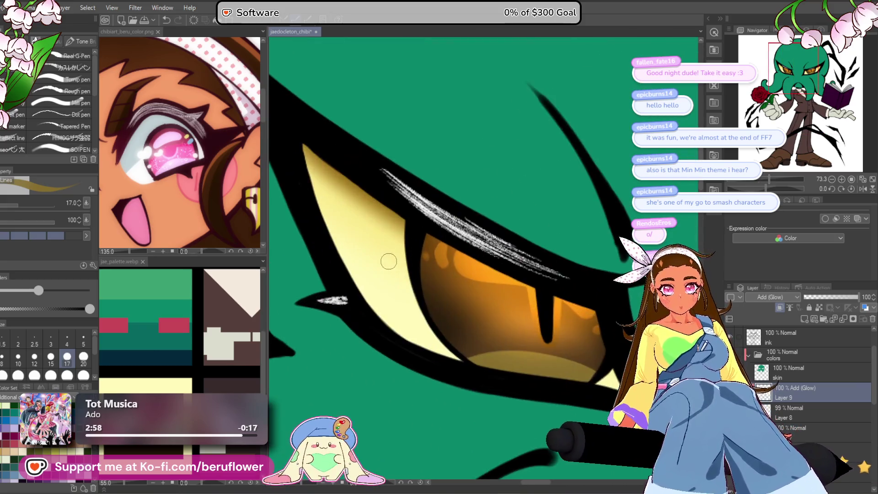
scroll(422, 228, "up", 3)
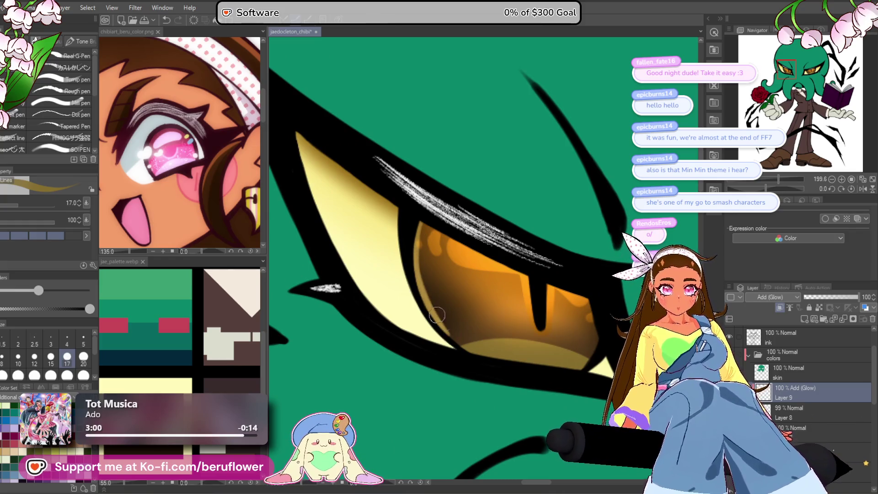
left_click_drag(562, 359, 452, 300)
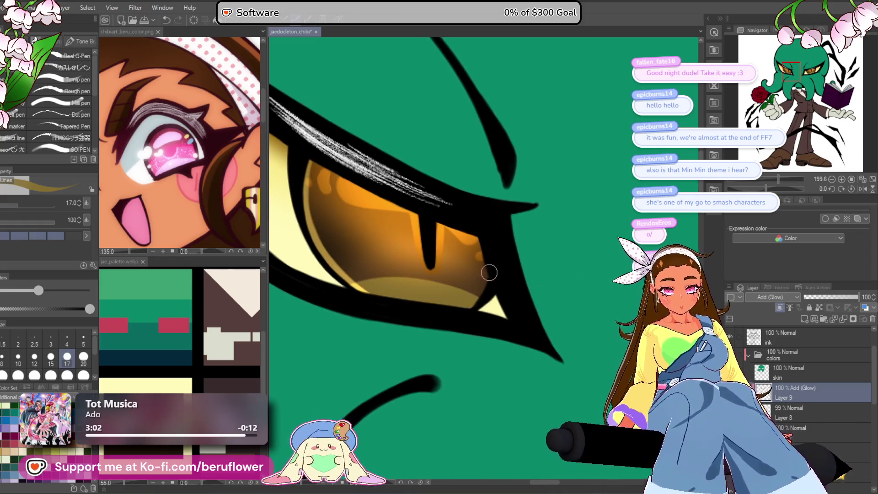
scroll(468, 307, "down", 5)
scroll(420, 262, "up", 5)
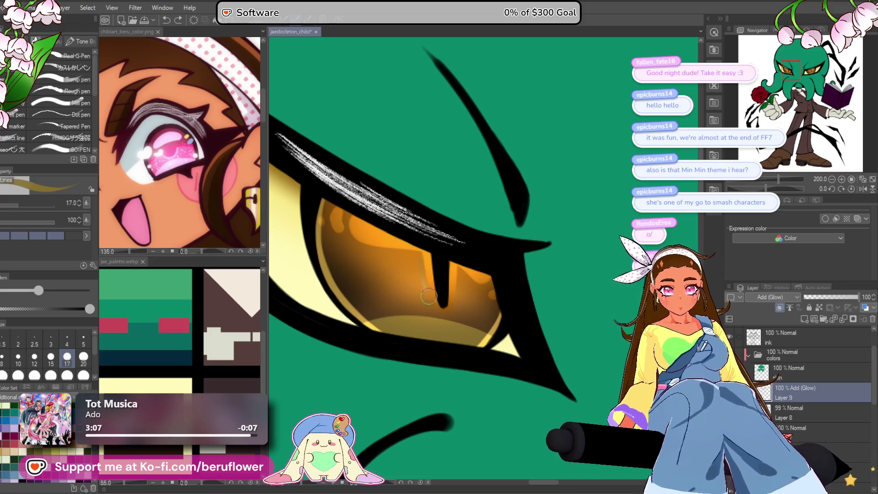
scroll(474, 315, "down", 4)
scroll(525, 323, "down", 6)
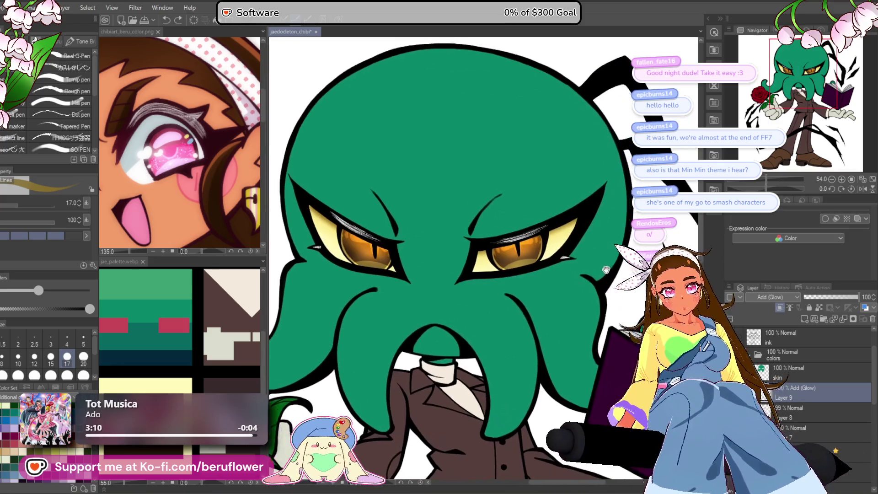
scroll(548, 174, "up", 5)
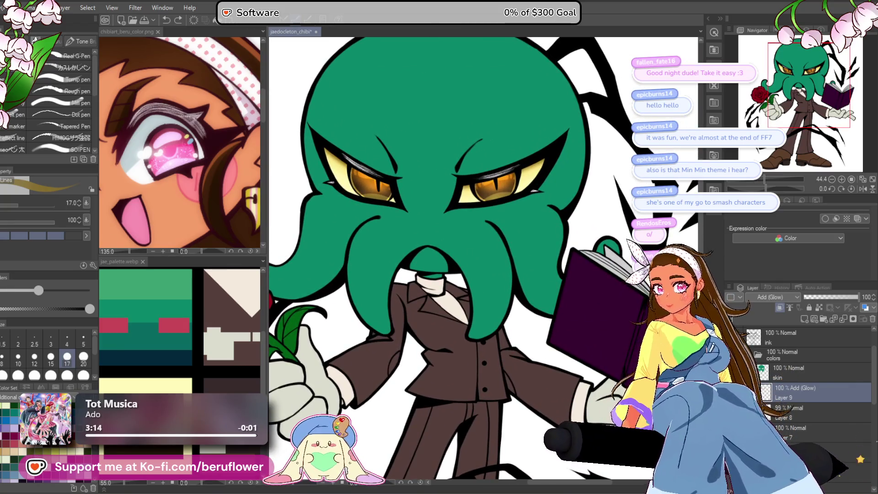
left_click(78, 67)
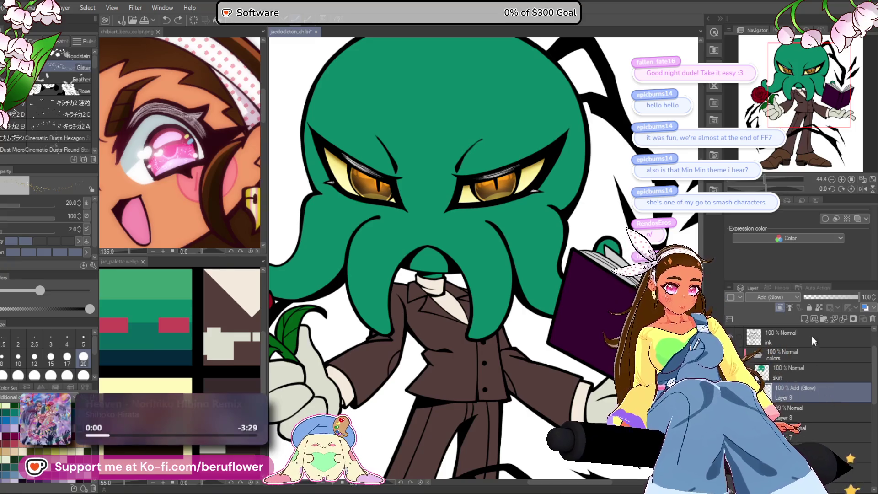
Add a new layer set to Add (Glow) blending.
left_click(804, 319)
left_click(780, 297)
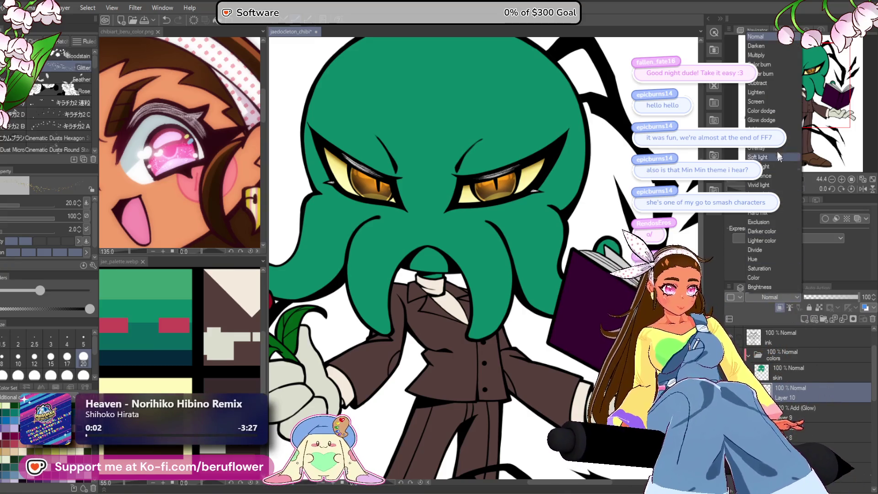
left_click(773, 138)
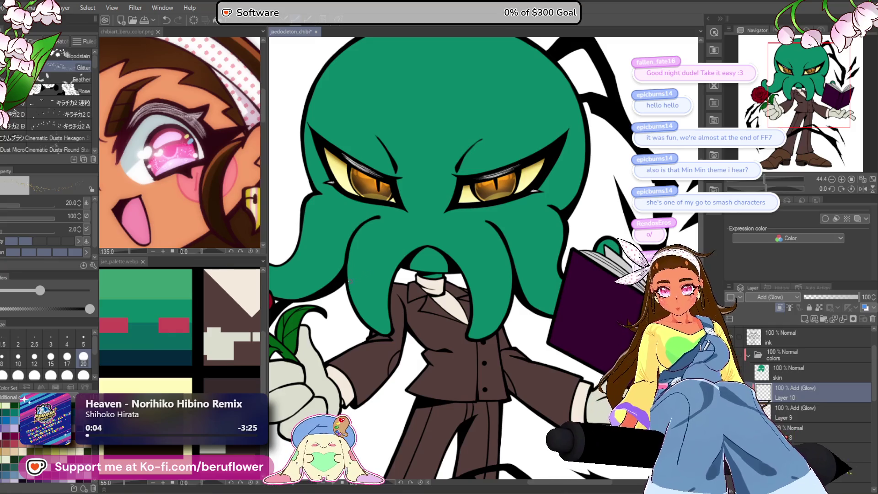
Shift the drawing colour's hue toward purple-pink and enlarge the brush.
left_click(146, 316)
scroll(496, 183, "up", 5)
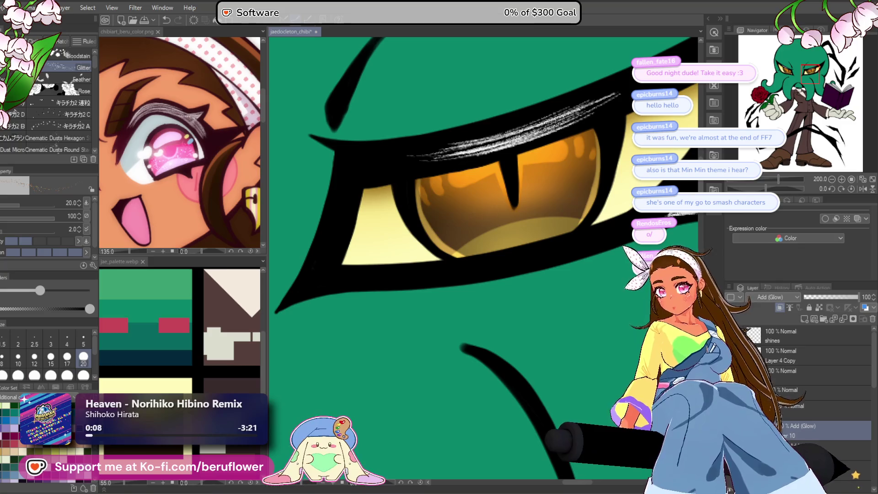
key("ctrl+shift+c")
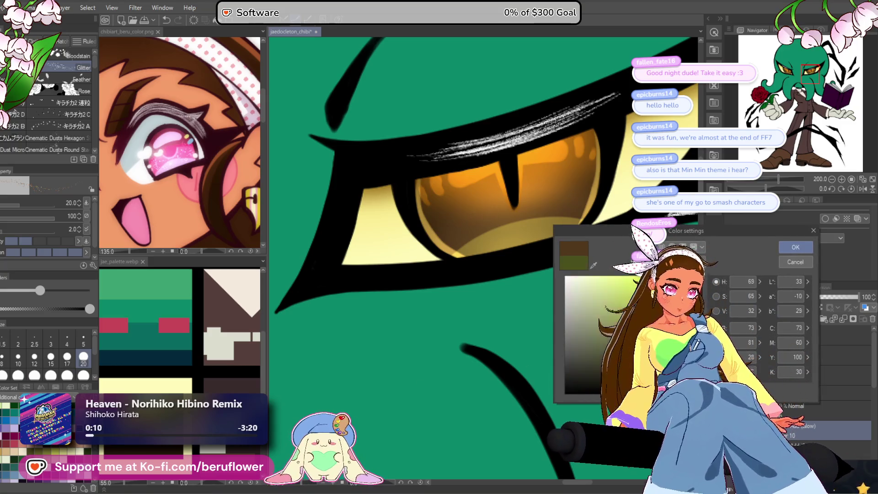
left_click(695, 357)
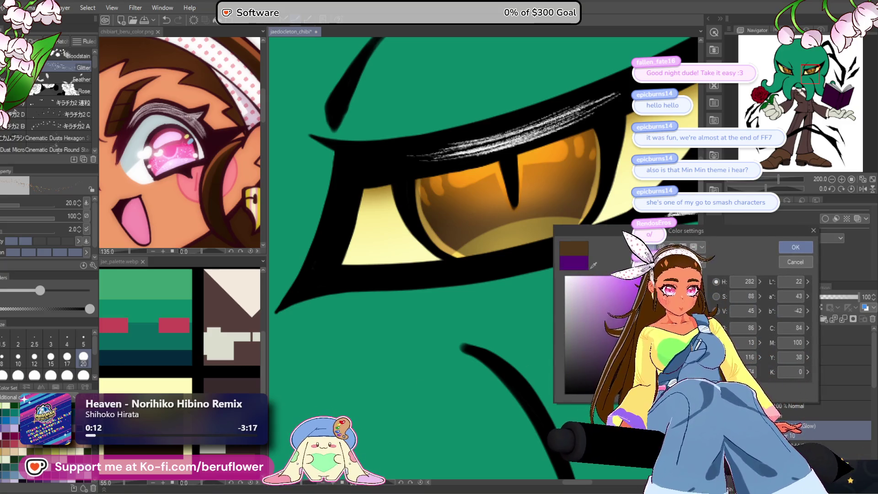
left_click(795, 246)
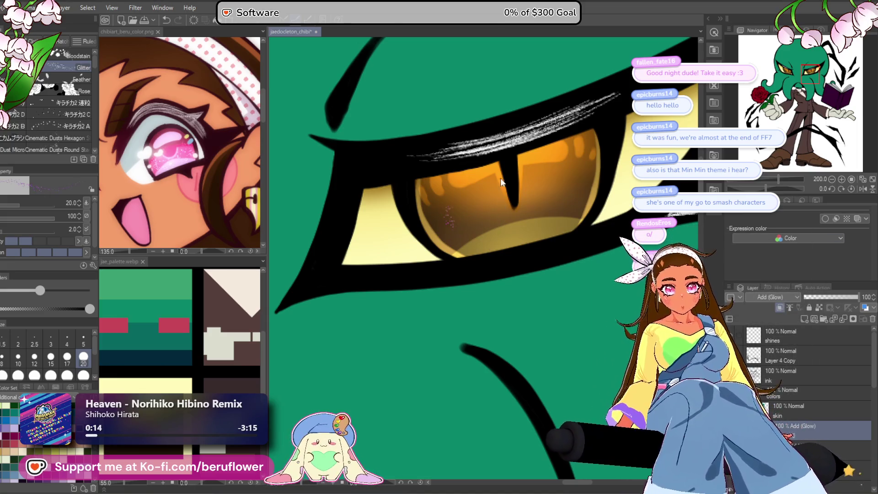
key("bracketright")
key("bracketright")
key("bracketright")
key("bracketright")
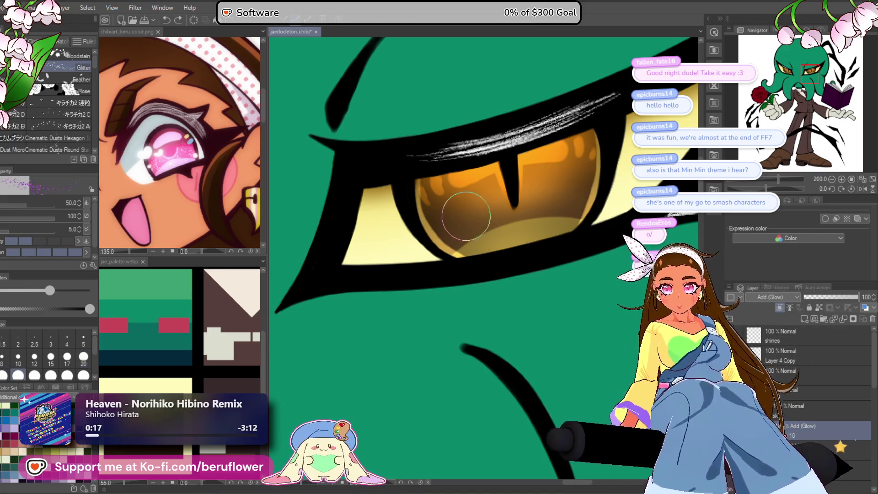
Paint pink glitter sparkles on the lower-left of the iris, redoing the first stroke.
left_click_drag(466, 205, 486, 218)
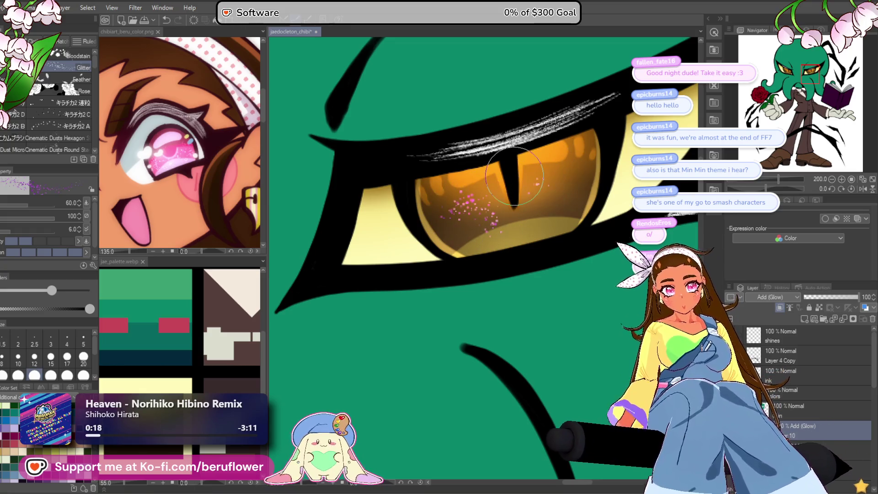
key("ctrl+z")
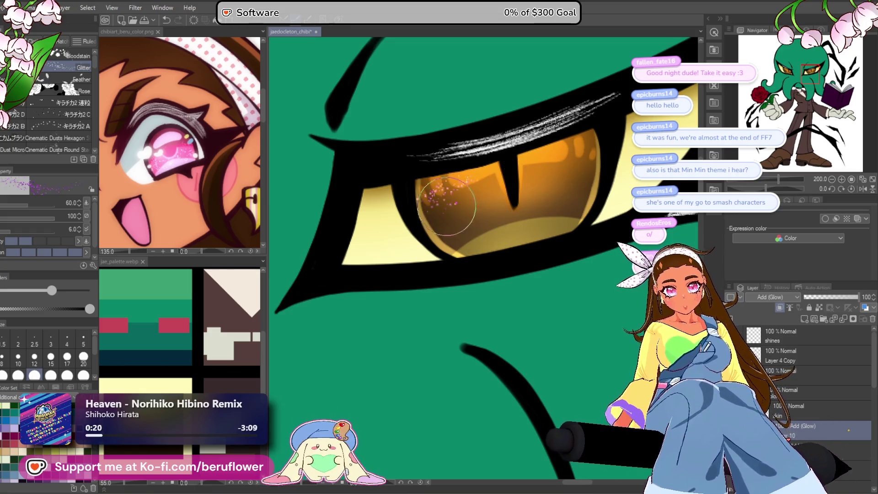
left_click_drag(434, 196, 464, 221)
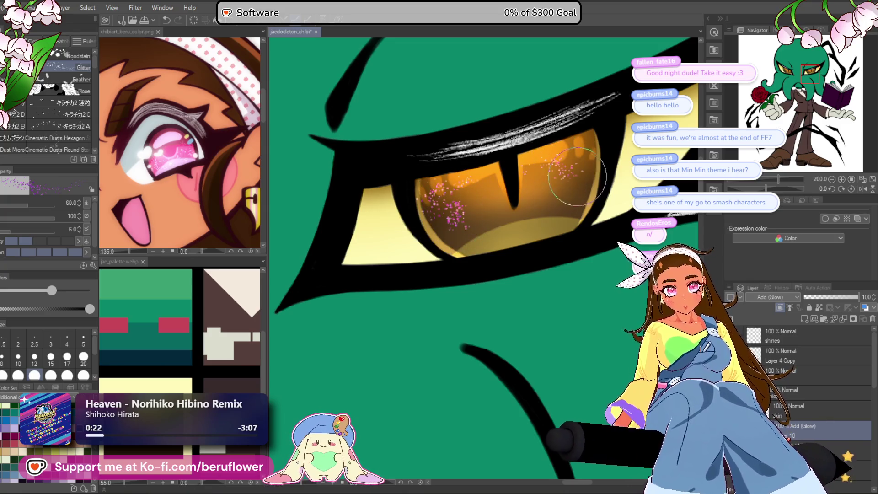
scroll(544, 167, "down", 4)
scroll(352, 240, "up", 2)
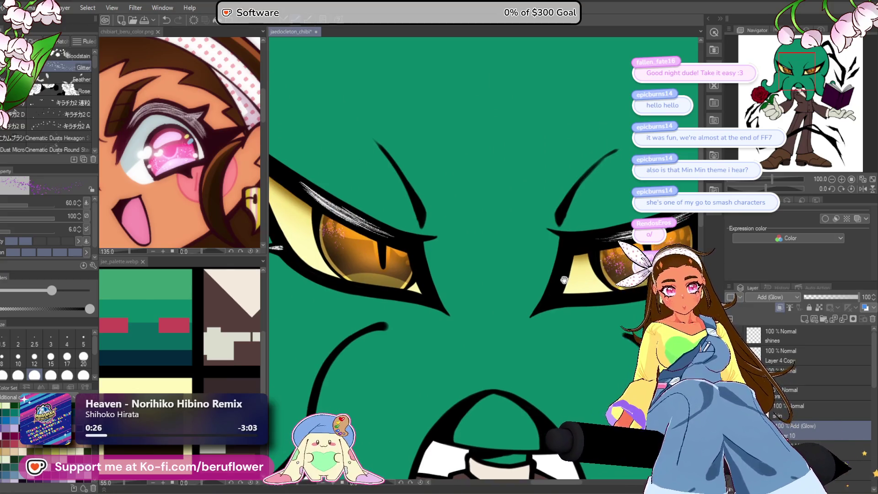
scroll(492, 241, "up", 1)
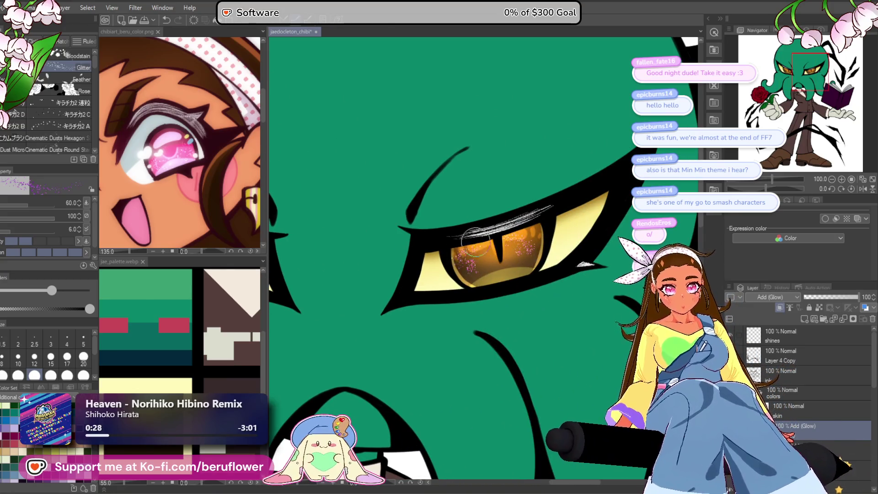
left_click_drag(506, 262, 390, 237)
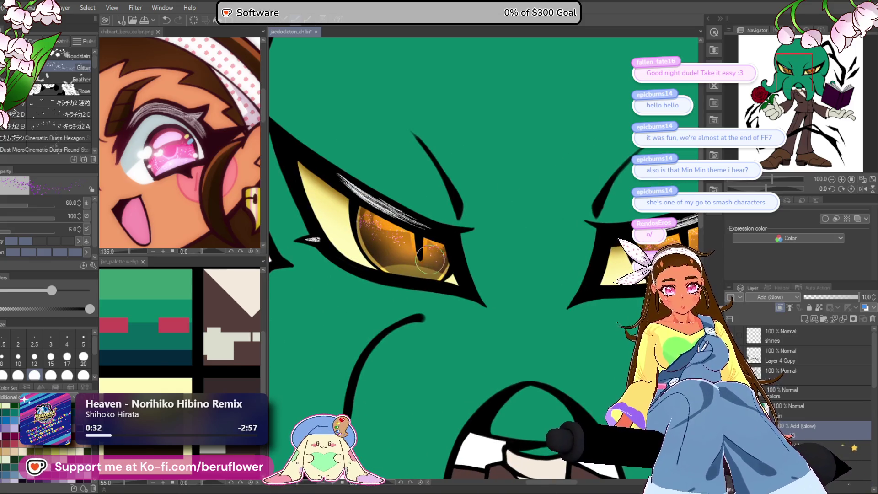
Move the glow layer below Layer 9, raise its opacity to 100, and open Hue/Saturation/Luminosity.
left_click_drag(571, 324, 501, 300)
left_click_drag(835, 296, 826, 298)
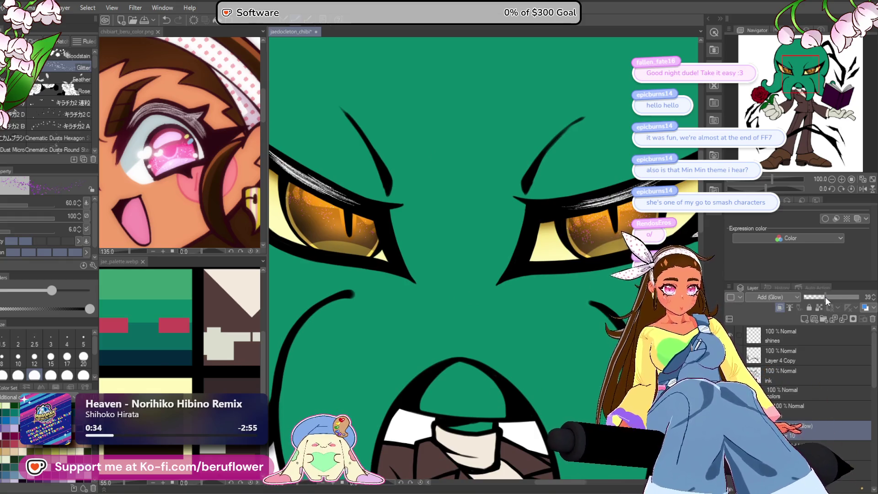
left_click_drag(804, 453, 805, 458)
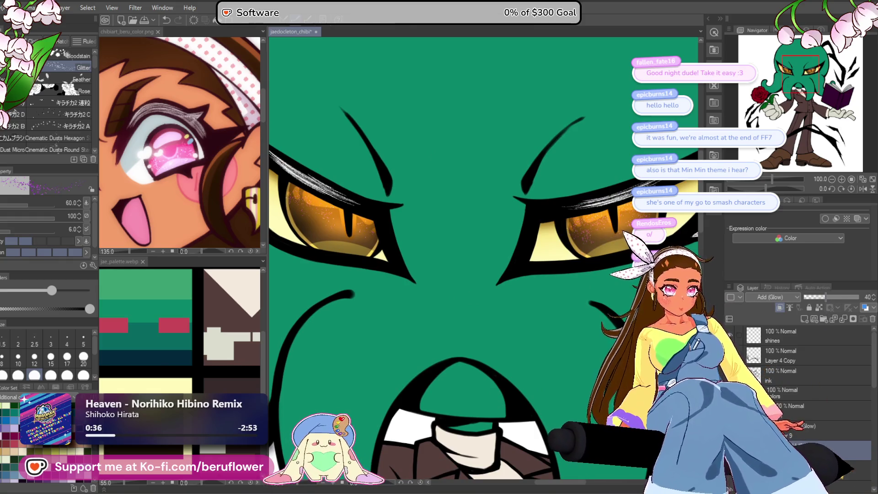
left_click_drag(818, 295, 859, 297)
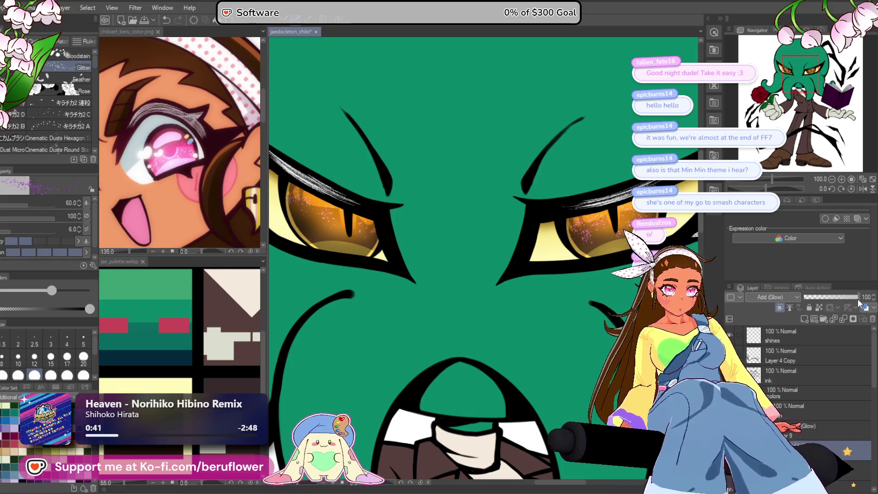
left_click_drag(662, 249, 557, 263)
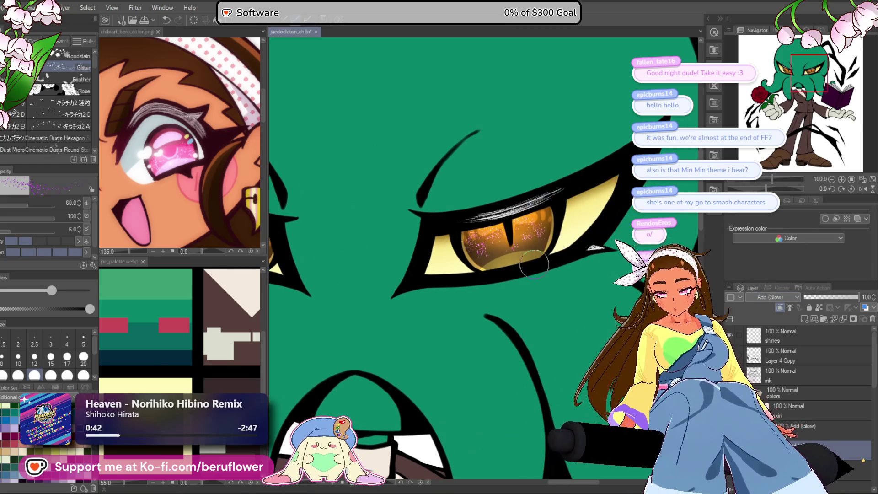
key("ctrl+u")
scroll(531, 230, "up", 3)
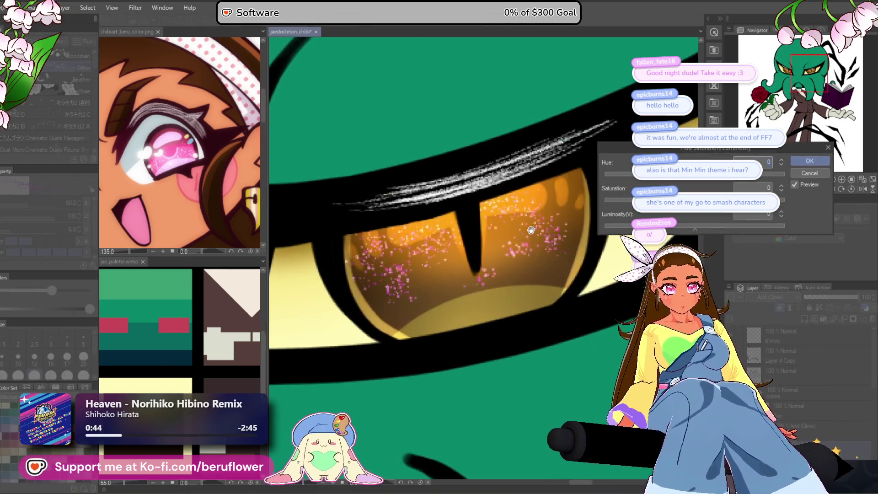
Shift the sparkles' hue from pink to orange, boost saturation, brighten slightly, and apply.
left_click(705, 174)
mouse_move(704, 180)
left_mouse_down()
mouse_move(738, 181)
mouse_move(731, 183)
left_mouse_up()
left_click(727, 200)
mouse_move(698, 227)
left_mouse_down()
mouse_move(726, 225)
mouse_move(719, 228)
left_mouse_up()
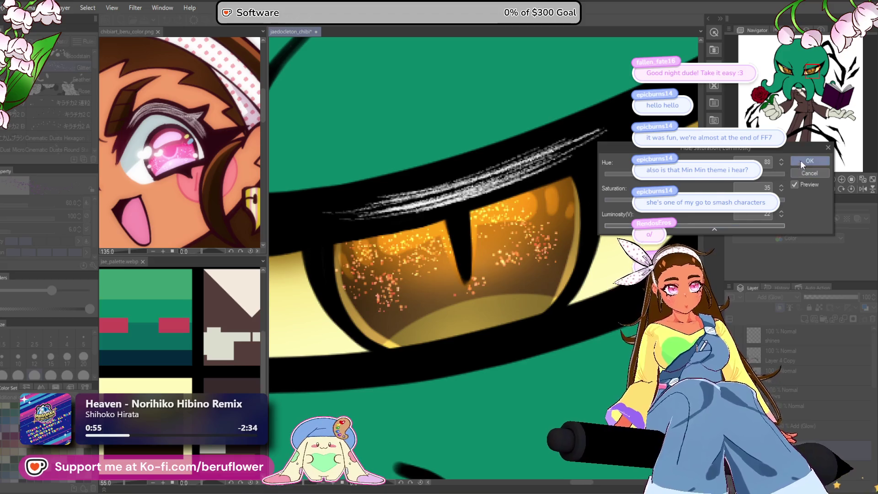
left_click(801, 160)
scroll(466, 296, "down", 3)
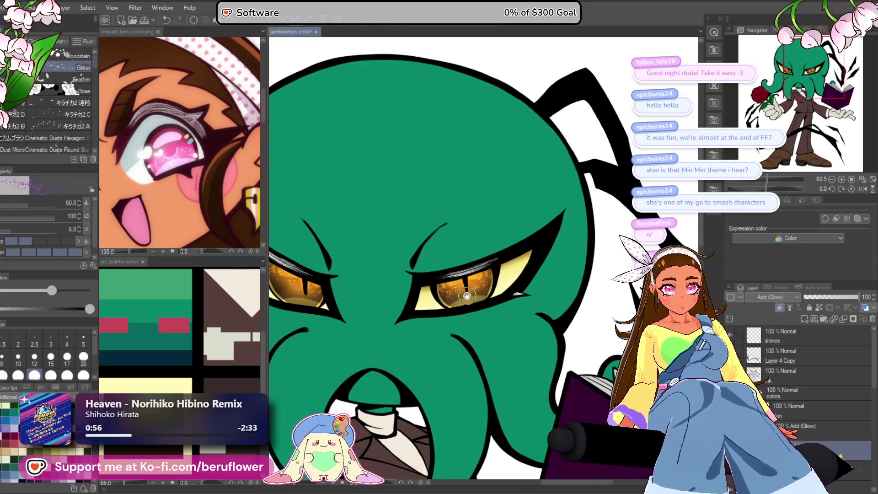
Lower the glow layer's opacity and recentre the view on the eyes.
scroll(467, 296, "up", 2)
left_click(835, 297)
left_click_drag(835, 298, 823, 300)
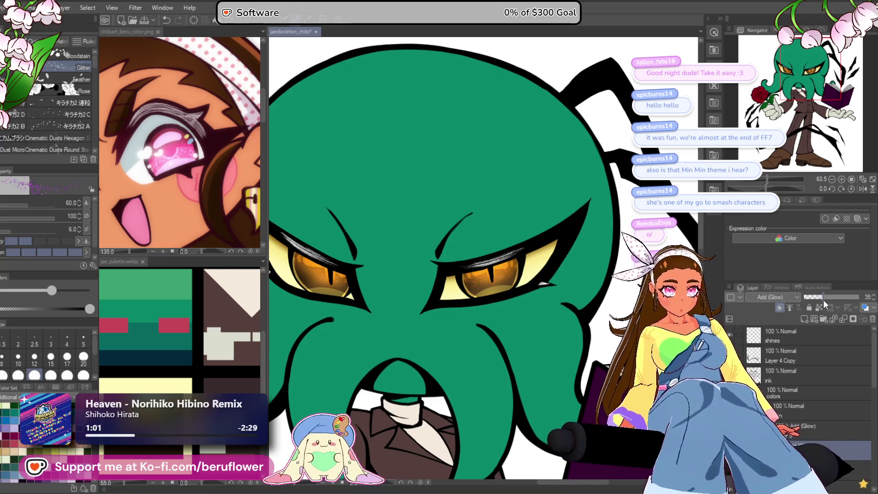
scroll(521, 267, "up", 4)
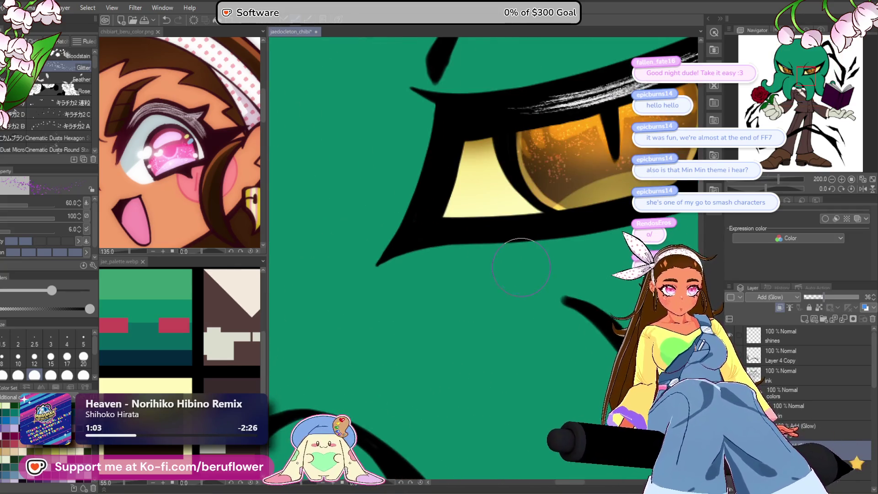
scroll(521, 268, "down", 5)
left_click_drag(374, 377, 347, 398)
Switch to the Soft eraser at size 60 and set the glow layer's opacity to about 63.
key("e")
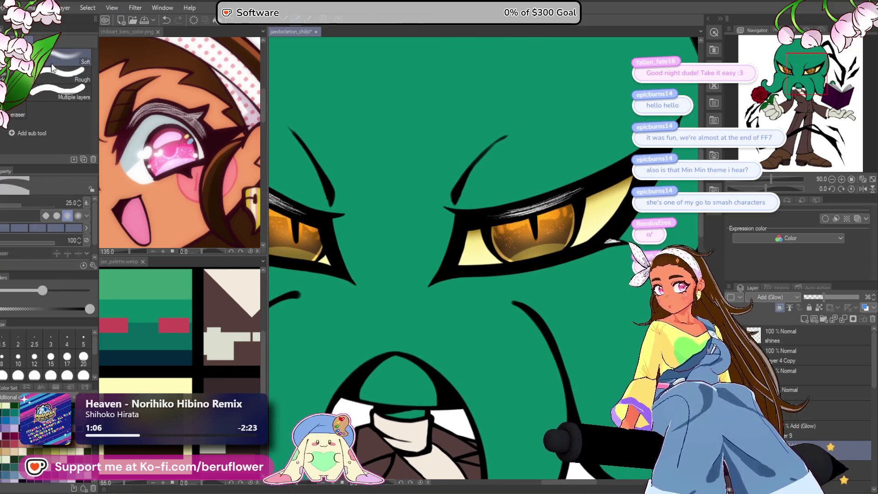
scroll(530, 236, "up", 5)
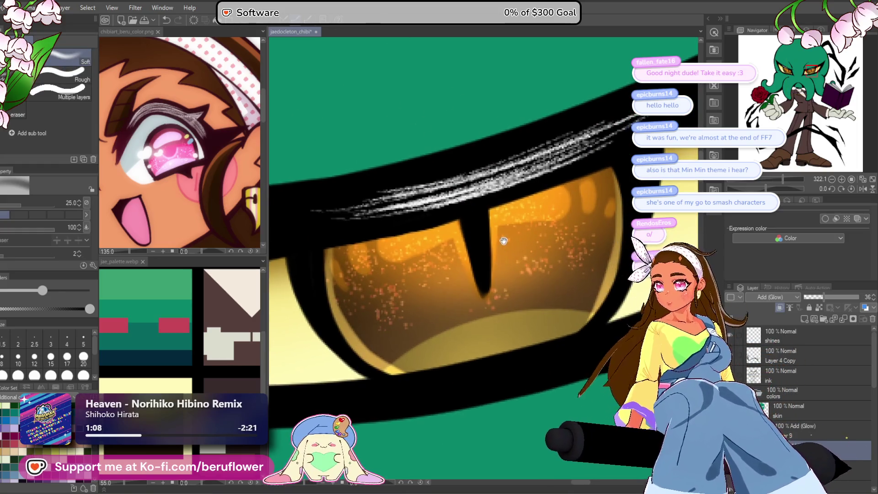
left_click_drag(509, 249, 486, 260)
key("bracketright")
key("bracketright")
key("bracketright")
mouse_move(823, 297)
left_mouse_down()
mouse_move(848, 296)
mouse_move(838, 299)
left_mouse_up()
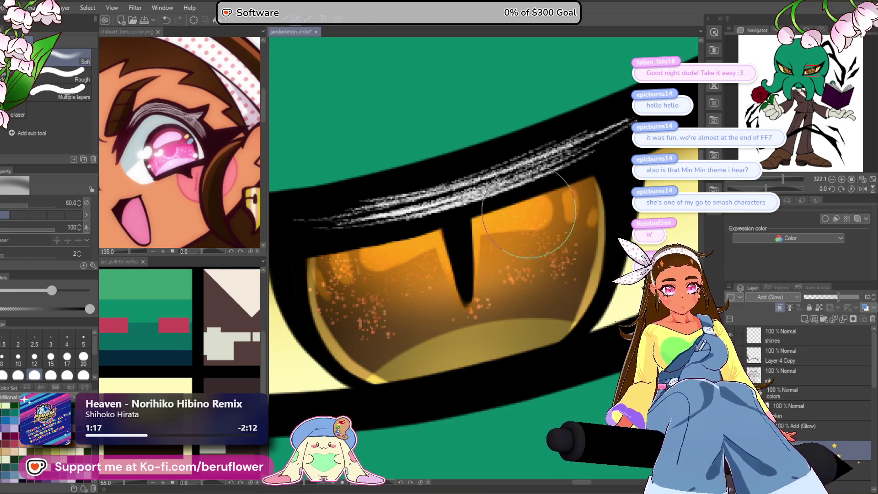
scroll(393, 201, "down", 5)
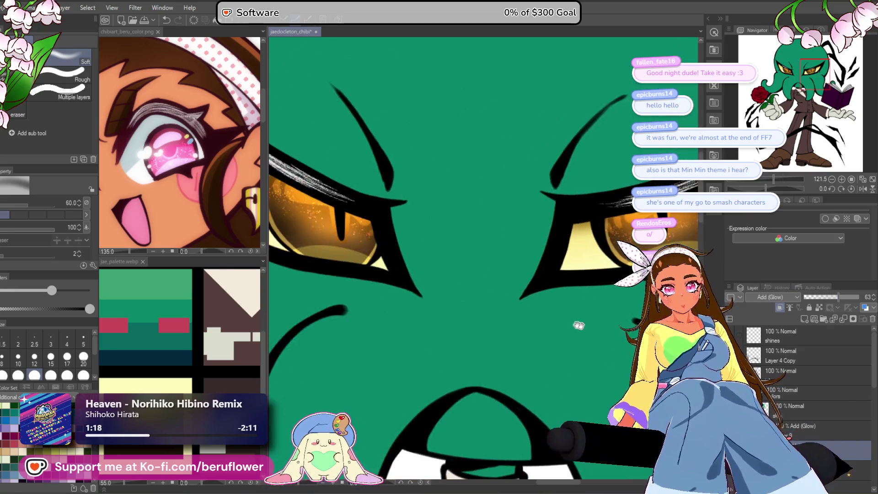
scroll(409, 235, "up", 4)
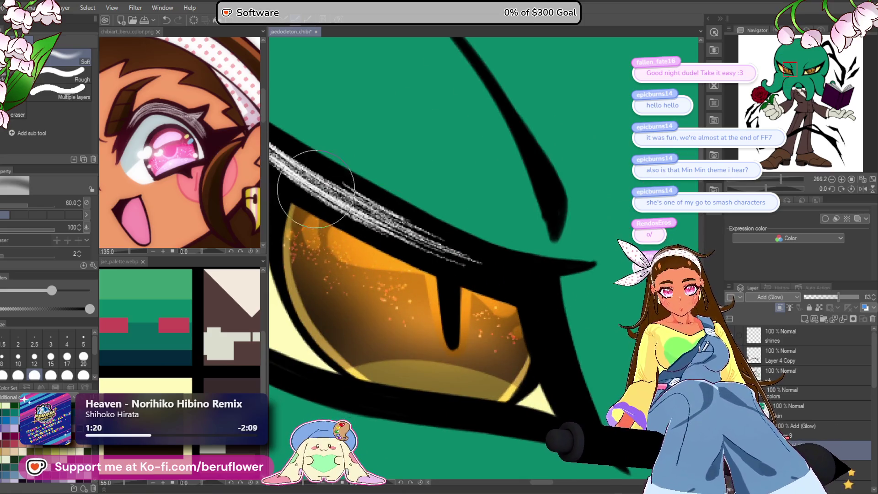
scroll(528, 289, "down", 6)
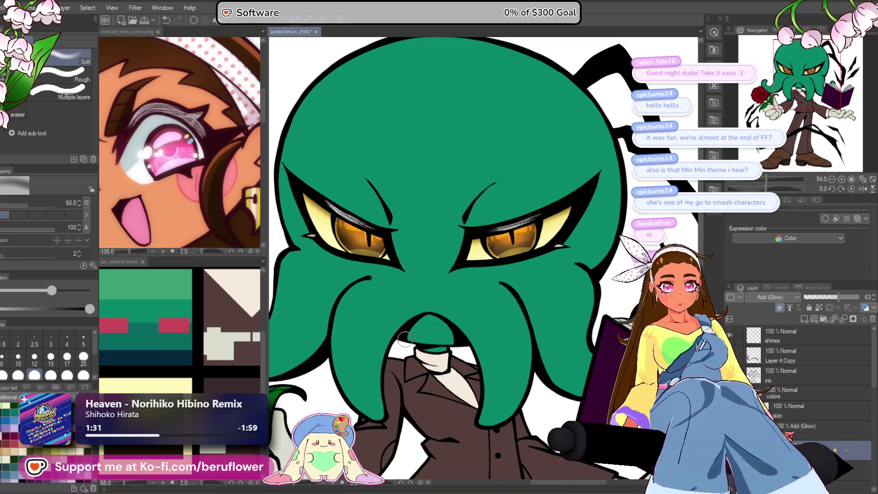
Pan and zoom out from the face to view the whole character.
left_click_drag(523, 292, 504, 259)
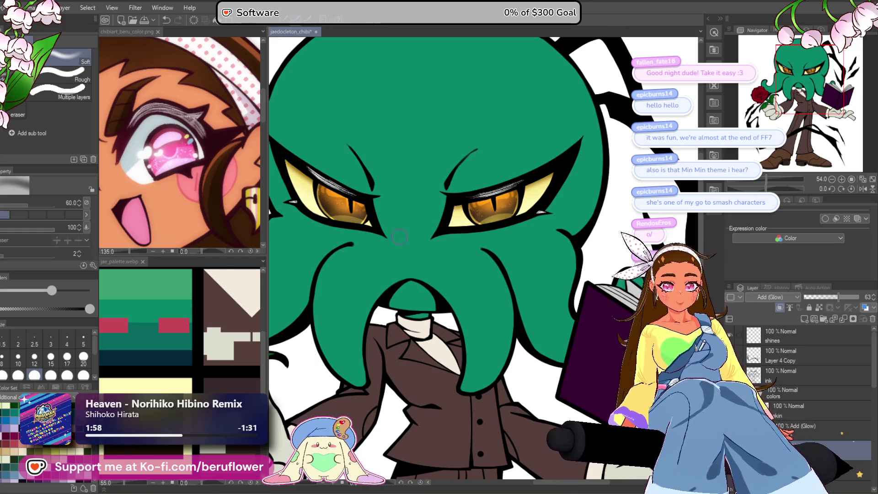
scroll(558, 67, "down", 3)
scroll(399, 237, "up", 5)
scroll(399, 237, "down", 4)
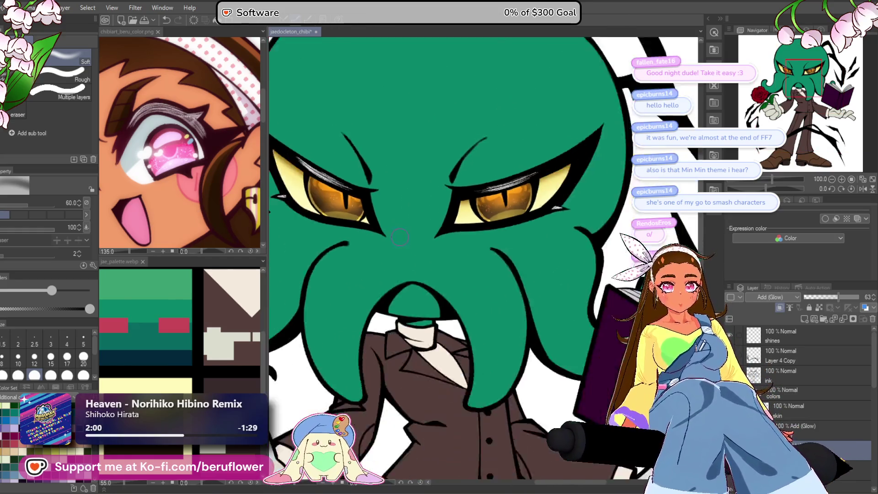
scroll(452, 301, "up", 2)
scroll(452, 300, "up", 1)
scroll(469, 211, "up", 3)
scroll(469, 212, "down", 3)
scroll(469, 211, "up", 3)
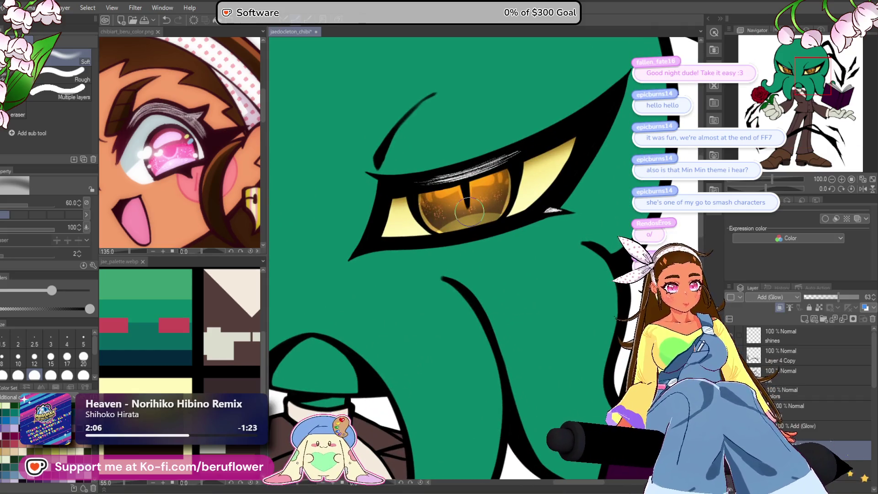
scroll(469, 211, "down", 5)
scroll(470, 211, "up", 2)
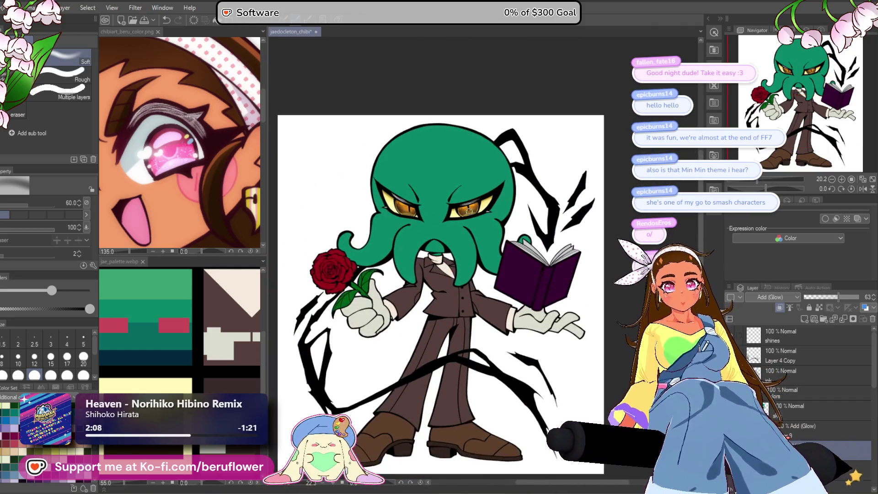
Recentre the character and add a new Layer 11 above the shines layer.
mouse_move(608, 241)
left_mouse_down()
mouse_move(612, 226)
mouse_move(609, 236)
left_mouse_up()
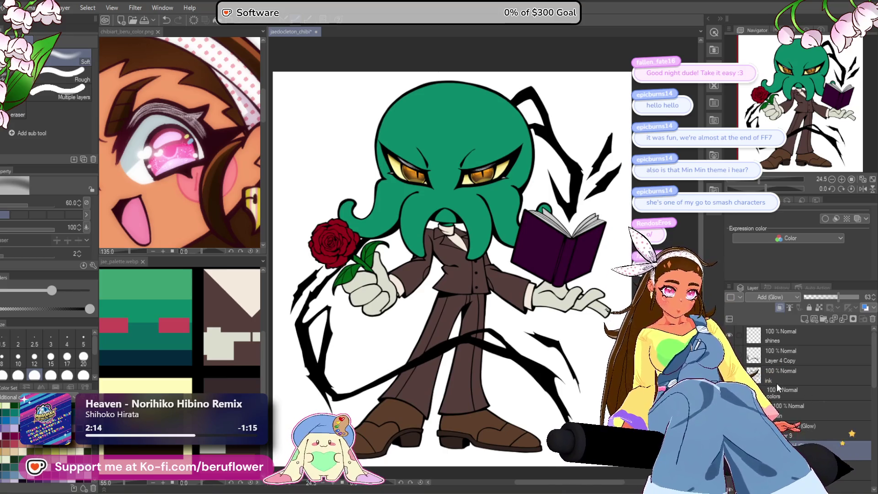
left_click(793, 338)
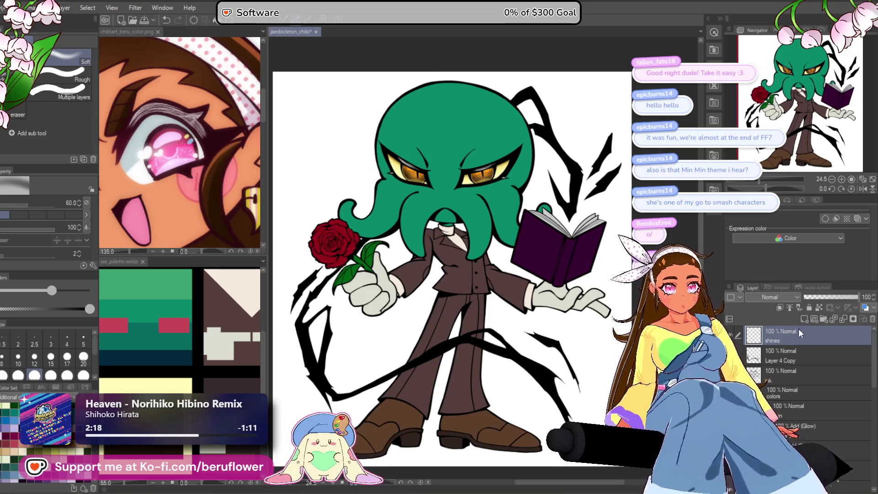
left_click(804, 319)
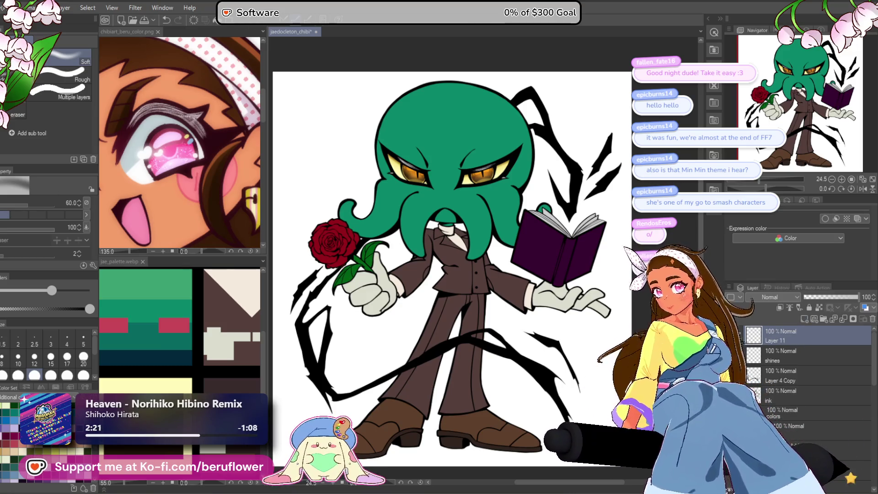
Paint a white highlight stroke on the right eye with the pen.
key("p")
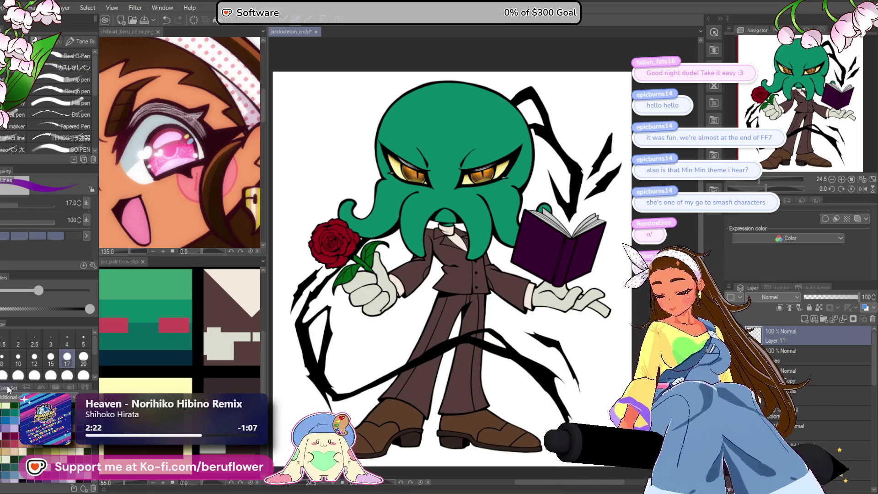
scroll(480, 176, "up", 10)
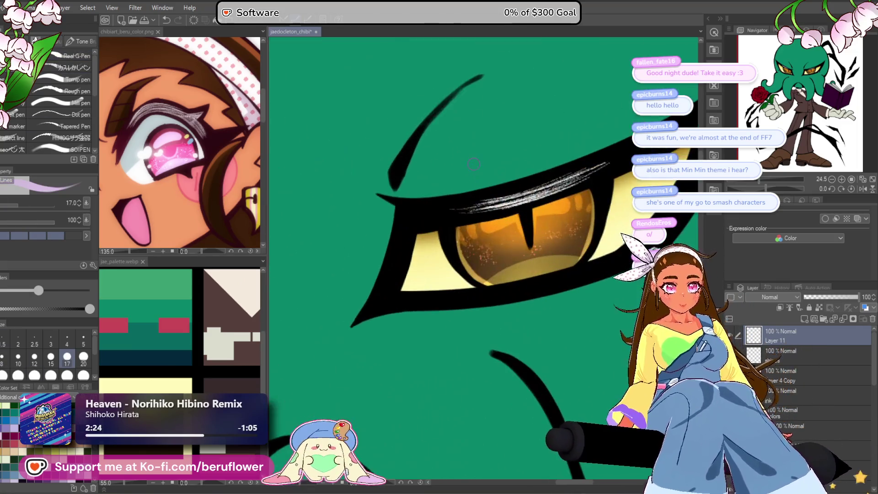
left_click_drag(617, 204, 588, 229)
scroll(588, 229, "down", 5)
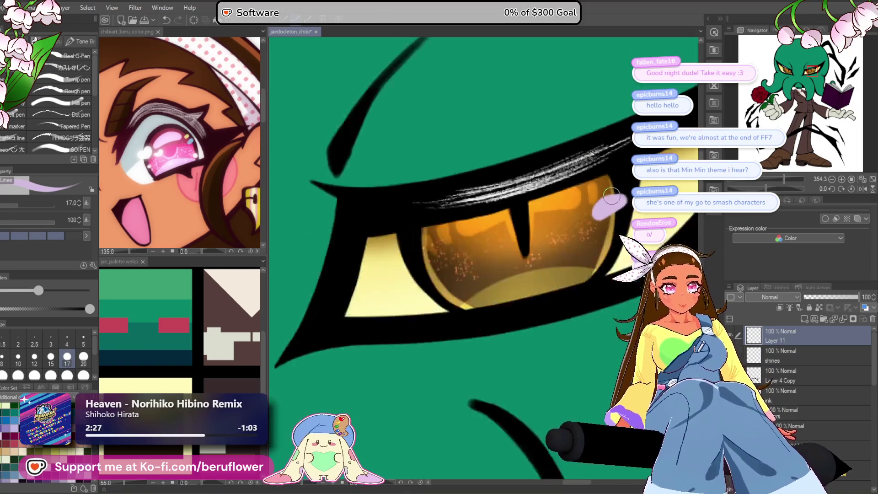
scroll(612, 196, "up", 3)
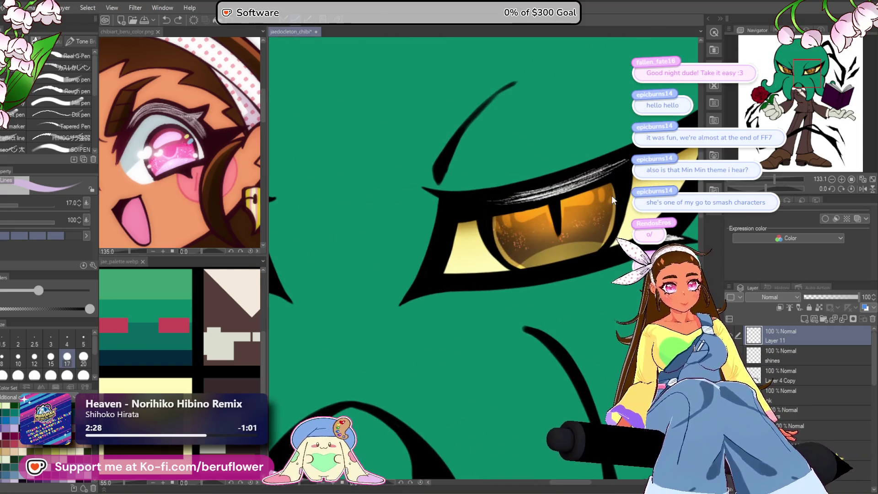
scroll(449, 310, "down", 5)
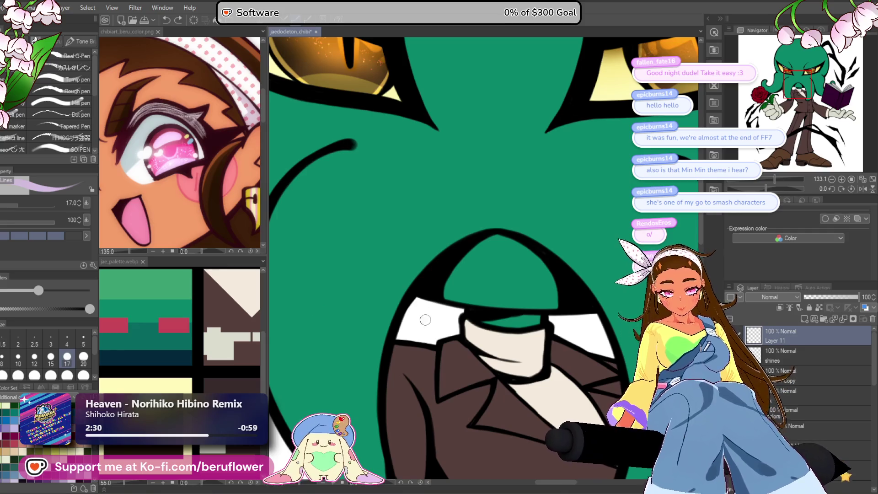
scroll(503, 192, "up", 5)
Draw a white curved highlight on the other eye, rotating the view counter-clockwise.
mouse_move(471, 208)
left_mouse_down()
mouse_move(435, 220)
mouse_move(468, 214)
mouse_move(458, 211)
left_mouse_up()
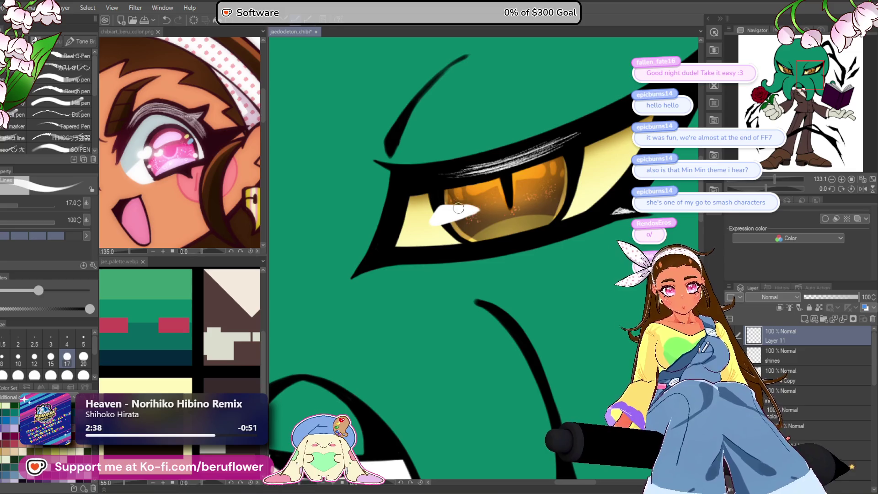
scroll(469, 211, "down", 10)
scroll(476, 203, "up", 5)
scroll(499, 197, "up", 4)
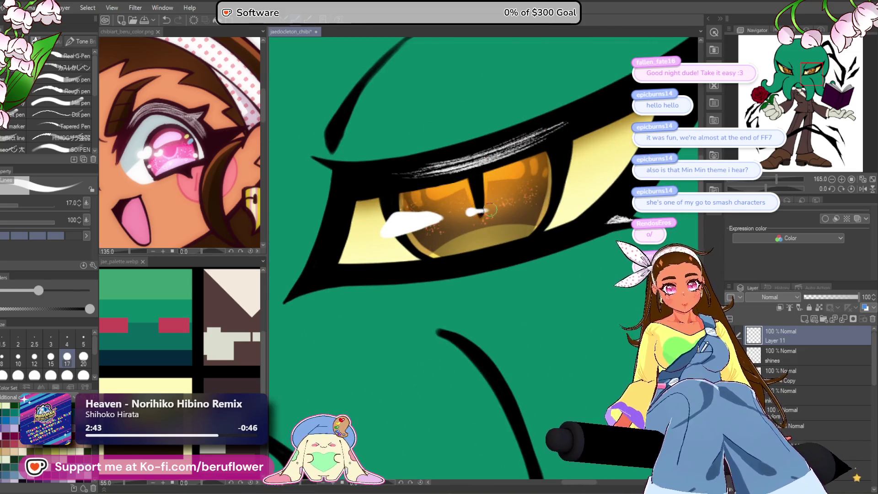
scroll(486, 211, "down", 6)
scroll(486, 211, "up", 2)
left_click_drag(766, 189, 758, 189)
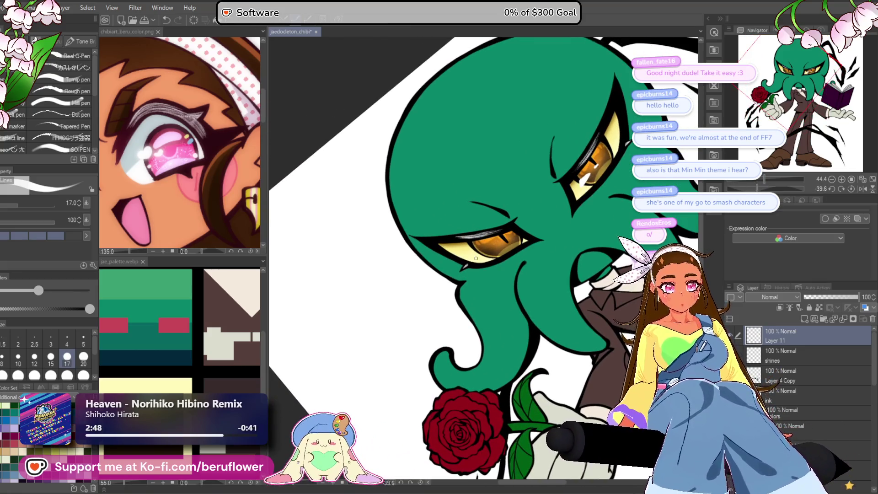
scroll(476, 259, "up", 5)
Fill a solid white highlight across the iris and add a thin white streak and dot.
left_click_drag(443, 268, 485, 237)
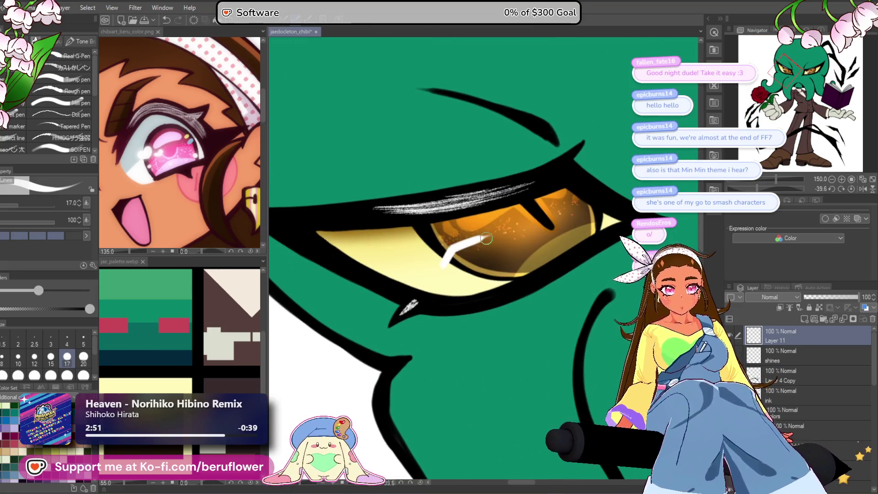
left_click_drag(448, 265, 509, 225)
scroll(465, 248, "right", 2)
left_click(529, 221)
scroll(553, 194, "down", 5)
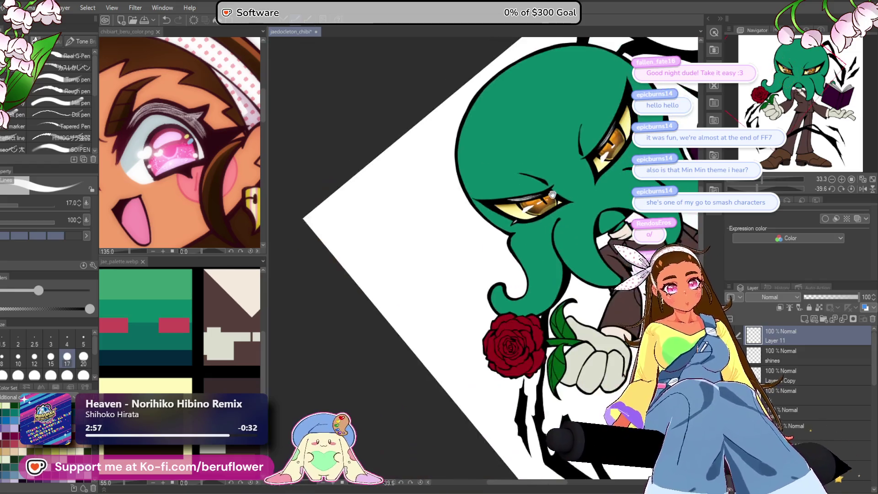
scroll(450, 281, "up", 5)
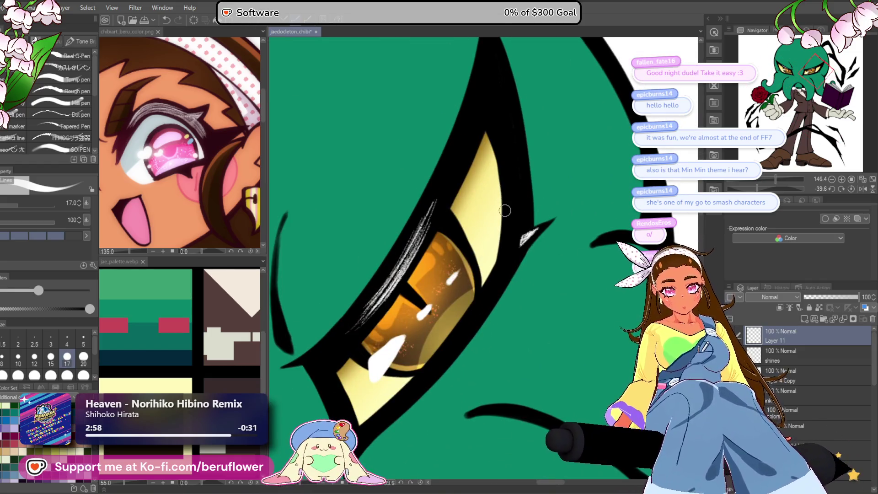
scroll(503, 247, "down", 5)
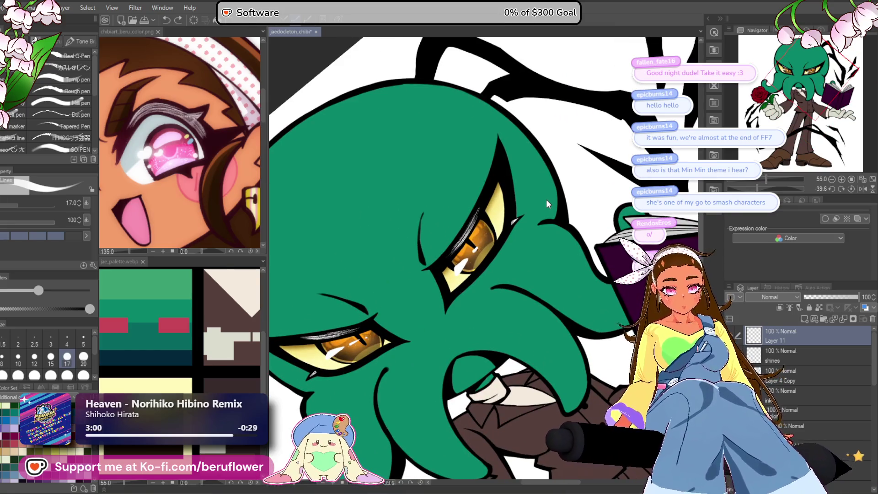
scroll(526, 208, "up", 3)
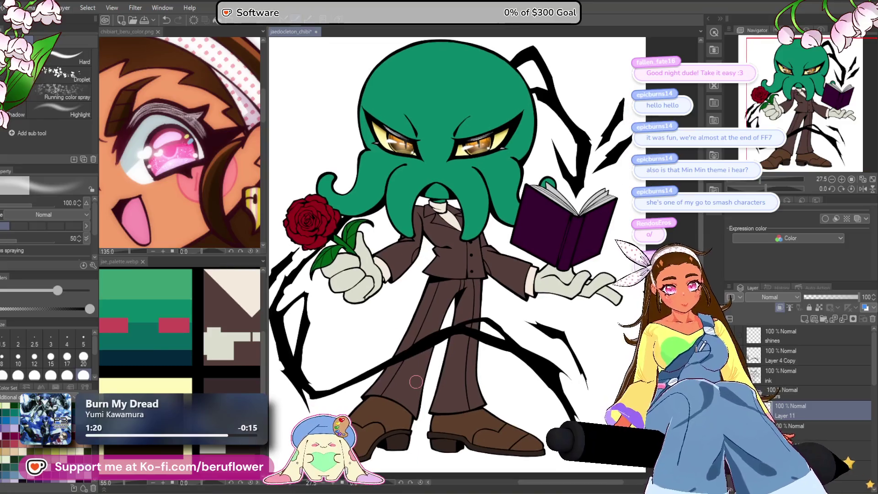
Sample the darker teal-green from the palette image for the pen.
left_click(200, 378)
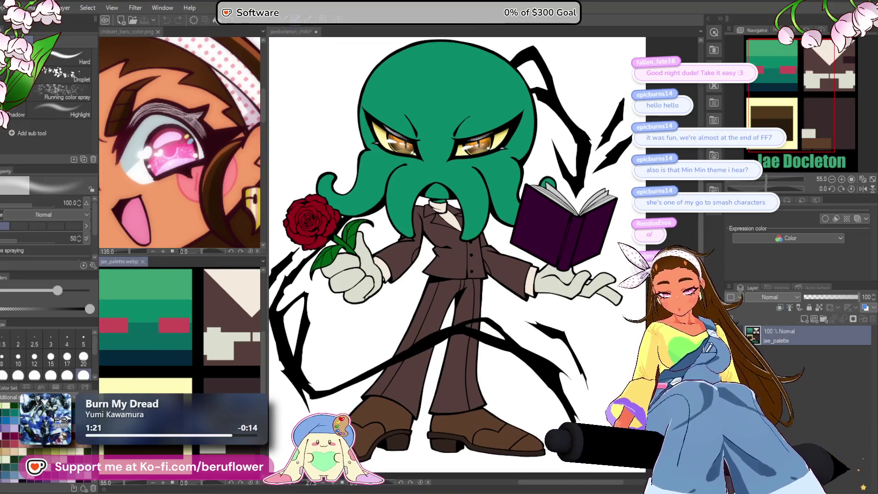
scroll(200, 378, "up", 1)
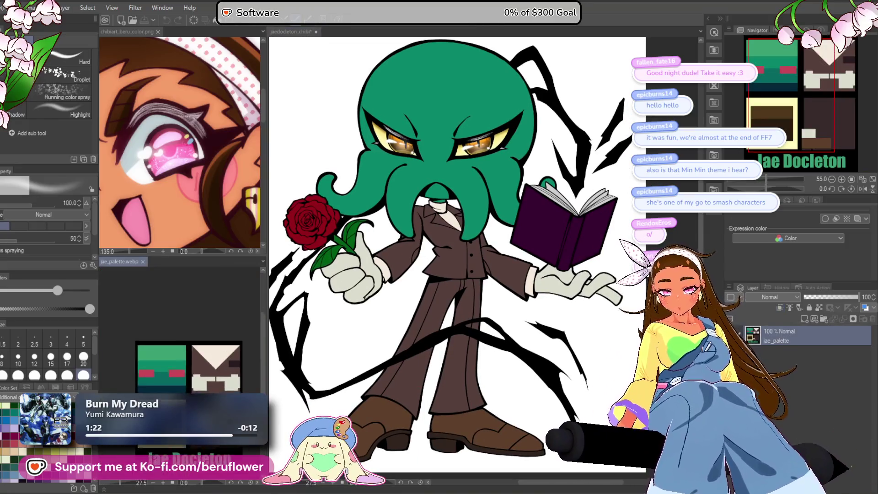
left_click(187, 365, "alt")
left_click(295, 355)
scroll(434, 201, "up", 3)
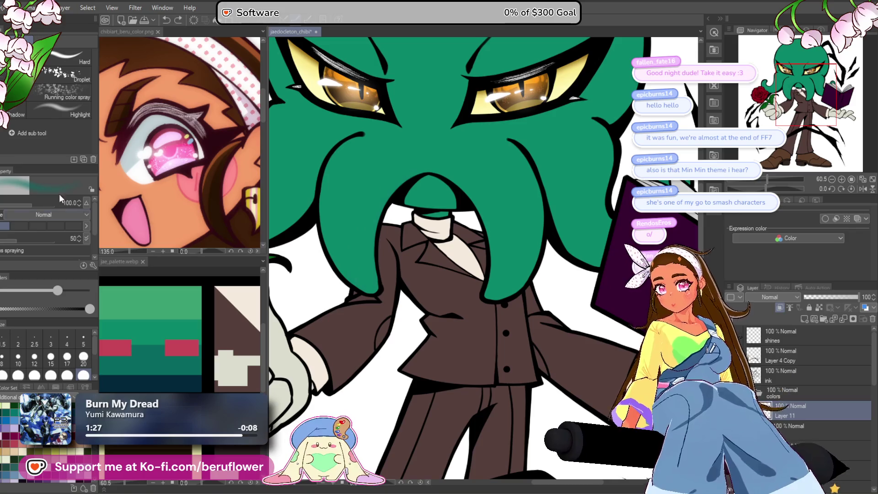
key("p")
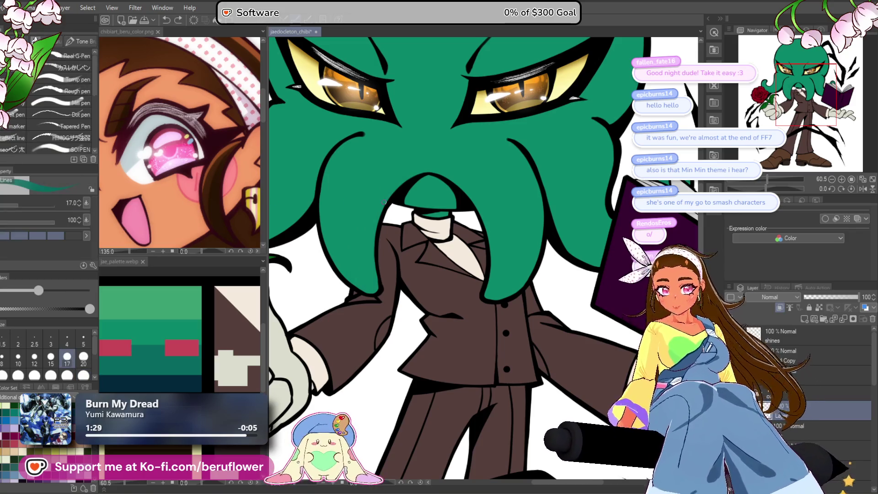
Check the whole reference chibi figure, then frame the tentacles under the face.
left_click(219, 215)
scroll(218, 213, "down", 3)
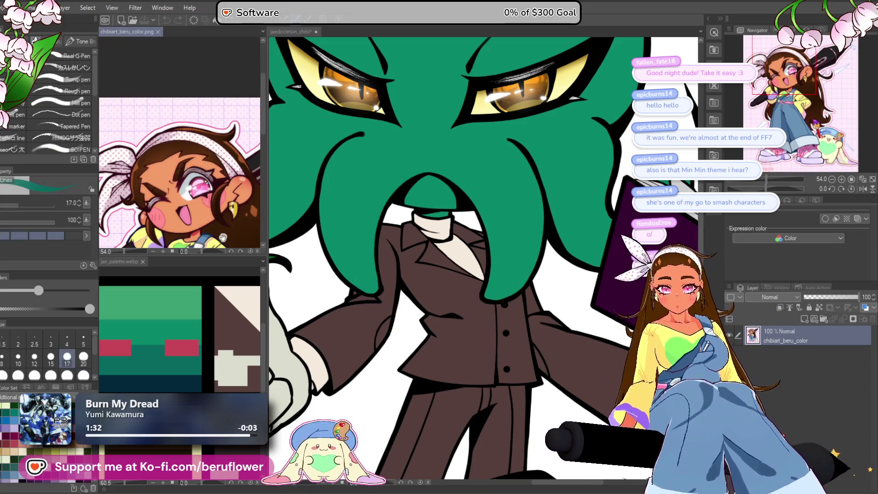
left_click_drag(218, 211, 204, 147)
left_click(371, 247)
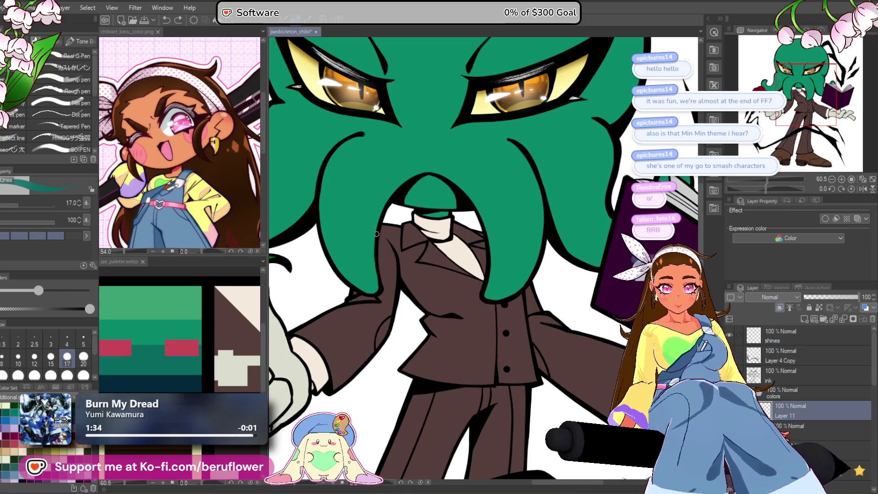
scroll(371, 247, "up", 3)
scroll(371, 247, "down", 2)
mouse_move(412, 238)
left_mouse_down()
mouse_move(433, 230)
mouse_move(406, 241)
left_mouse_up()
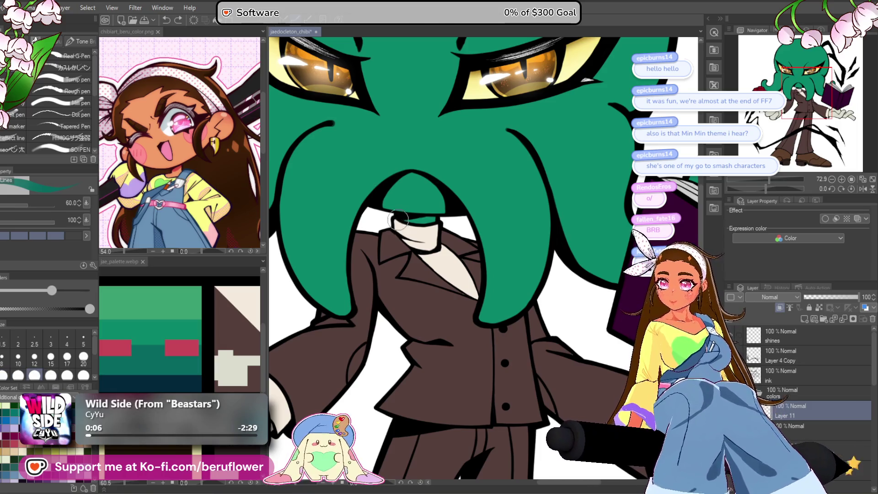
Shade the left tentacle and the underside of its curl by the rose in darker green.
mouse_move(385, 180)
left_mouse_down()
mouse_move(349, 315)
mouse_move(346, 283)
left_mouse_up()
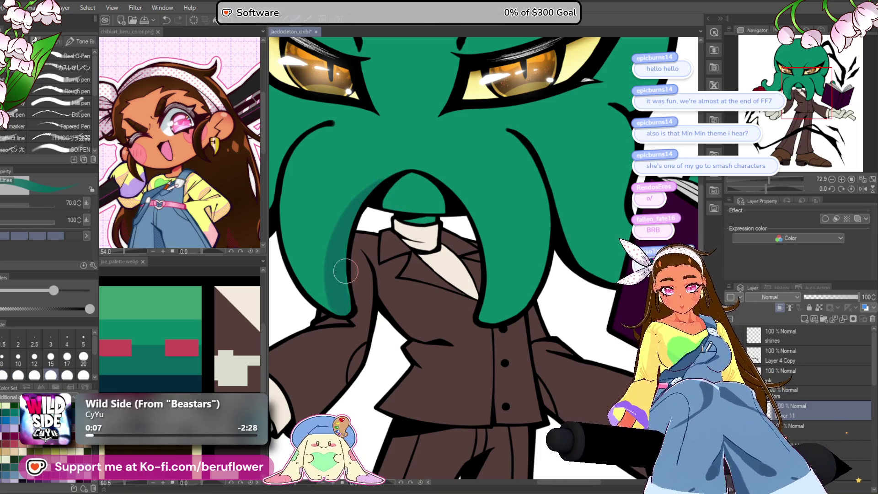
key("ctrl+0")
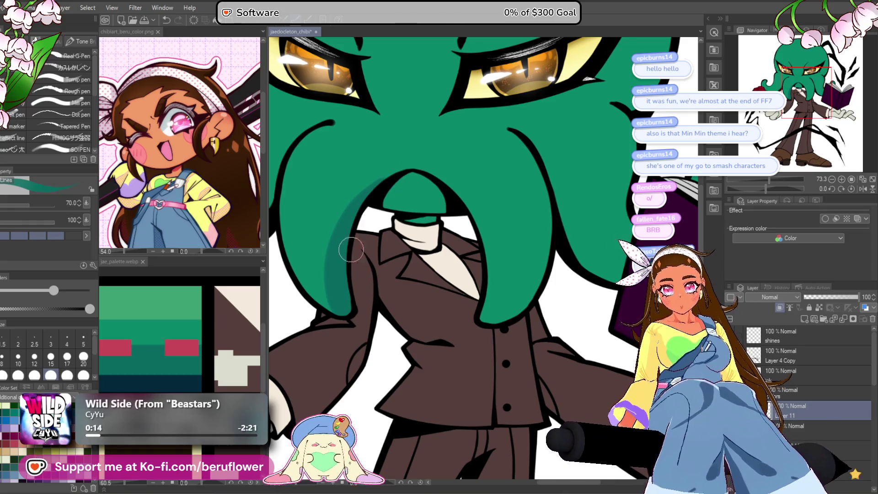
left_click_drag(339, 273, 342, 183)
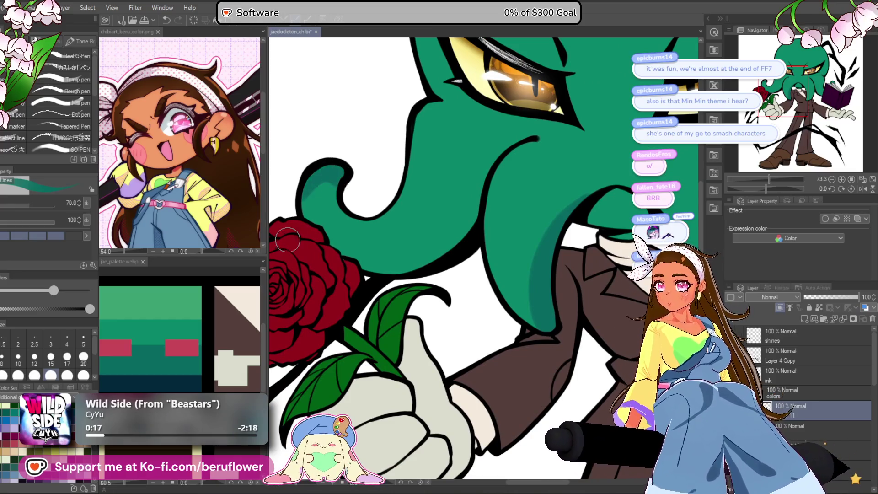
left_click_drag(327, 189, 335, 186)
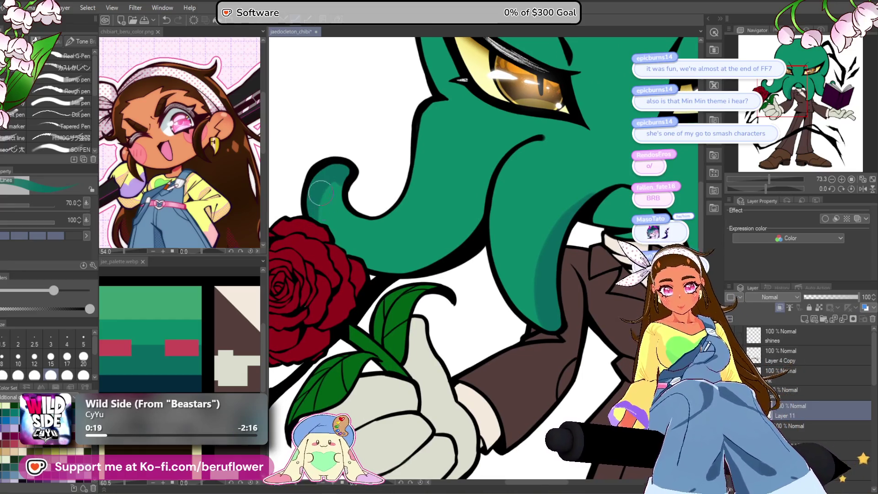
key("ctrl+z")
key("ctrl+z")
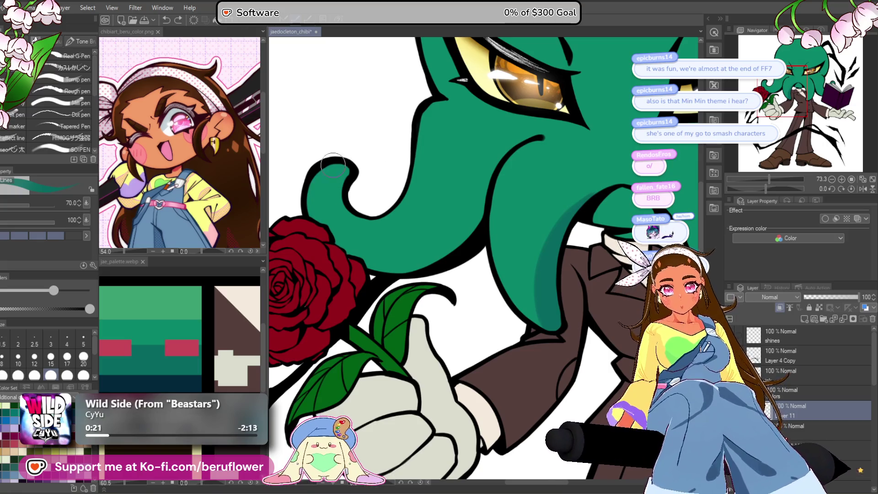
left_click_drag(379, 264, 437, 261)
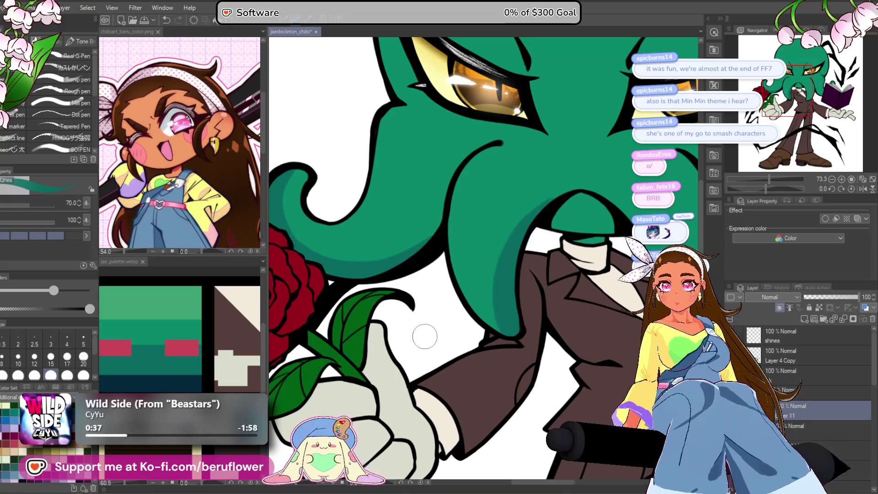
Shade the inner edge of the right tentacle with dark teal.
left_click_drag(575, 261, 516, 286)
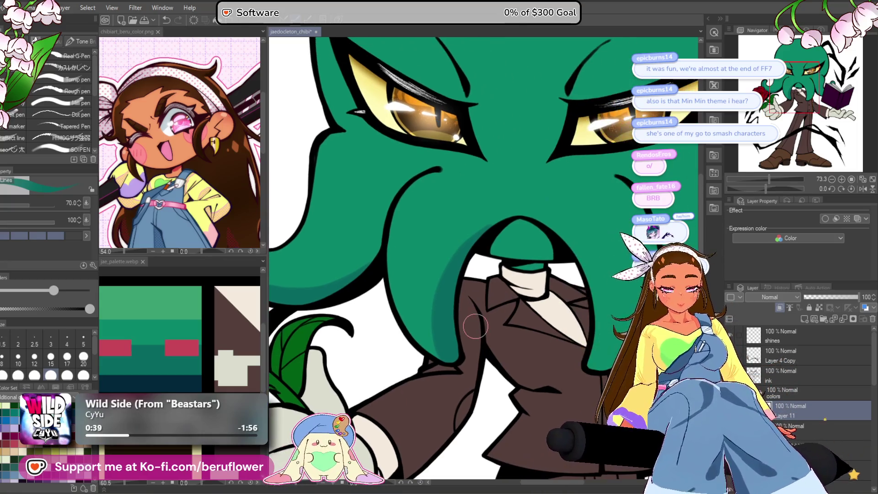
mouse_move(549, 252)
left_mouse_down()
mouse_move(462, 265)
mouse_move(525, 285)
left_mouse_up()
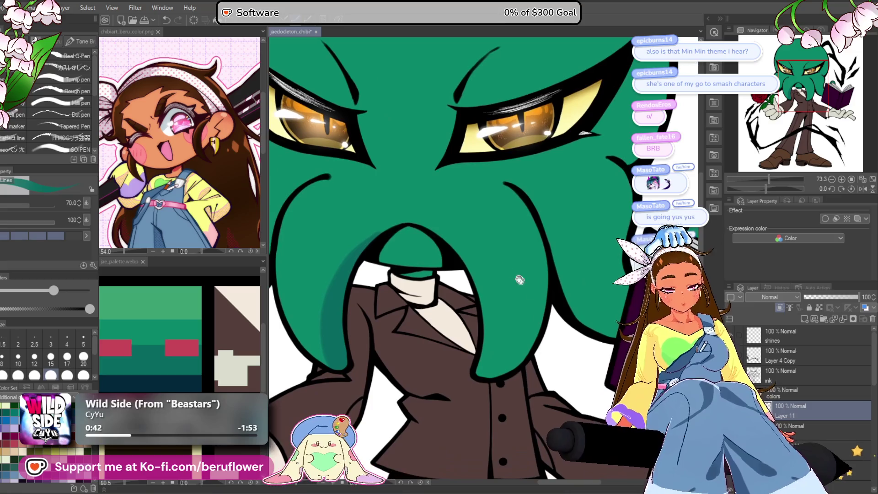
mouse_move(444, 238)
left_mouse_down()
mouse_move(476, 283)
mouse_move(485, 394)
left_mouse_up()
left_click_drag(482, 293, 485, 372)
scroll(456, 379, "down", 5)
scroll(456, 379, "up", 4)
mouse_move(485, 320)
left_mouse_down()
mouse_move(473, 341)
mouse_move(439, 330)
mouse_move(415, 345)
left_mouse_up()
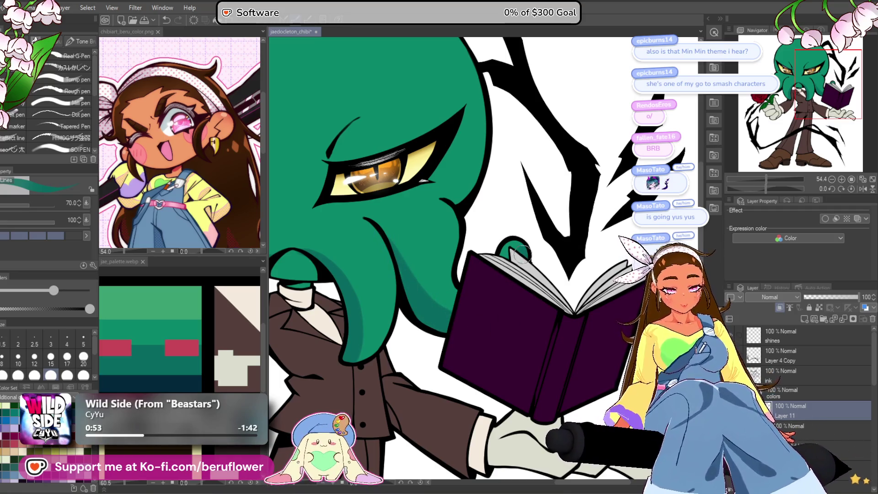
Try soft airbrush shading above the right eye, then undo it to keep the forehead clear.
scroll(520, 255, "down", 5)
scroll(526, 320, "up", 2)
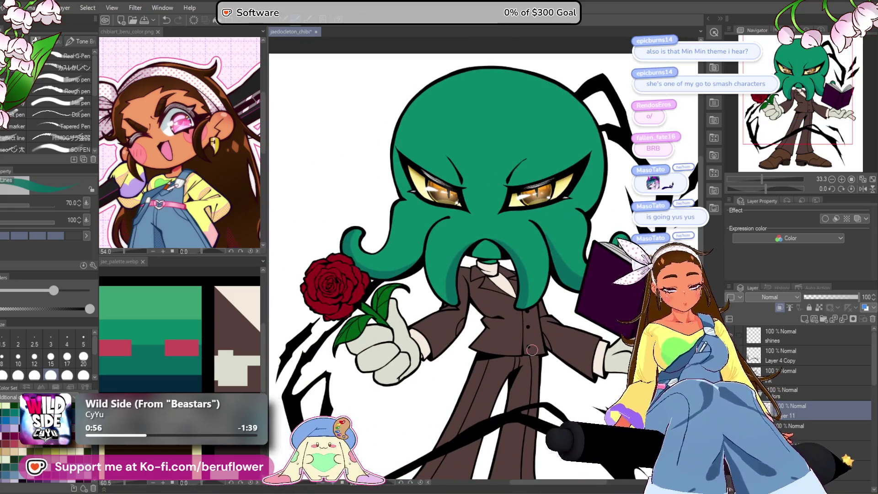
scroll(531, 350, "down", 2)
scroll(498, 261, "up", 2)
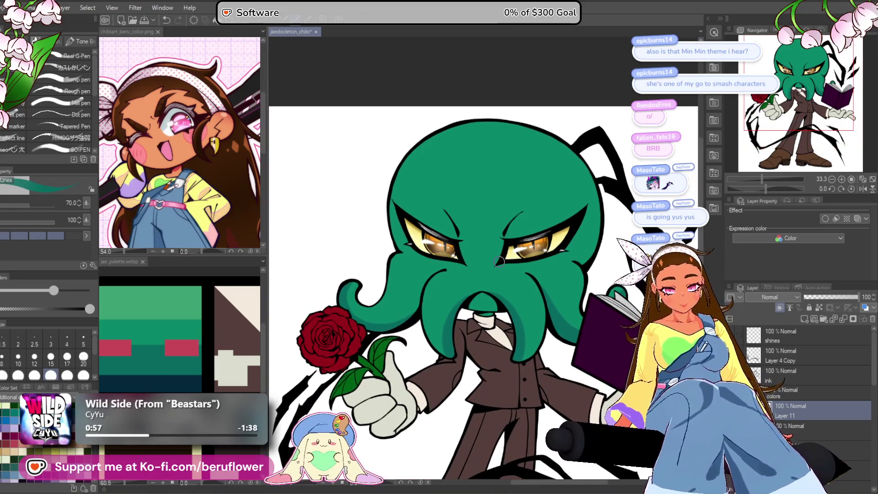
scroll(499, 260, "up", 5)
left_click_drag(451, 254, 571, 163)
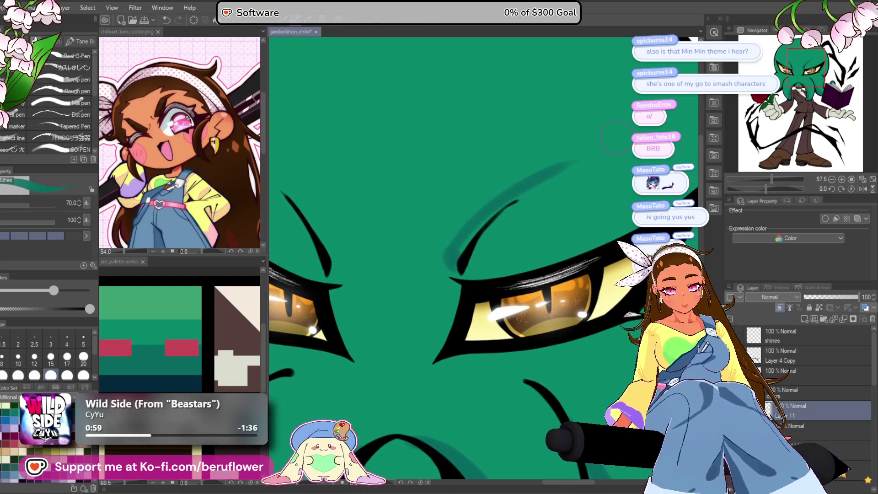
left_click_drag(531, 183, 460, 256)
key("ctrl+z")
key("ctrl+z")
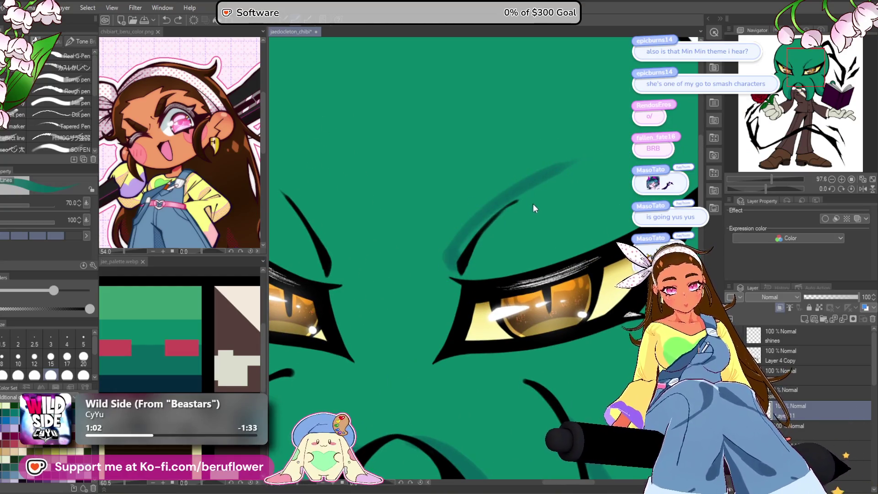
key("u")
left_click_drag(508, 291, 478, 288)
scroll(447, 279, "down", 5)
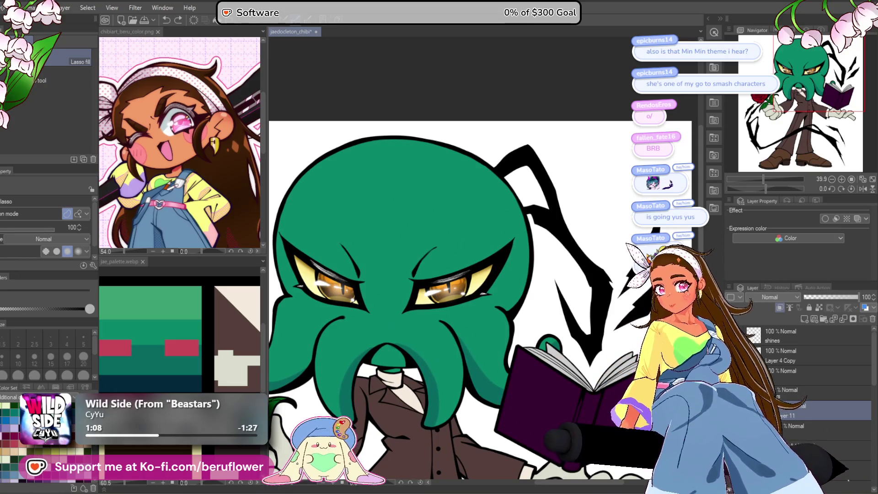
Enlarge the airbrush to size 500 and look over the head, suit, rose and book.
key("b")
left_click_drag(505, 220, 482, 228)
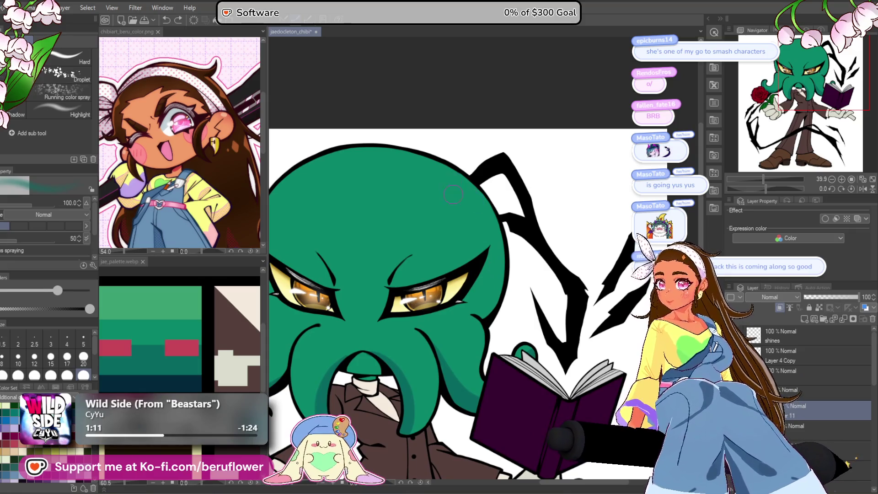
key("bracketright")
key("bracketright")
key("bracketright")
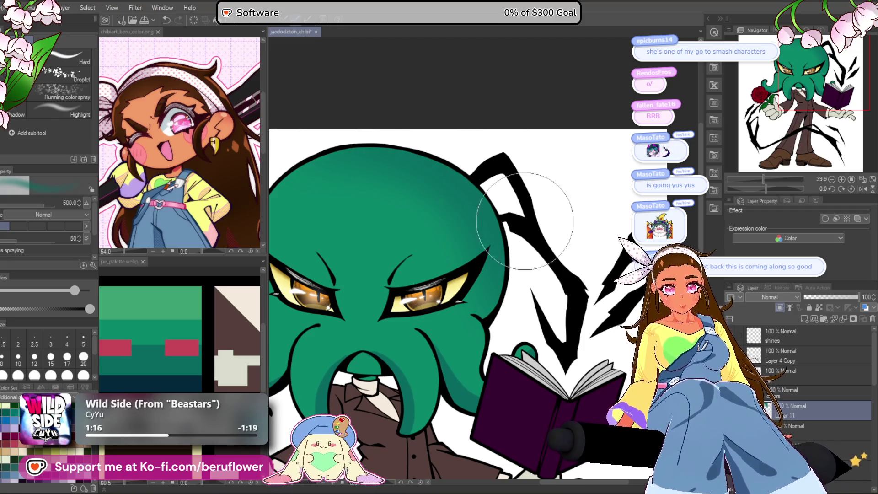
left_click_drag(584, 262, 586, 212)
left_click_drag(352, 75, 453, 91)
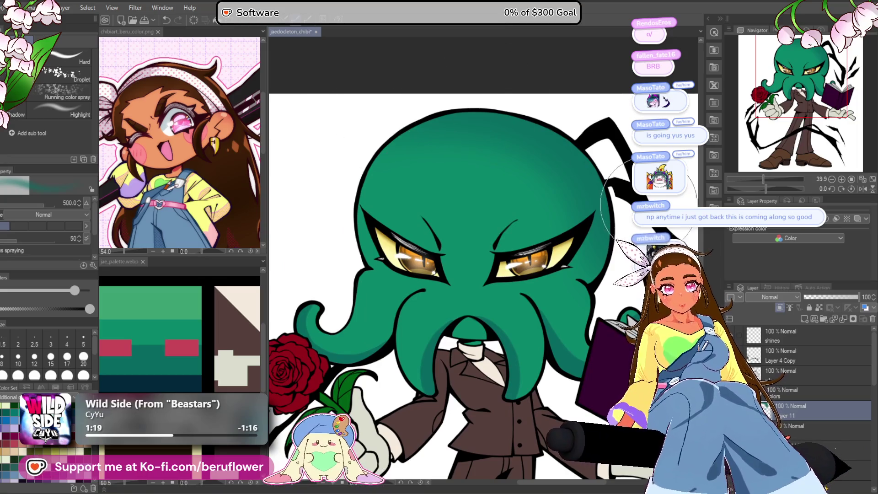
left_click_drag(649, 199, 586, 169)
Sample the darker green from the palette image.
left_click(229, 321)
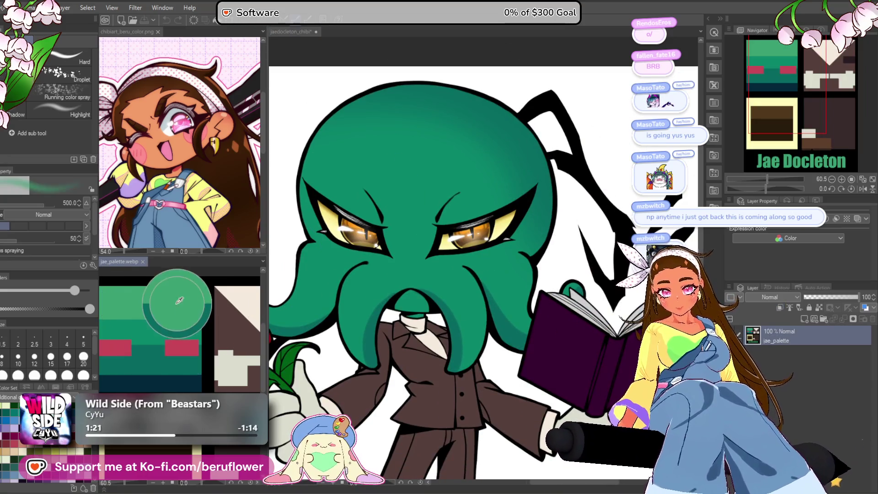
key("p")
left_click(520, 296)
left_click_drag(520, 296, 514, 273)
left_click(142, 331)
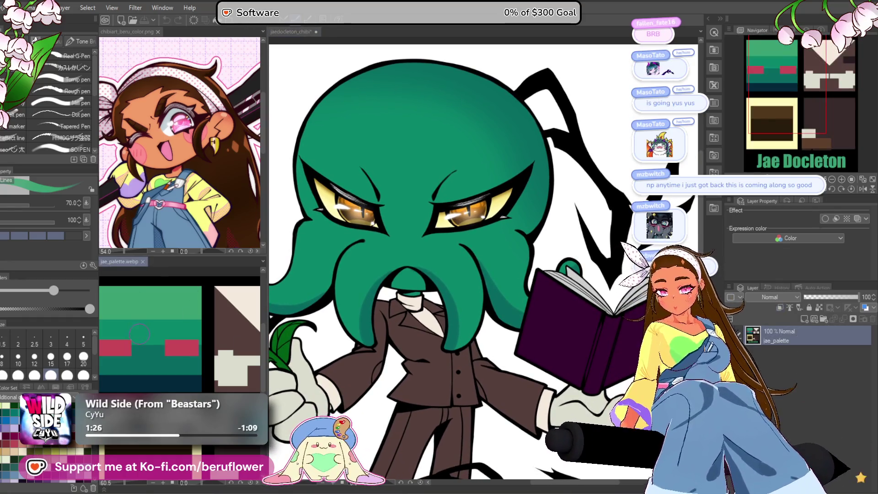
key("b")
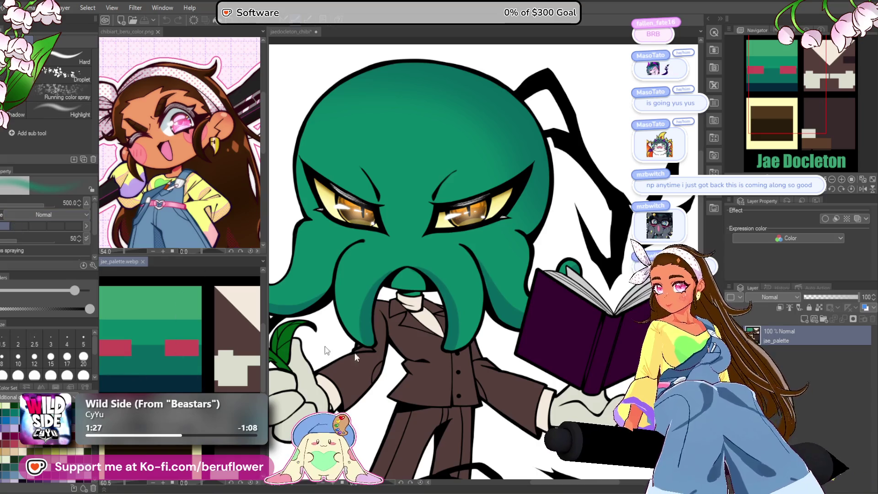
left_click(500, 357)
left_click_drag(501, 357, 503, 358)
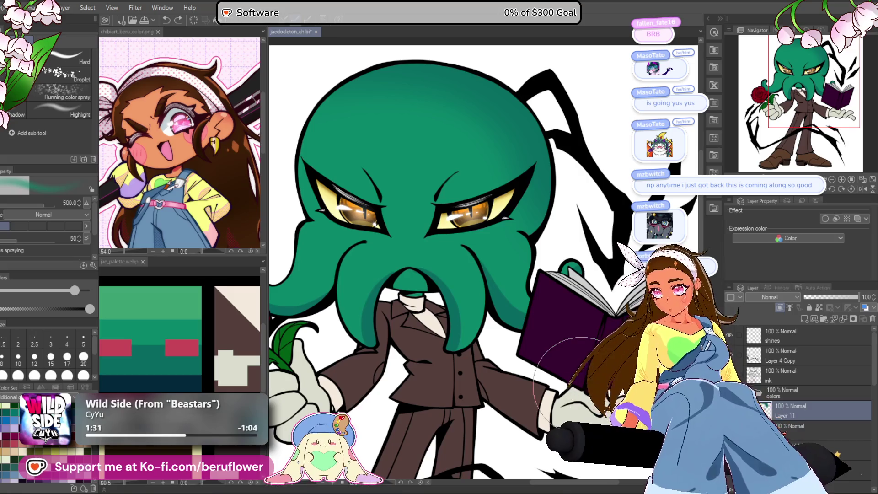
Pick a green swatch from the palette and add a new Layer 12 for head shading.
left_click(119, 368)
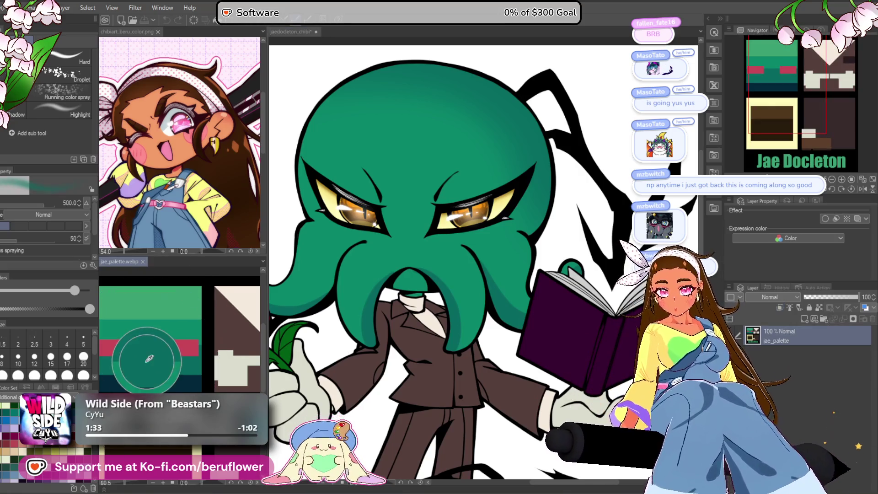
left_click(467, 361)
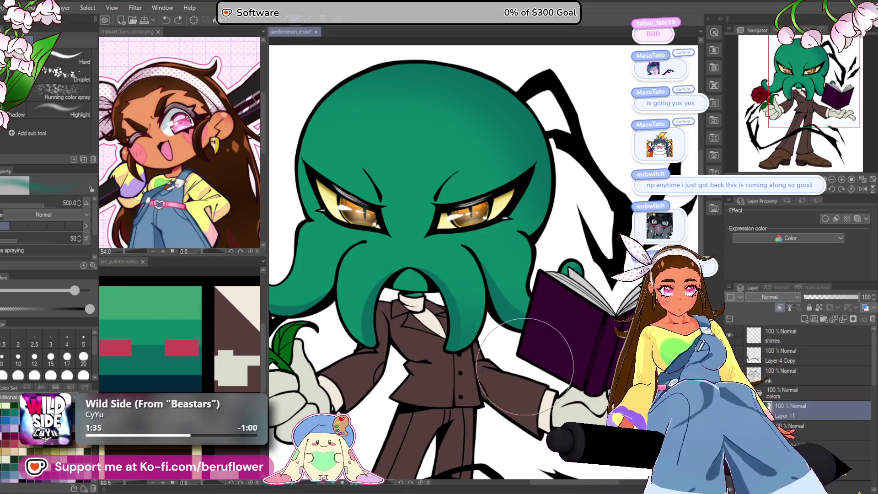
left_click_drag(320, 256, 403, 279)
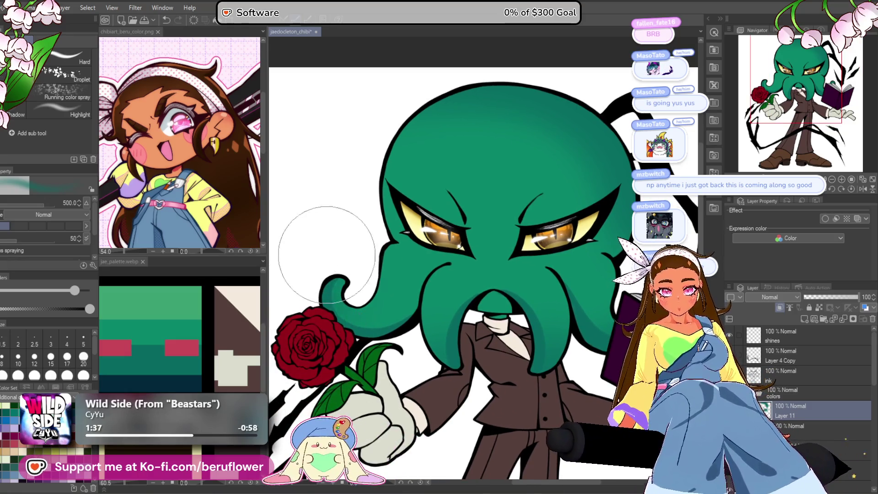
left_click_drag(595, 132, 551, 117)
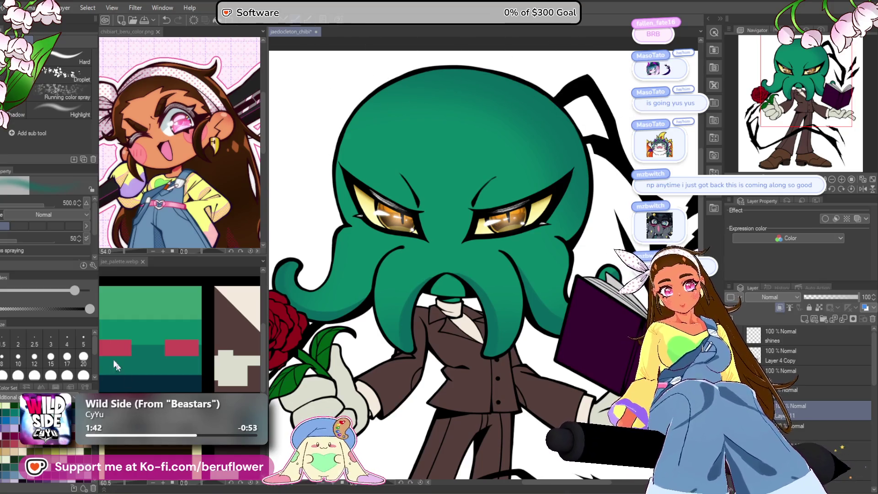
left_click_drag(450, 109, 463, 124)
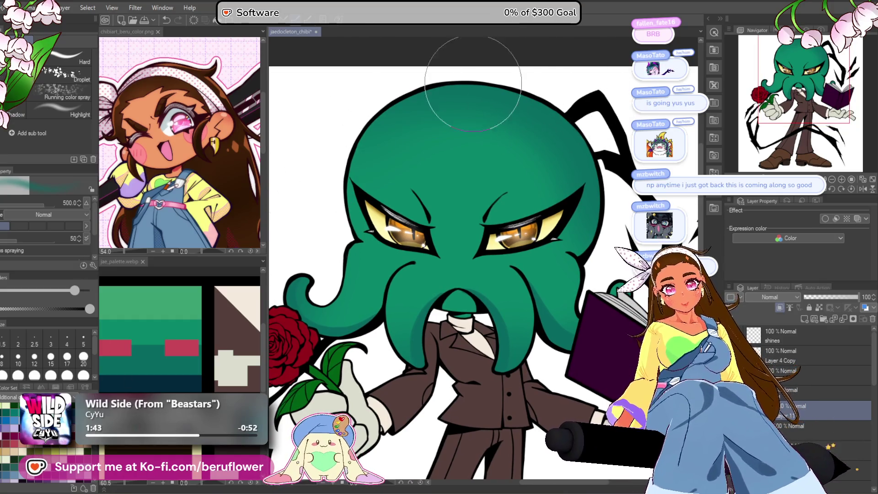
key("p")
left_click(174, 304)
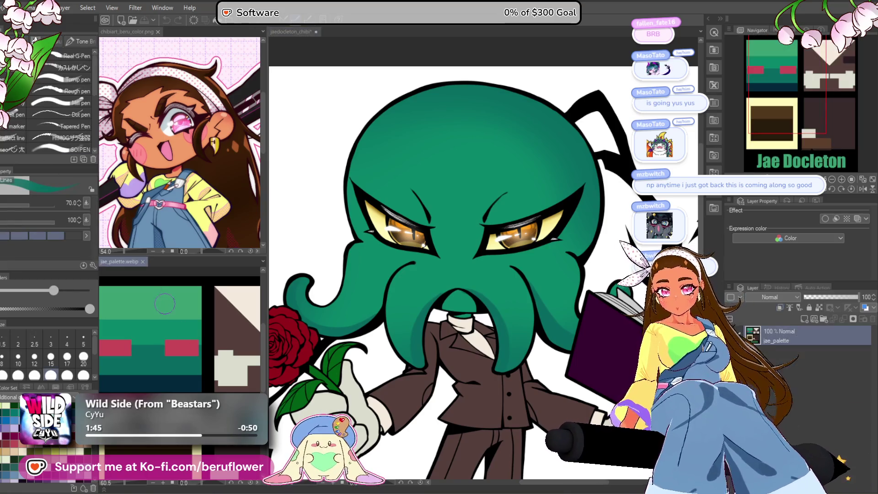
left_click(171, 304, "alt")
left_click_drag(457, 220, 427, 235)
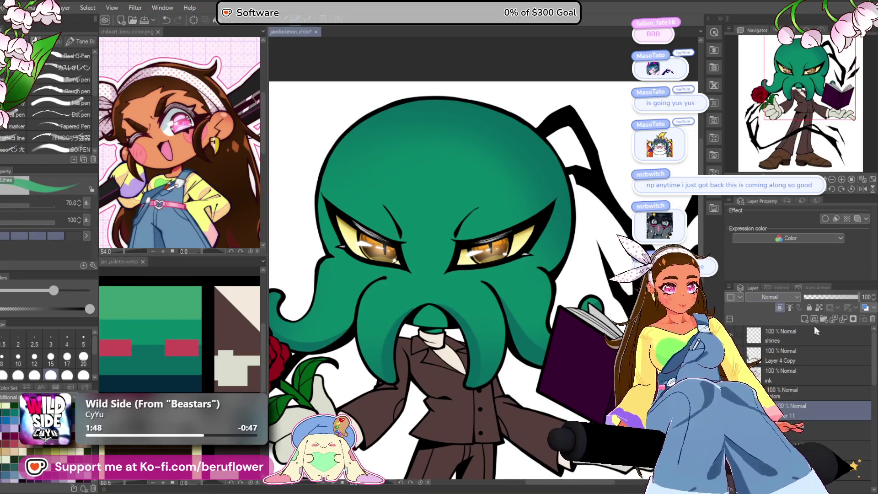
left_click(779, 306)
scroll(497, 254, "up", 2)
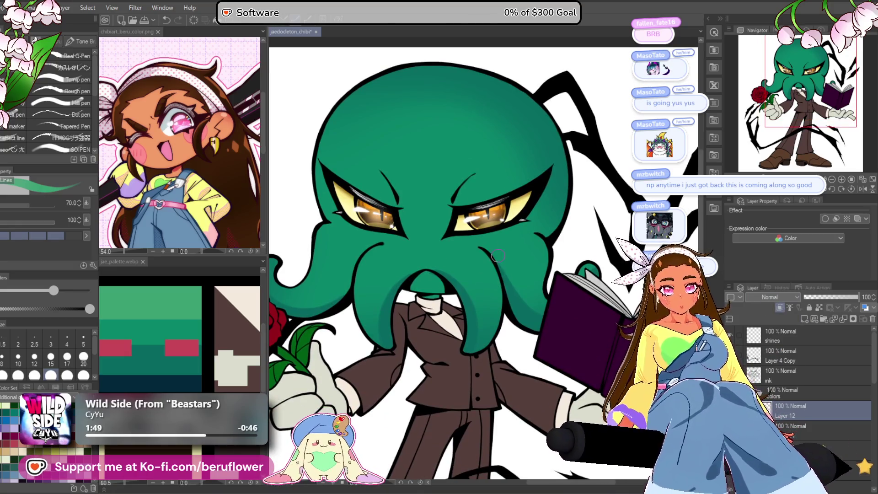
Airbrush a lighter green highlight on the head top after undoing a stray tentacle stroke.
scroll(499, 275, "down", 1)
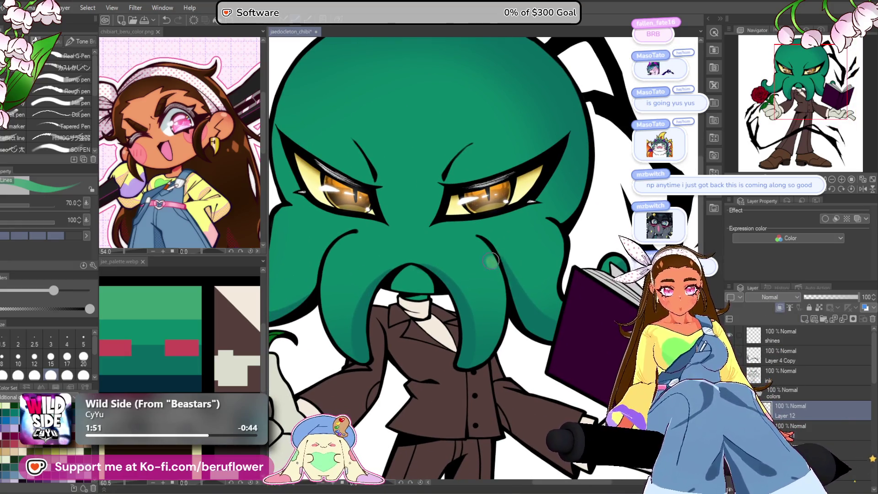
left_click_drag(495, 274, 493, 330)
key("ctrl+z")
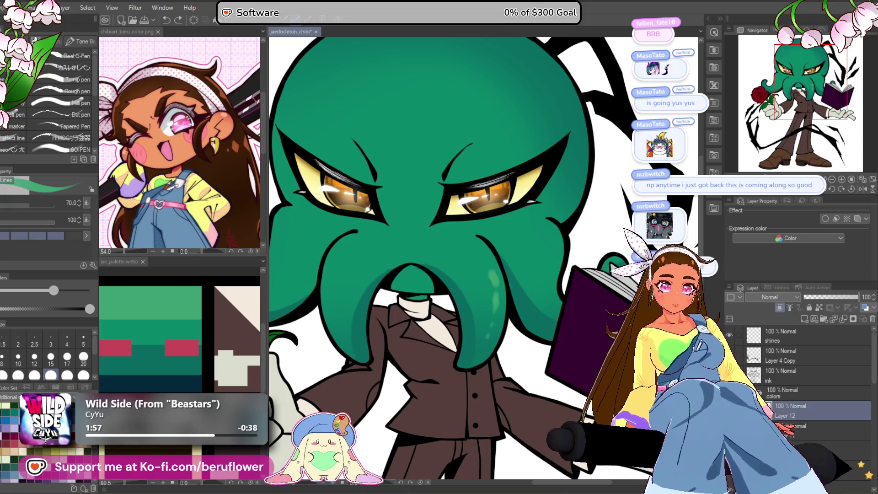
left_click_drag(457, 137, 414, 240)
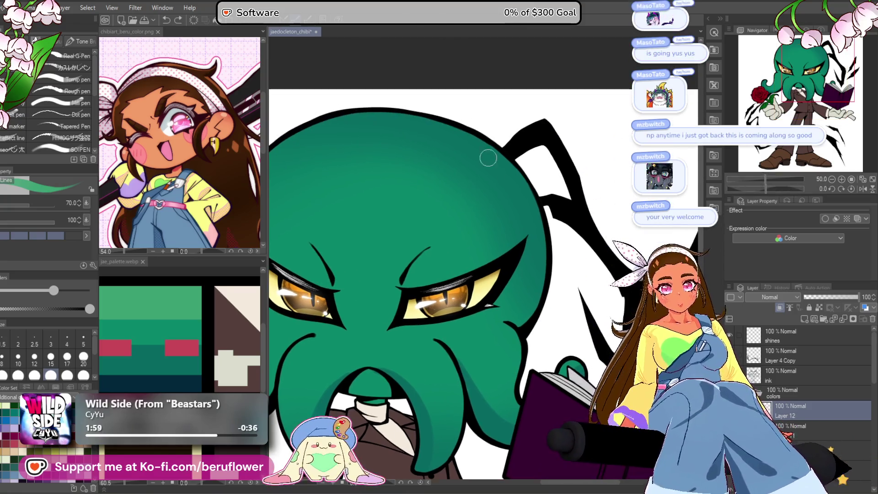
key("bracketright")
key("bracketright")
key("bracketright")
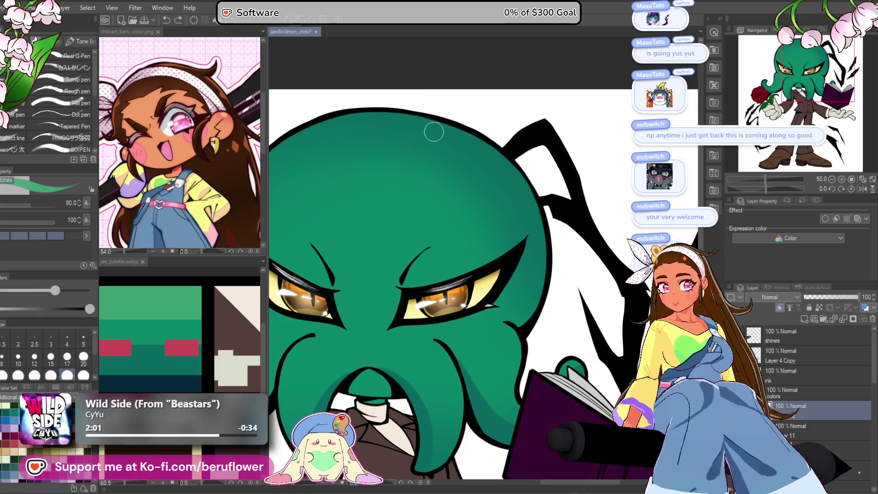
left_click_drag(445, 125, 462, 138)
key("bracketright")
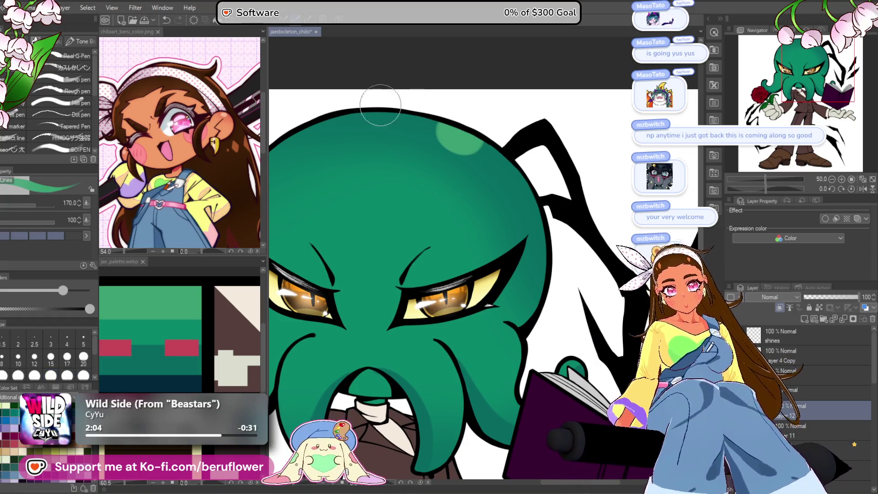
left_click_drag(415, 101, 427, 98)
key("bracketleft")
key("bracketleft")
key("bracketleft")
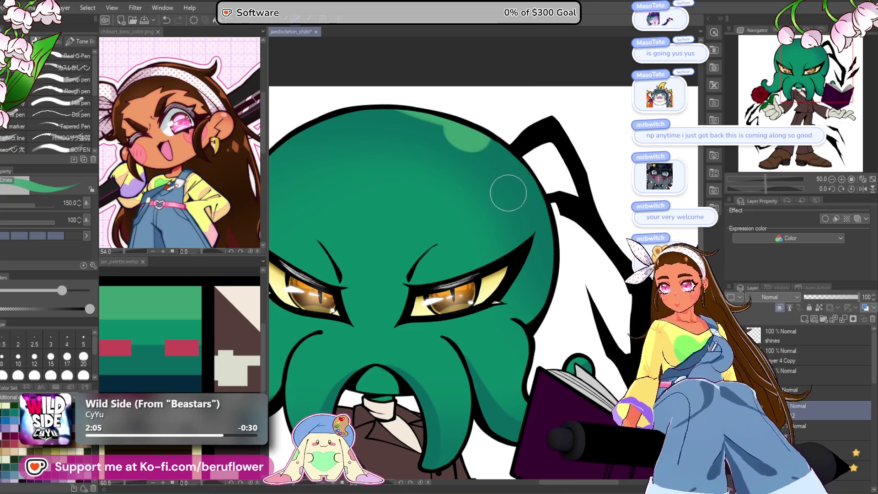
key("bracketleft")
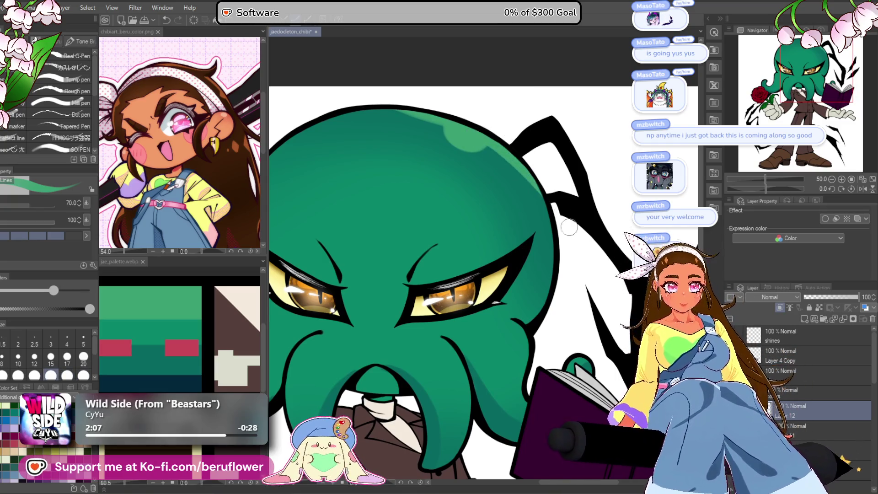
Rotate the canvas to work the highlights on the head's top-left and right edge.
mouse_move(572, 264)
left_mouse_down()
mouse_move(601, 216)
mouse_move(626, 226)
left_mouse_up()
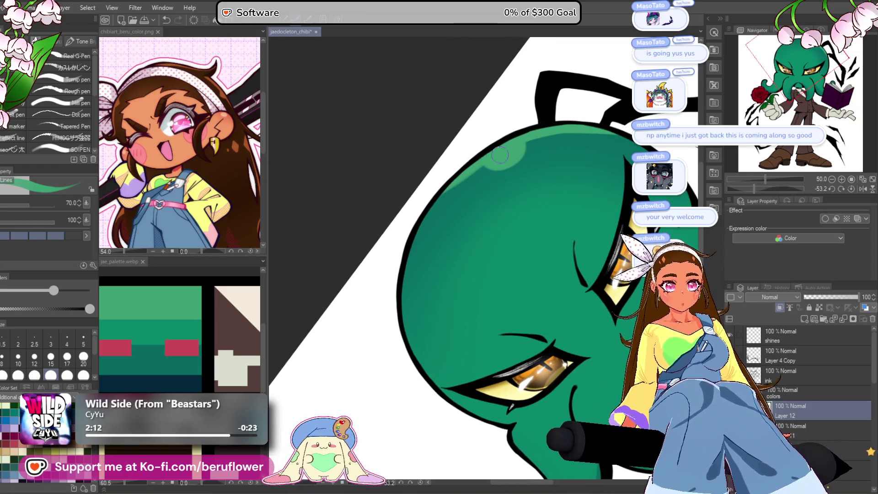
left_click(850, 189)
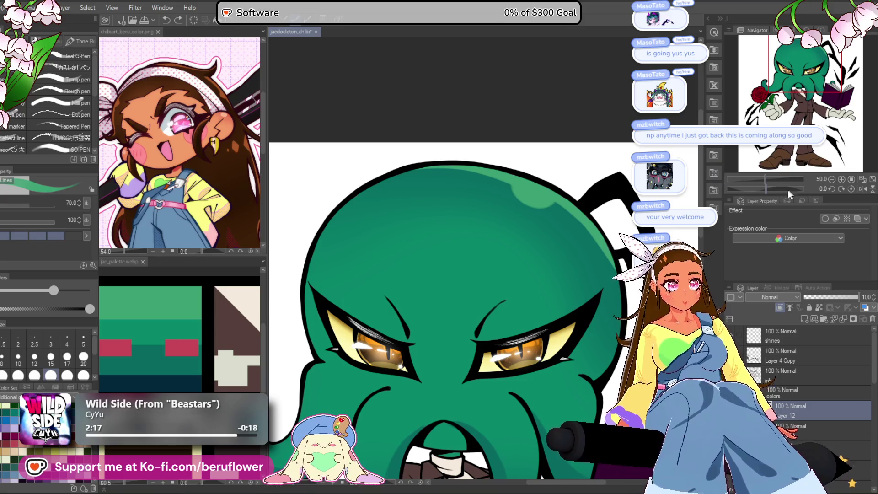
left_click_drag(765, 189, 750, 189)
mouse_move(464, 179)
left_mouse_down()
mouse_move(435, 192)
mouse_move(463, 170)
left_mouse_up()
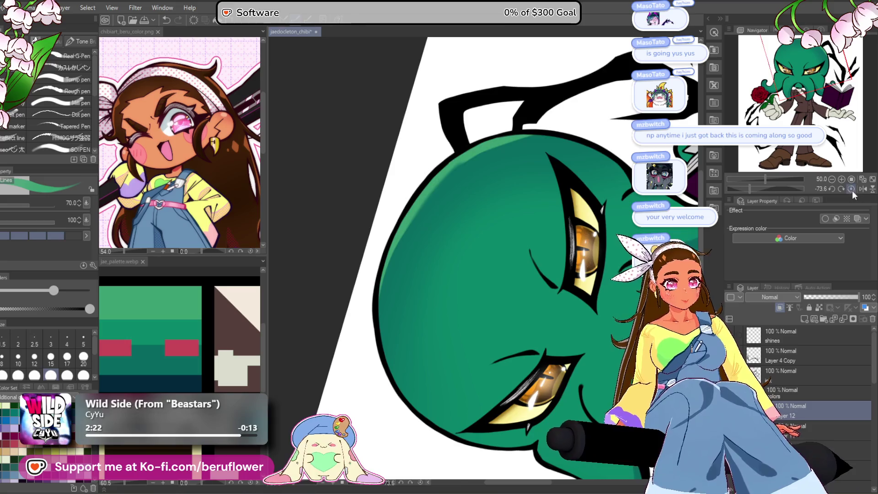
left_click(852, 189)
left_click_drag(765, 189, 781, 190)
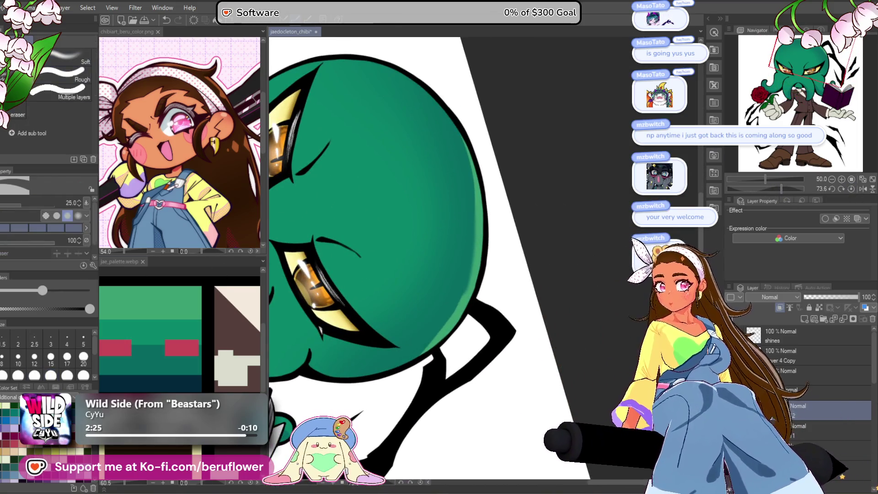
scroll(357, 213, "up", 1)
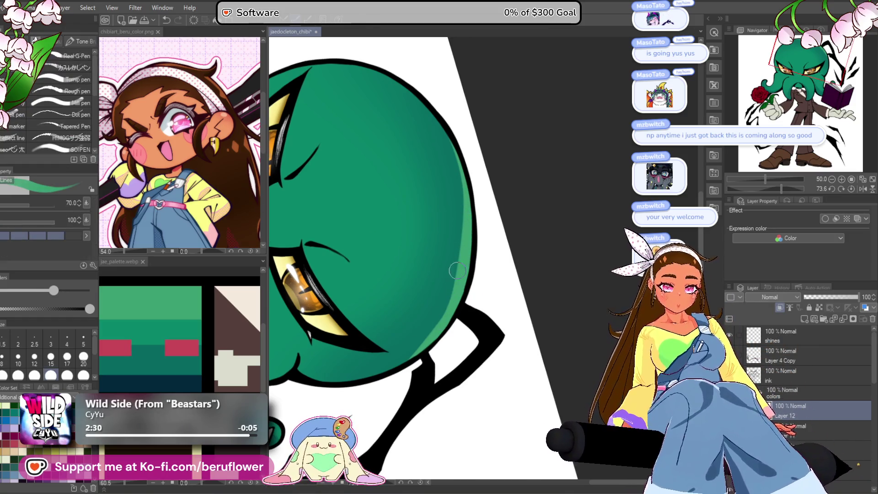
left_click(851, 189)
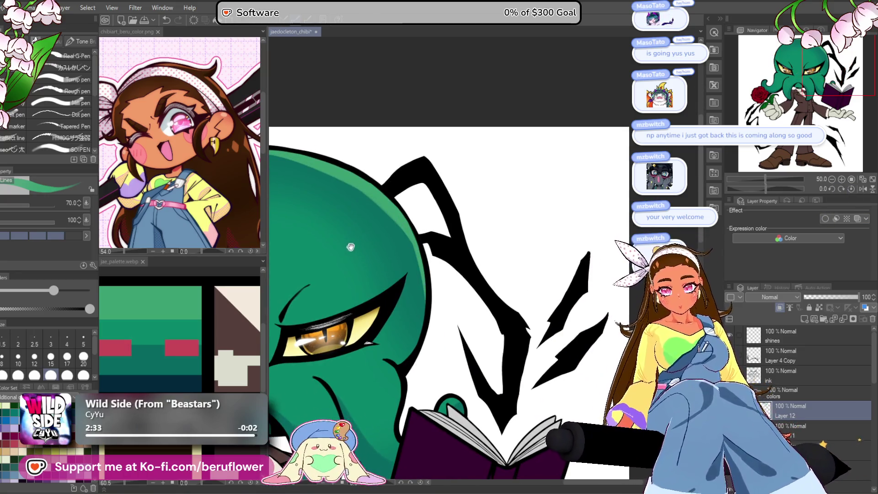
left_click_drag(350, 247, 378, 240)
key("u")
left_click_drag(772, 190, 776, 188)
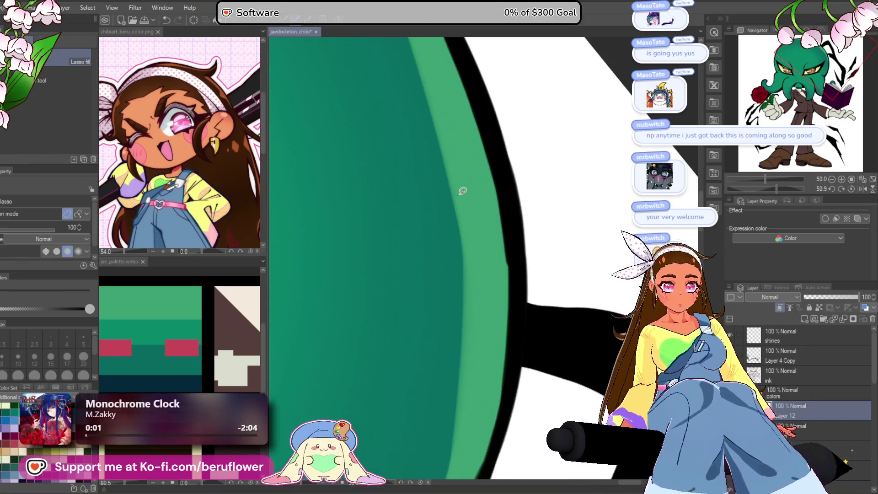
Reset the view and zoom in and out to inspect the shaded head.
scroll(469, 167, "up", 2)
scroll(489, 240, "down", 5)
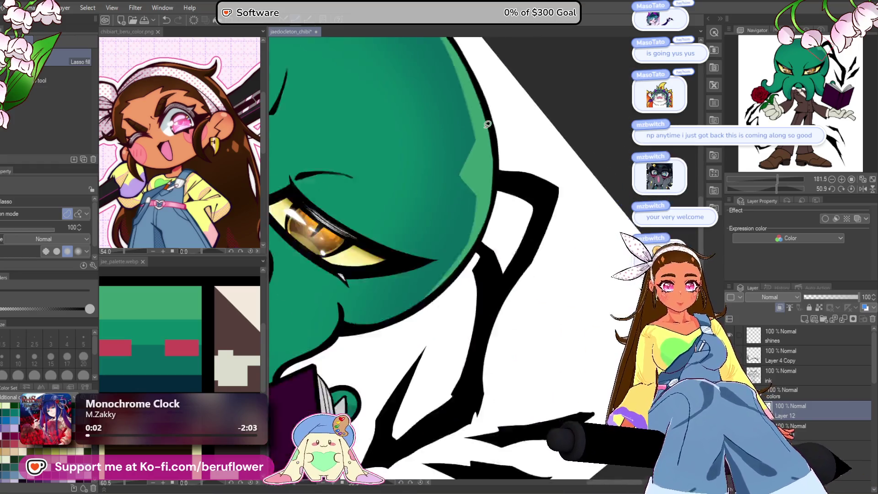
left_click(840, 189)
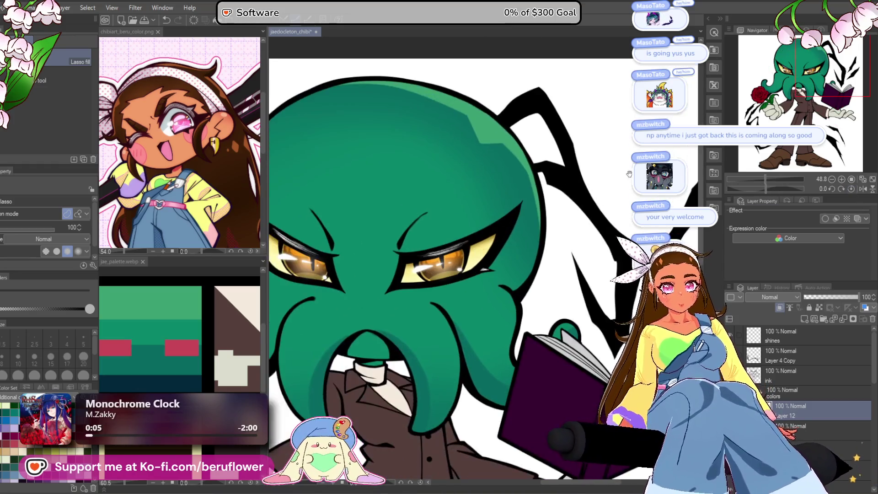
scroll(548, 218, "up", 5)
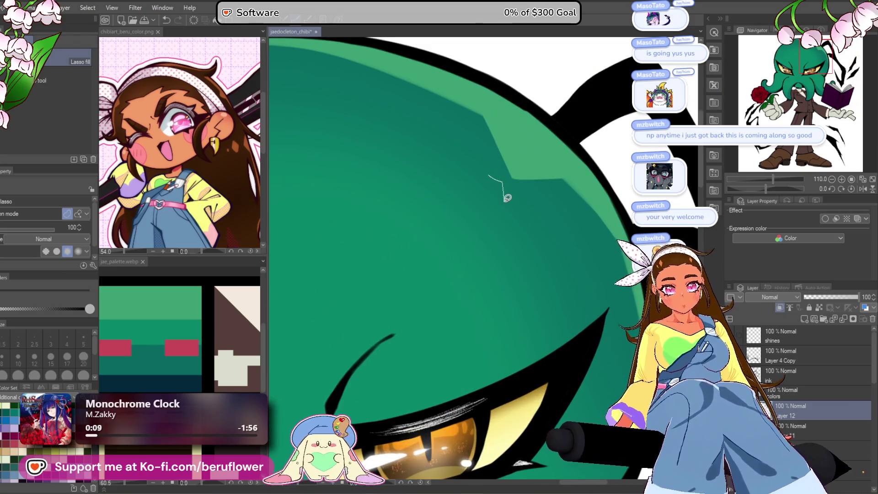
scroll(488, 171, "down", 6)
scroll(392, 363, "up", 2)
scroll(391, 363, "down", 2)
scroll(391, 363, "up", 5)
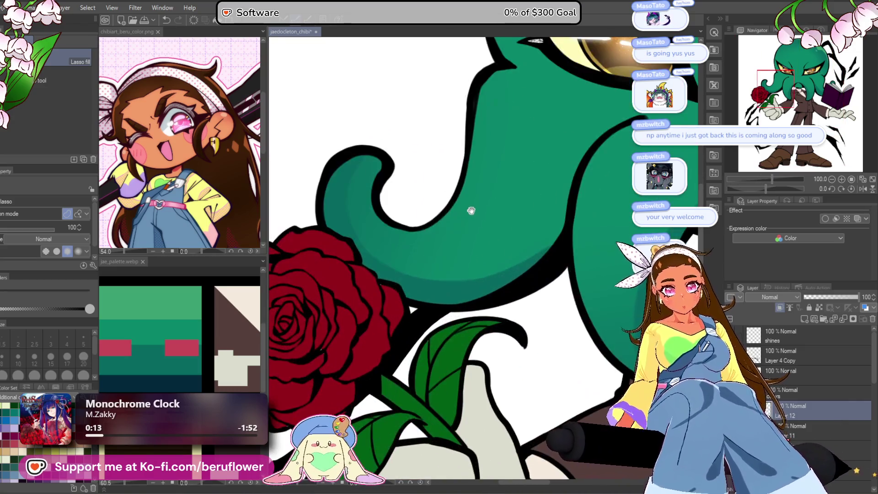
key("p")
scroll(459, 212, "up", 2)
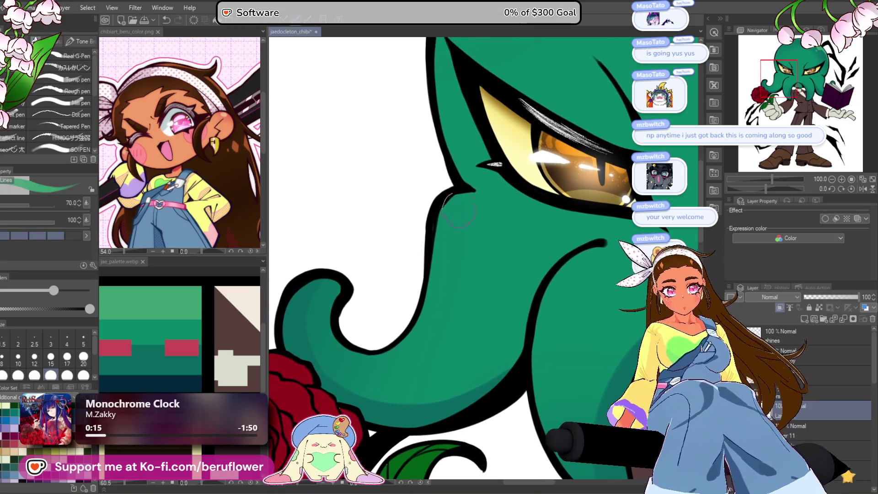
scroll(425, 280, "down", 4)
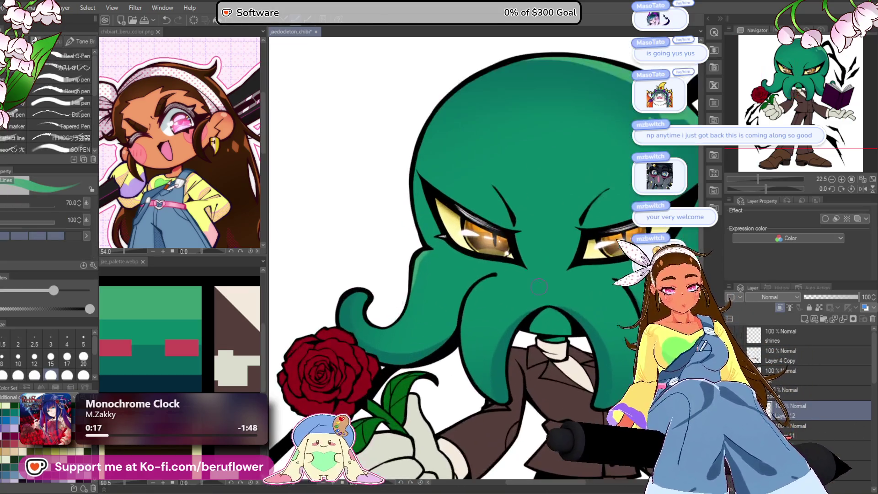
scroll(460, 263, "up", 1)
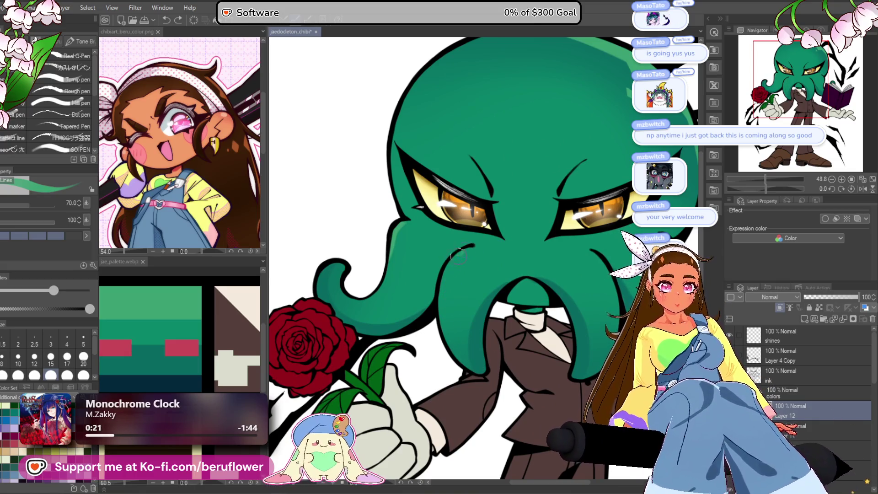
Paint a lighter green edge down the book-side tentacle, then zoom out to the whole figure.
left_click_drag(501, 369, 359, 351)
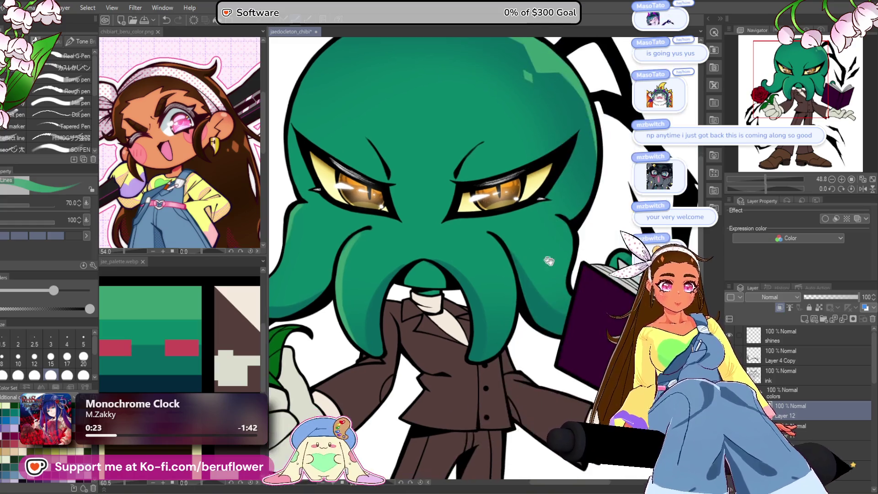
left_click_drag(513, 222, 519, 251)
key("ctrl+0")
key("ctrl+0")
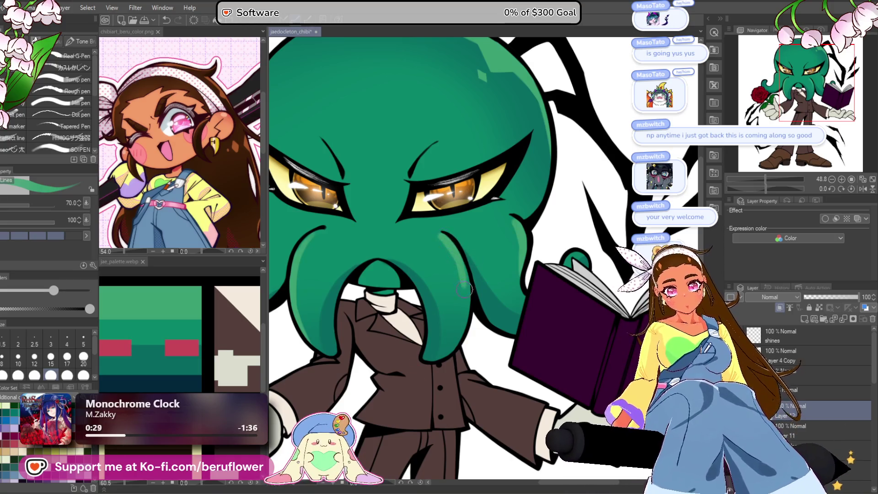
key("ctrl+0")
scroll(433, 222, "up", 3)
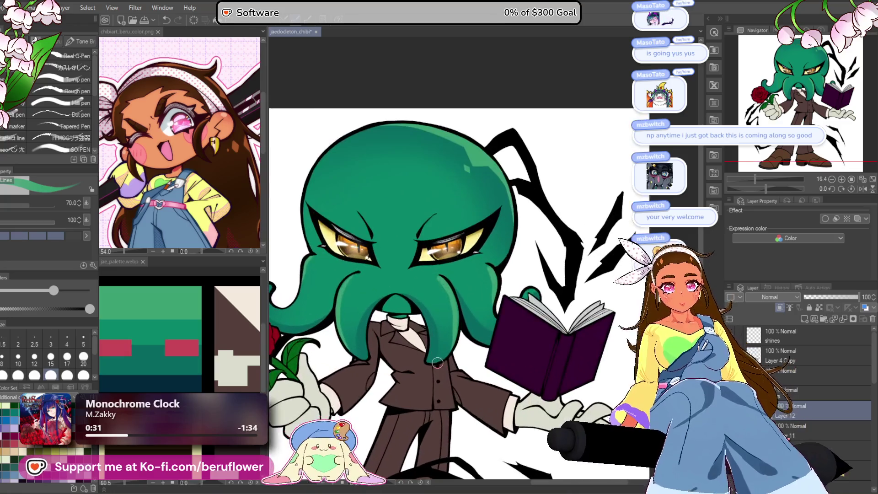
key("b")
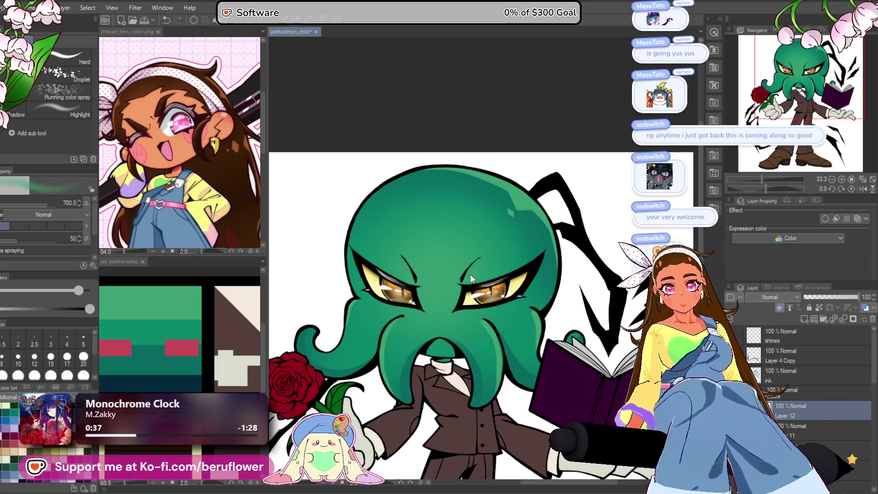
Airbrush darker green over the octopus face and confirm the colour in Color settings.
left_click_drag(447, 281, 430, 276)
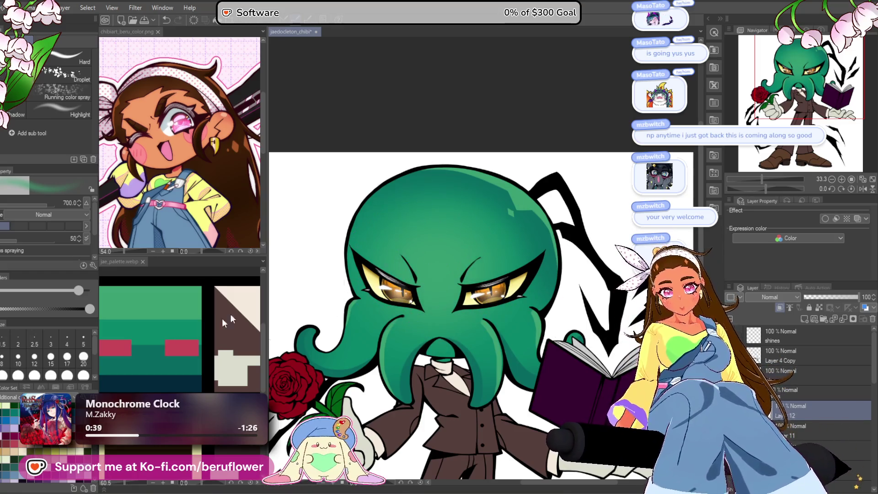
key("c")
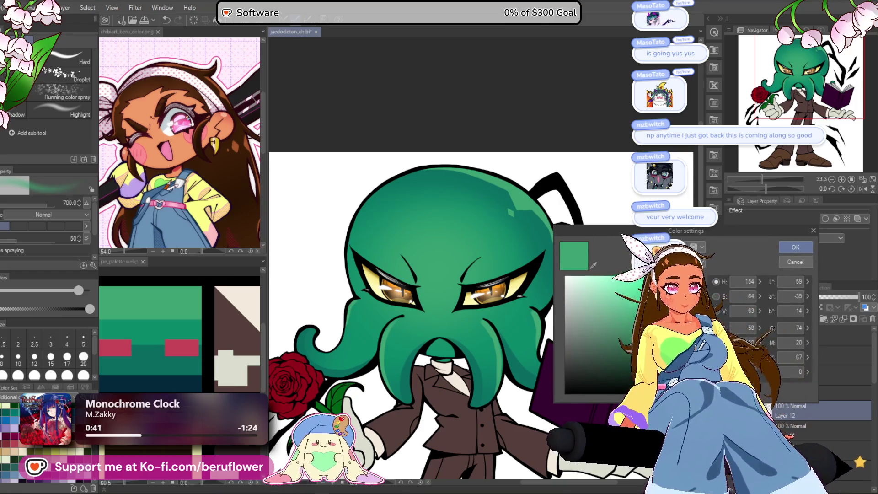
left_click(795, 248)
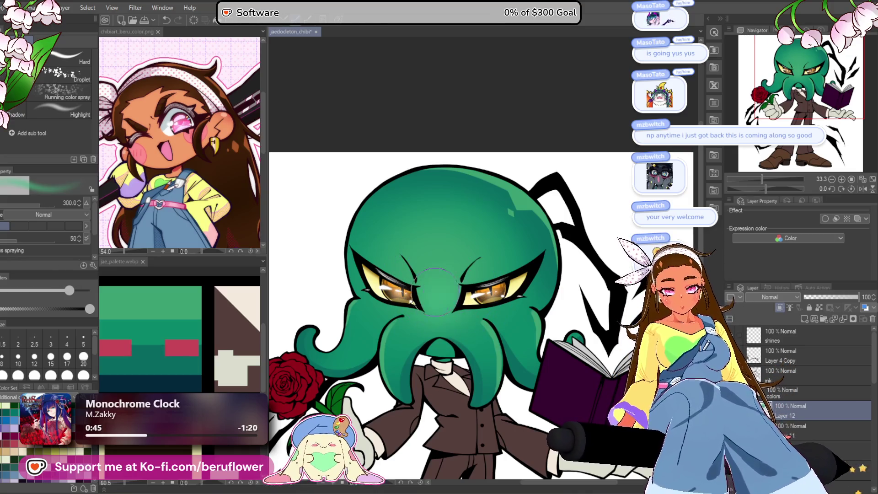
scroll(547, 282, "down", 5)
scroll(423, 298, "up", 5)
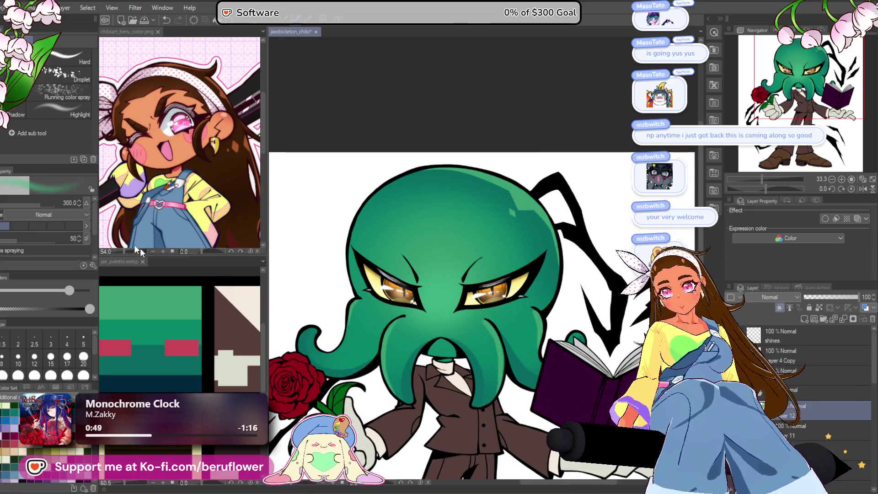
Switch to pen brushes and pan across until the whole octopus head is in view.
key("p")
scroll(416, 256, "up", 2)
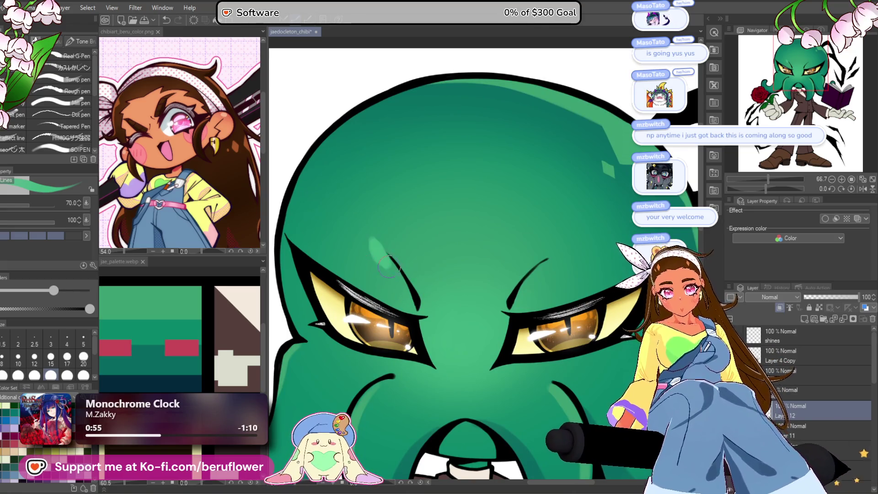
left_click_drag(543, 302, 466, 292)
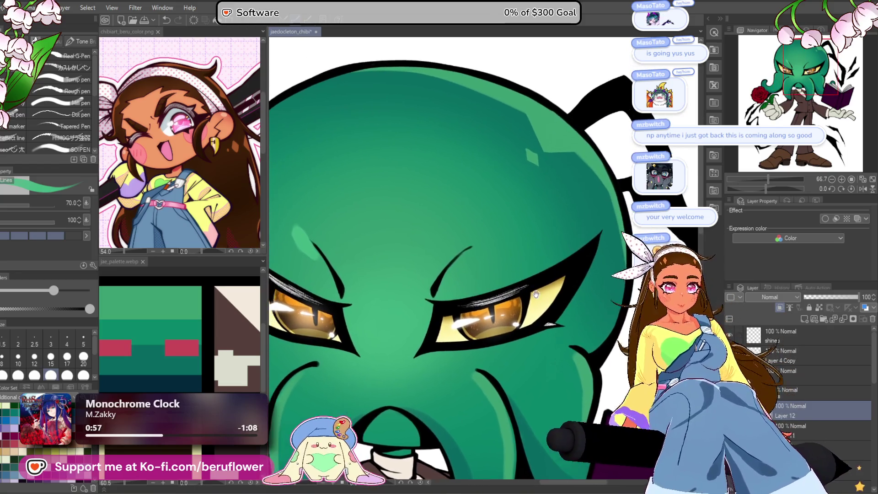
scroll(489, 248, "down", 3)
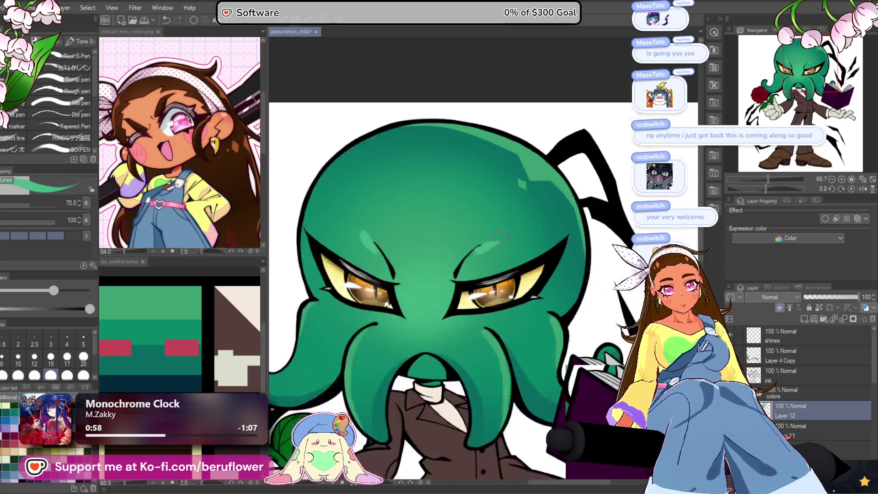
scroll(375, 245, "up", 1)
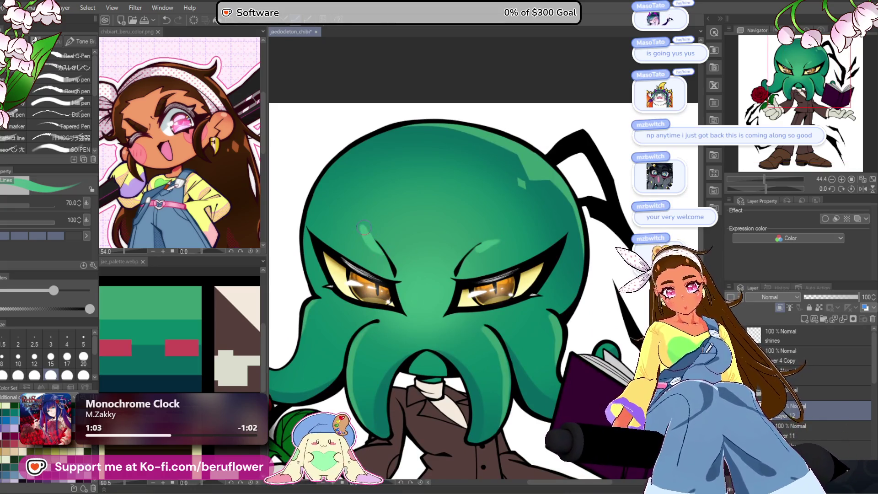
scroll(495, 225, "up", 5)
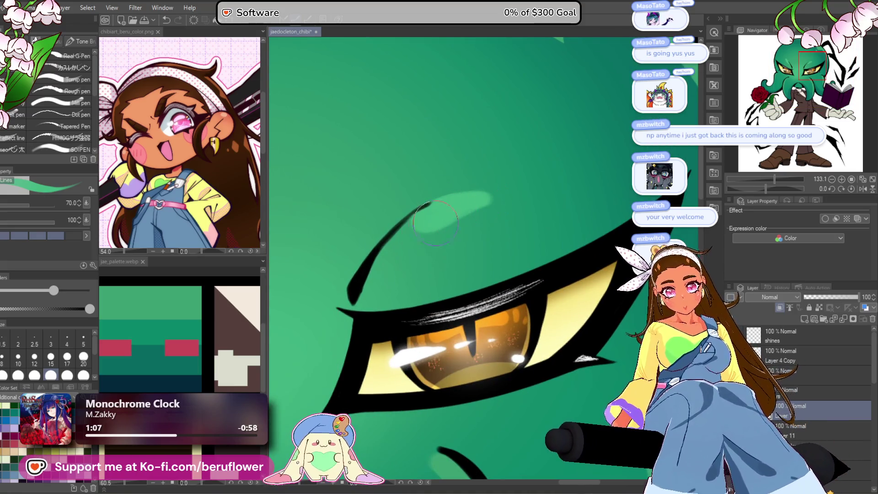
scroll(424, 214, "down", 5)
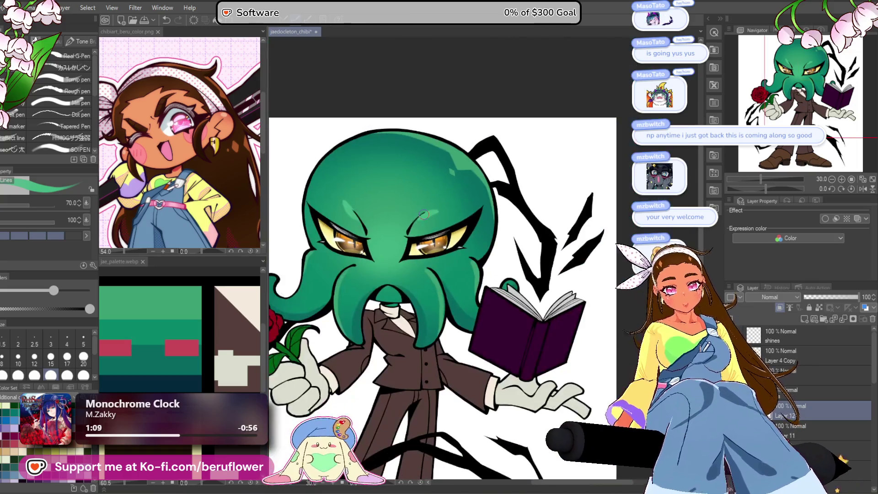
scroll(423, 214, "up", 2)
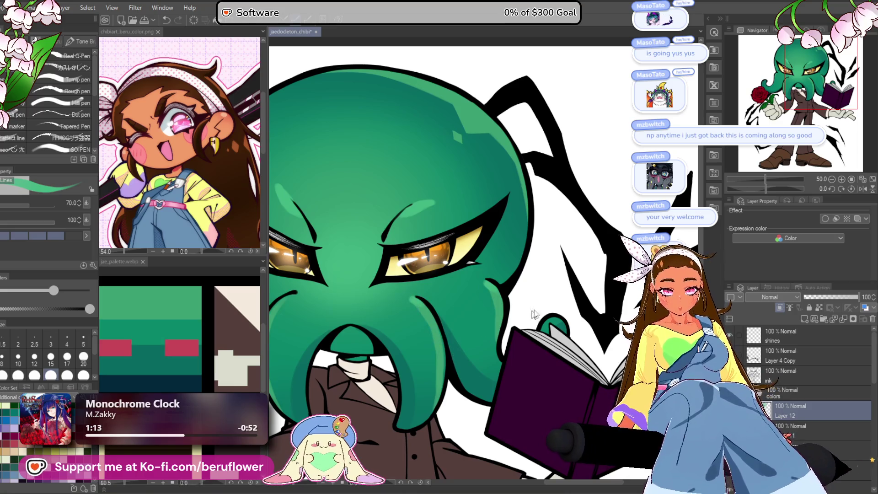
left_click_drag(311, 228, 462, 271)
Switch to selection tools and bring the purple book into view.
key("m")
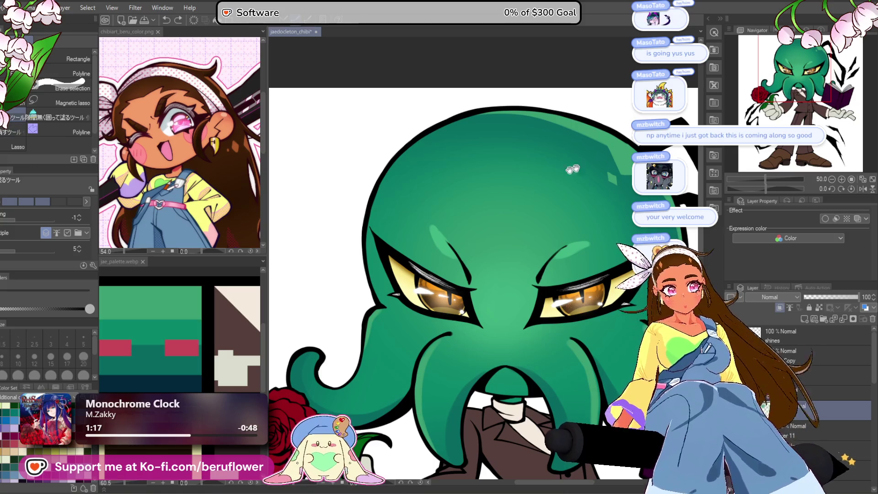
scroll(385, 195, "up", 4)
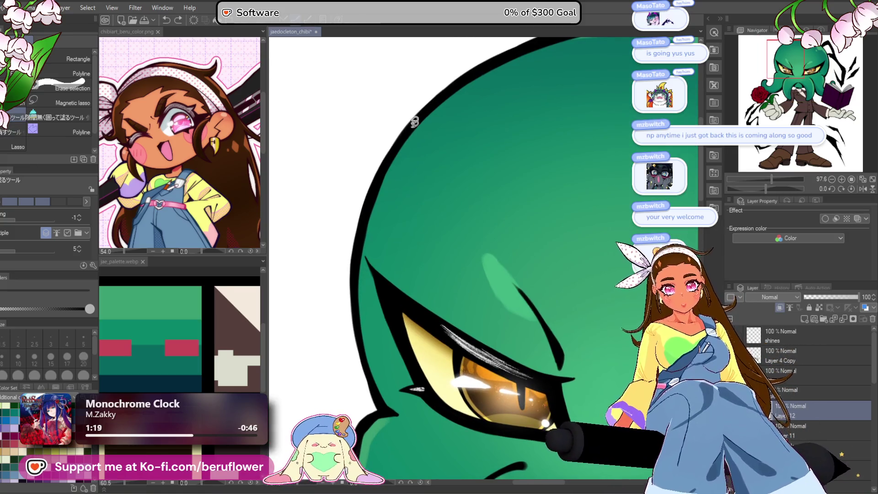
scroll(381, 173, "down", 4)
scroll(390, 263, "up", 2)
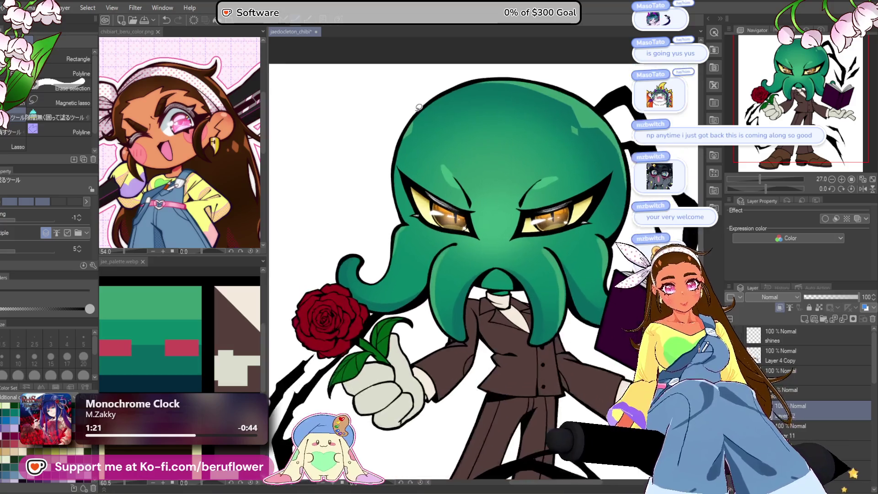
scroll(402, 237, "up", 2)
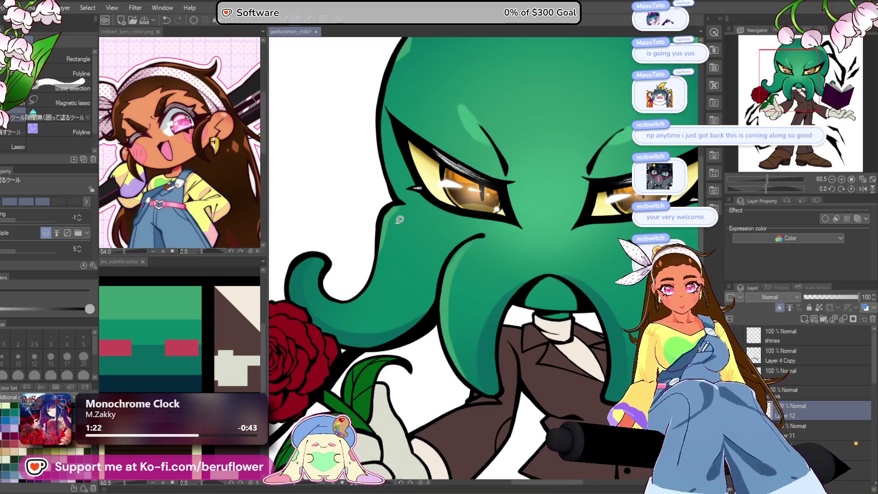
scroll(388, 207, "down", 3)
scroll(433, 197, "up", 2)
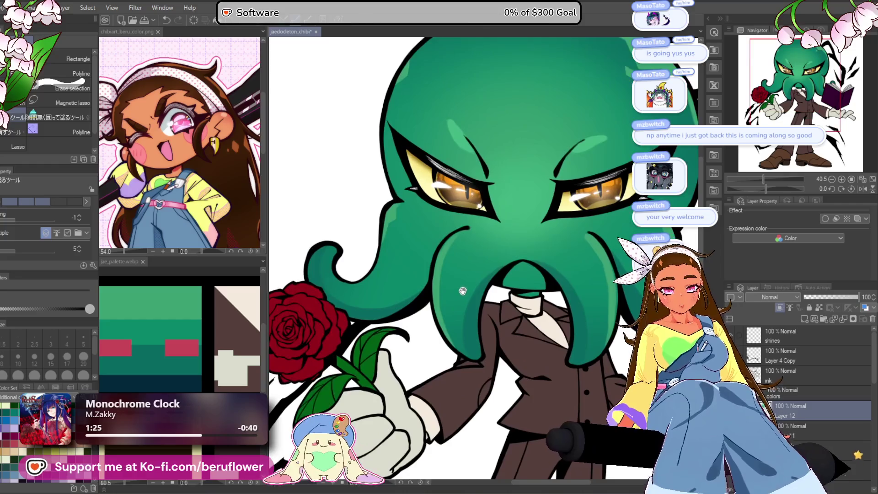
left_click_drag(603, 212, 487, 238)
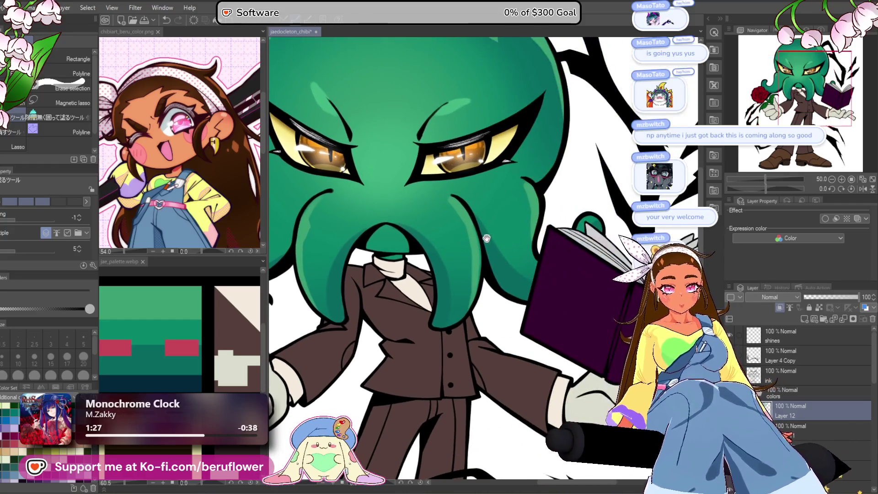
scroll(490, 247, "down", 3)
scroll(293, 273, "up", 2)
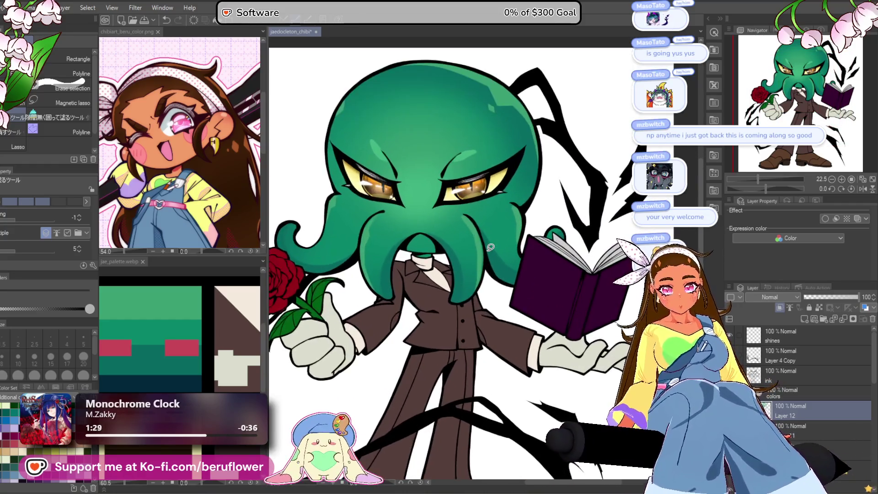
With the soft airbrush, deepen the green shading on the tentacles above the jacket.
key("b")
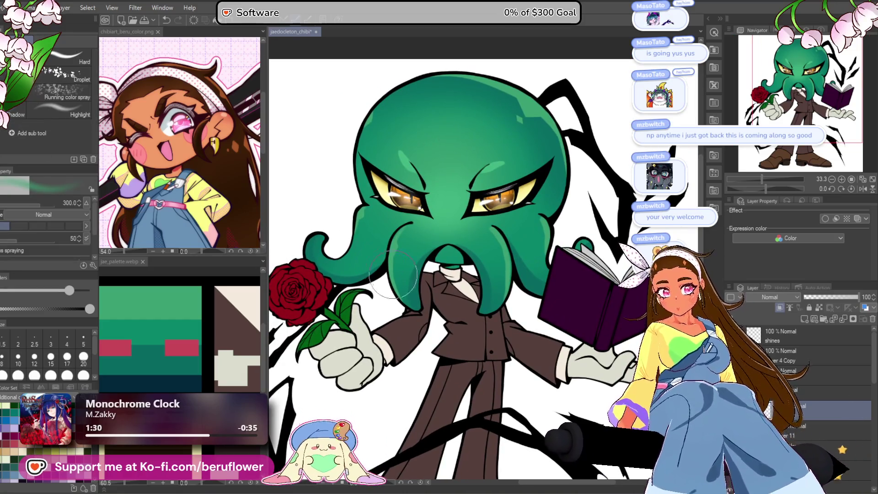
scroll(396, 278, "up", 3)
mouse_move(342, 277)
left_mouse_down()
mouse_move(382, 251)
mouse_move(349, 229)
left_mouse_up()
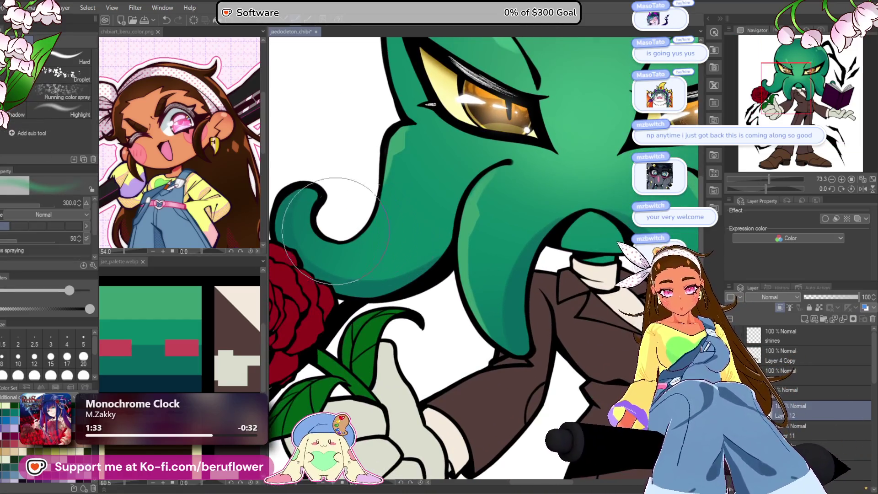
left_click_drag(409, 204, 430, 224)
left_click_drag(406, 316, 412, 98)
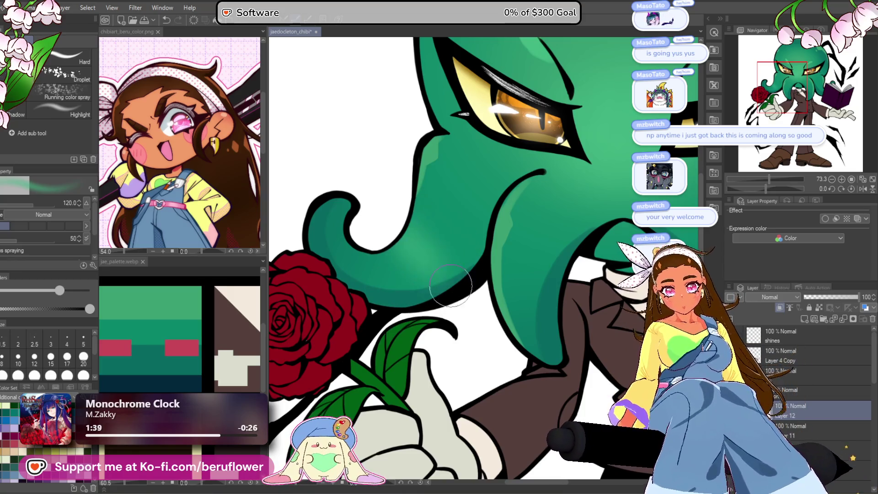
mouse_move(589, 298)
left_mouse_down()
mouse_move(506, 300)
mouse_move(460, 318)
left_mouse_up()
left_click_drag(630, 303, 556, 262)
scroll(529, 263, "down", 5)
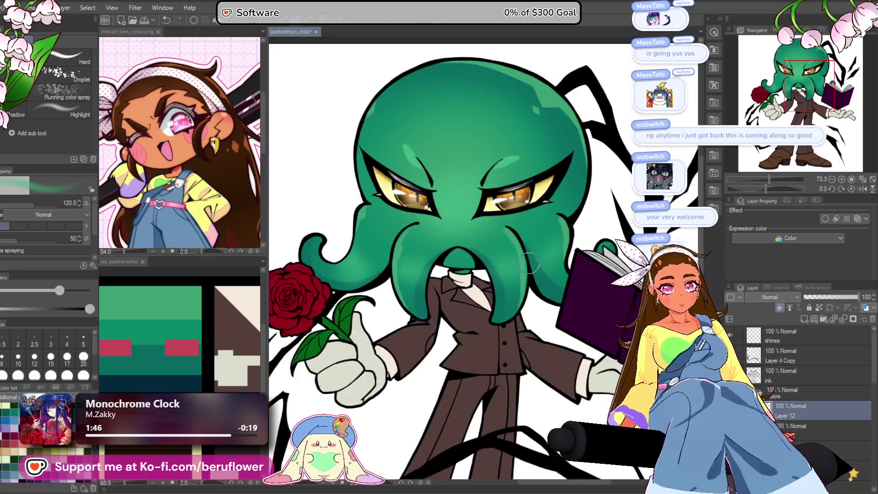
scroll(529, 262, "up", 1)
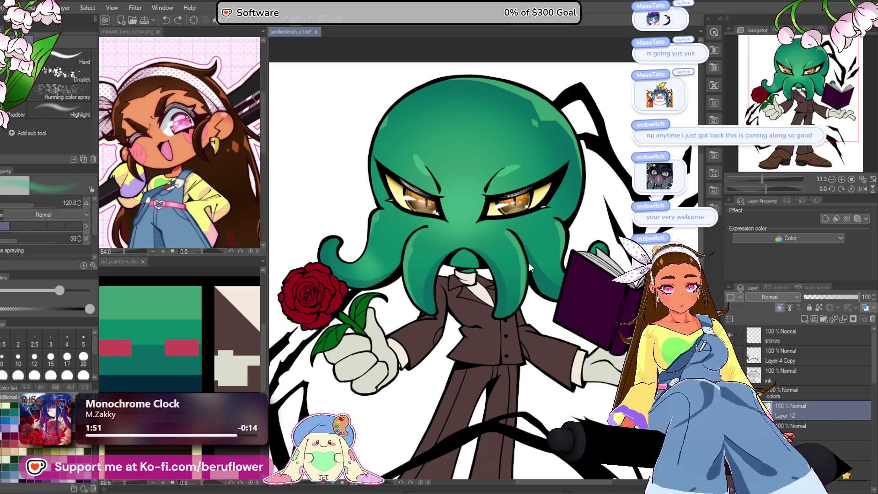
mouse_move(529, 262)
left_mouse_down()
mouse_move(556, 232)
mouse_move(549, 212)
left_mouse_up()
Glance at the jae_palette colour reference, then return to the chibi drawing.
left_click(183, 357)
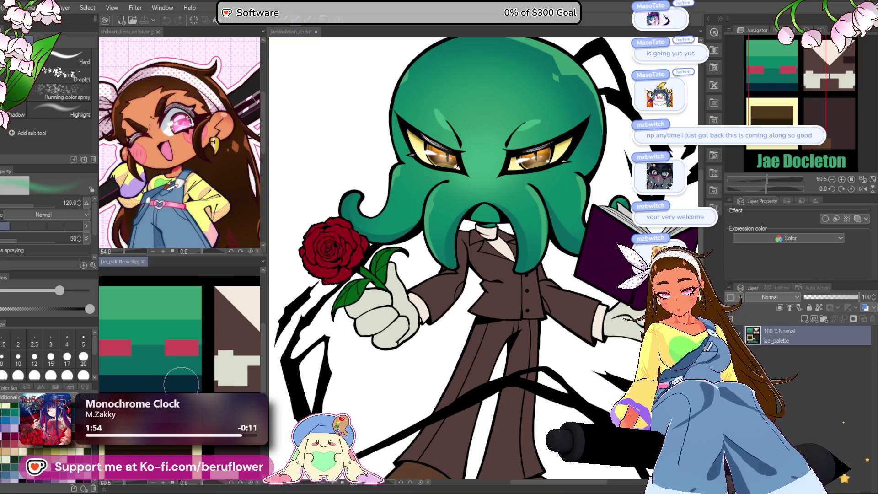
left_click(304, 367)
scroll(462, 249, "up", 3)
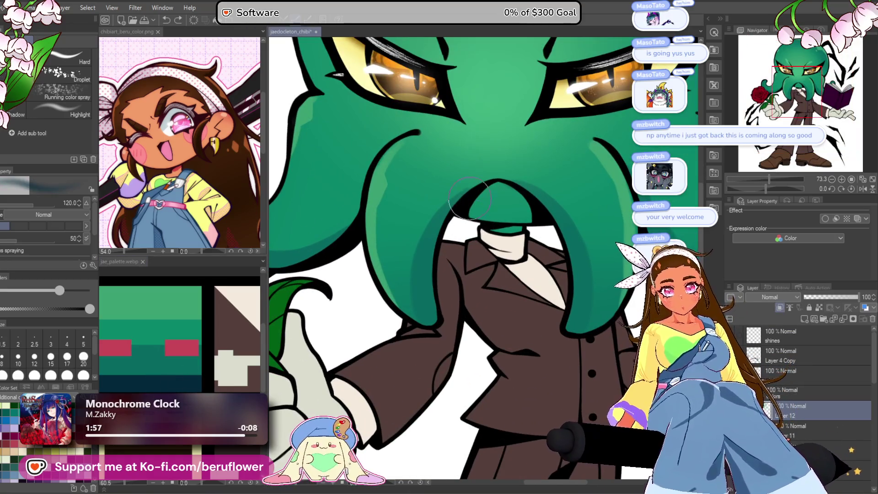
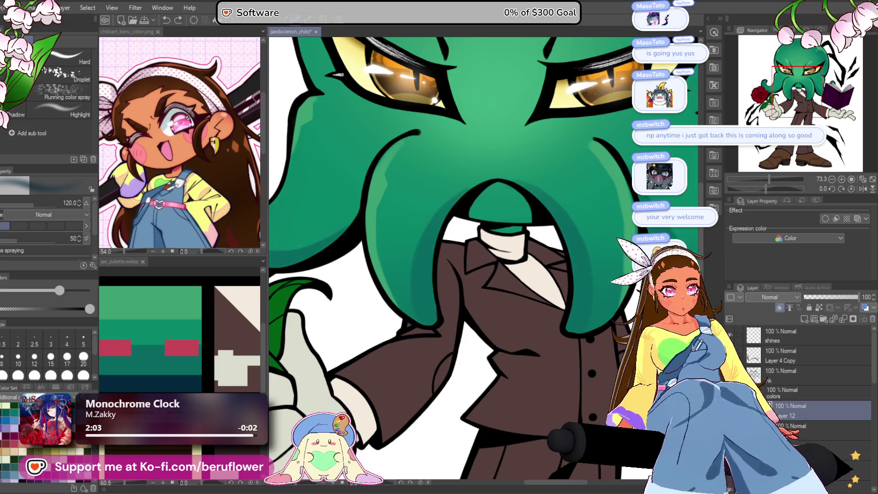
Set the layer below Layer 12 as the reference layer and frame the tentacles, suit and book.
left_click(796, 430)
left_click(819, 308)
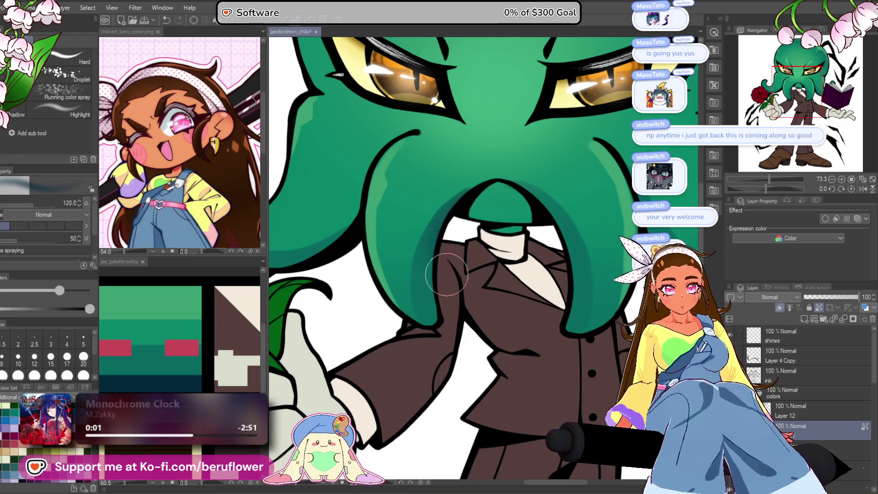
mouse_move(319, 261)
left_mouse_down()
mouse_move(400, 297)
mouse_move(259, 317)
left_mouse_up()
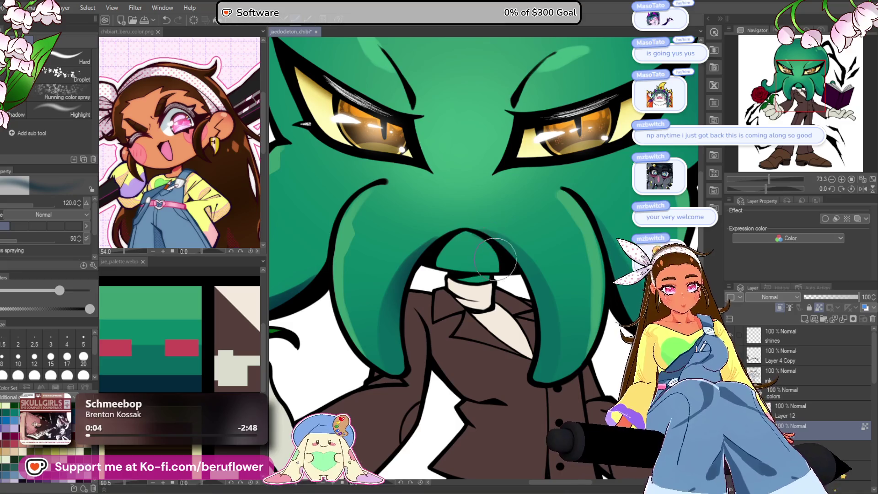
left_click_drag(591, 340, 530, 337)
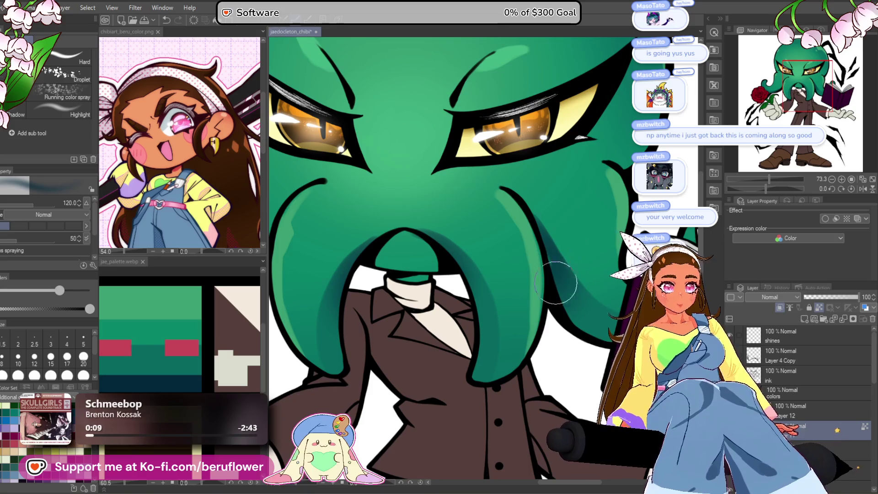
scroll(570, 320, "down", 3)
scroll(570, 320, "up", 2)
scroll(571, 320, "down", 1)
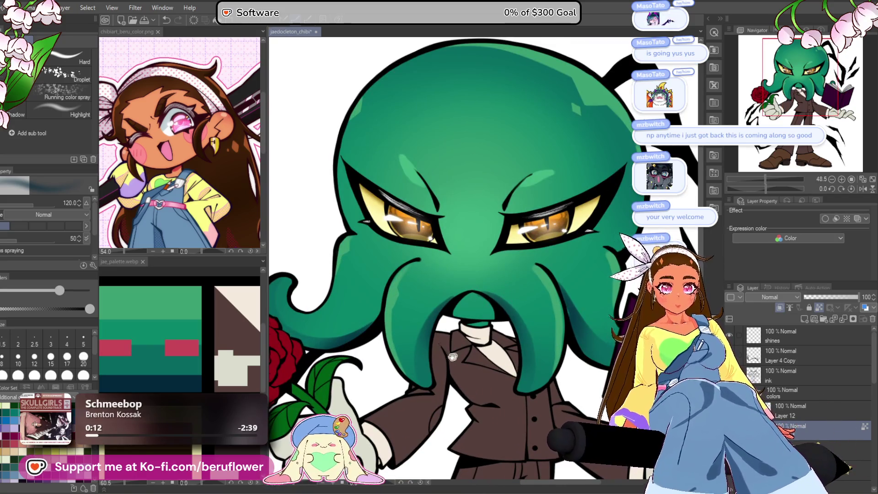
left_click_drag(450, 358, 490, 355)
mouse_move(610, 252)
left_mouse_down()
mouse_move(518, 261)
mouse_move(455, 298)
left_mouse_up()
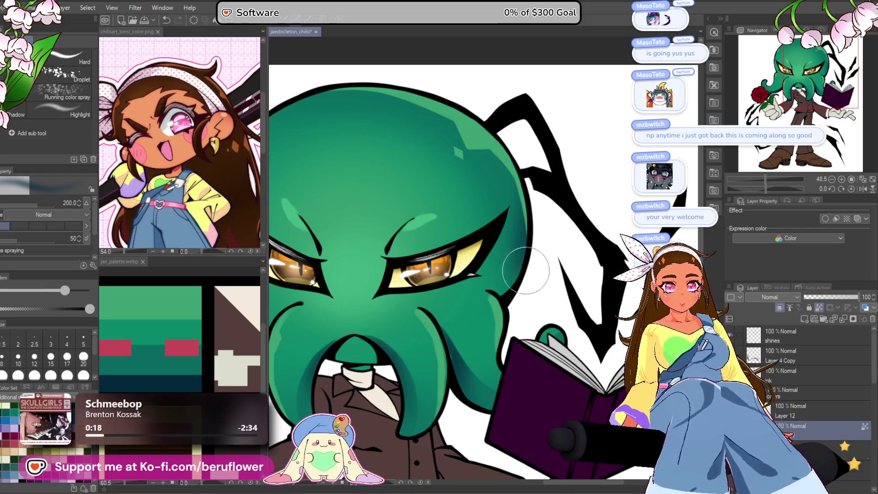
scroll(508, 114, "down", 5)
scroll(532, 243, "up", 5)
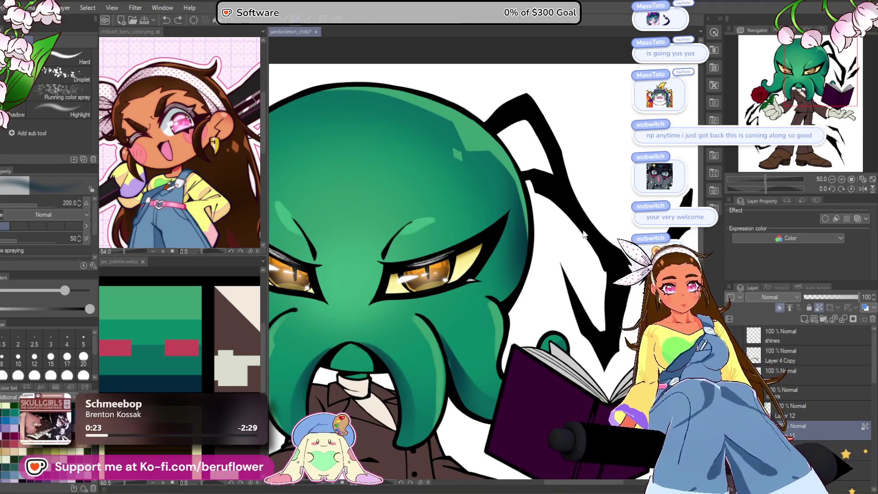
left_click_drag(470, 436, 475, 313)
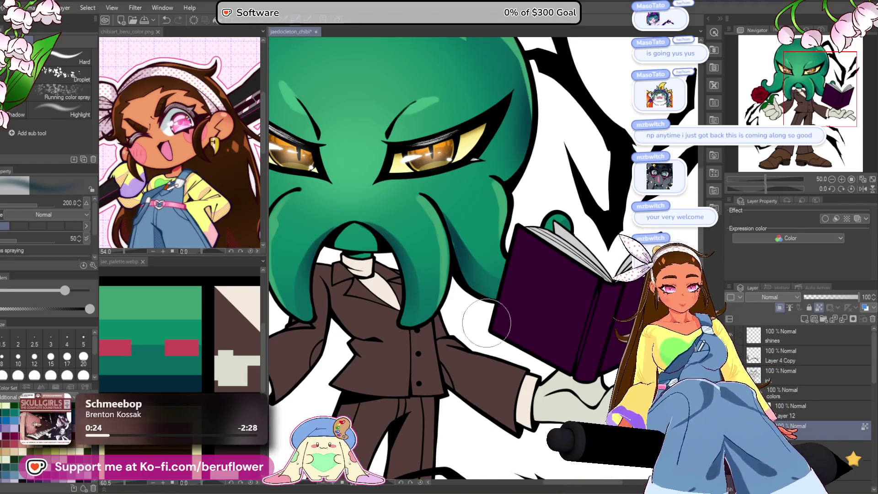
Pick a green from the colour palette reference image for the tentacle shading.
key("p")
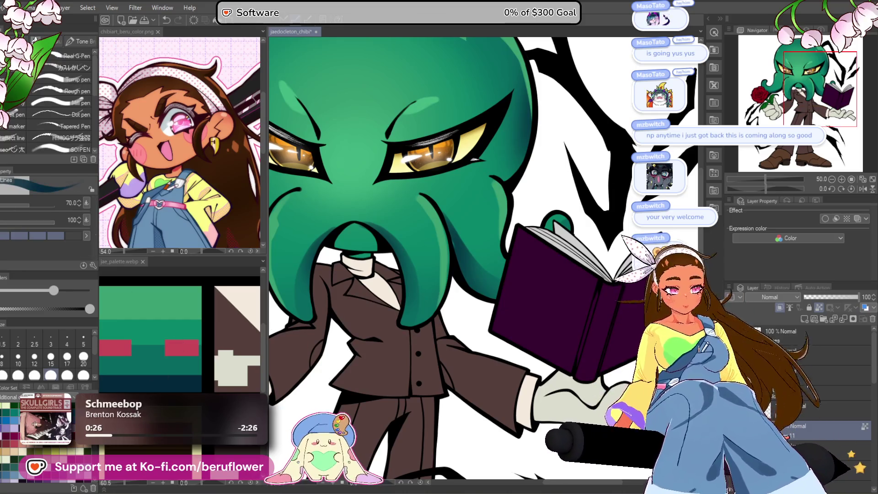
left_click(190, 367)
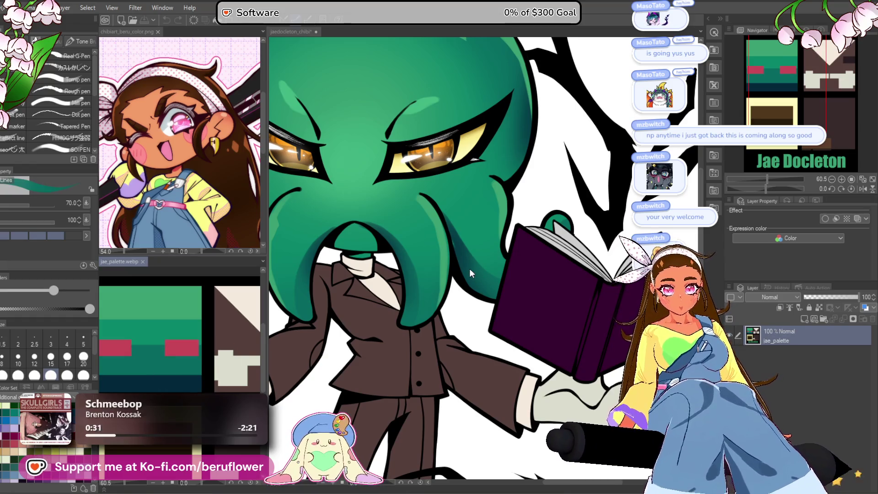
left_click(433, 228)
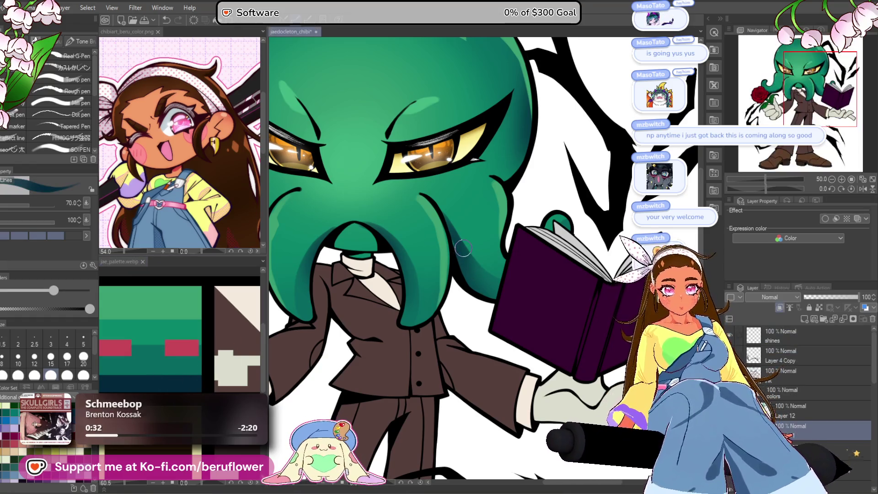
scroll(434, 227, "up", 5)
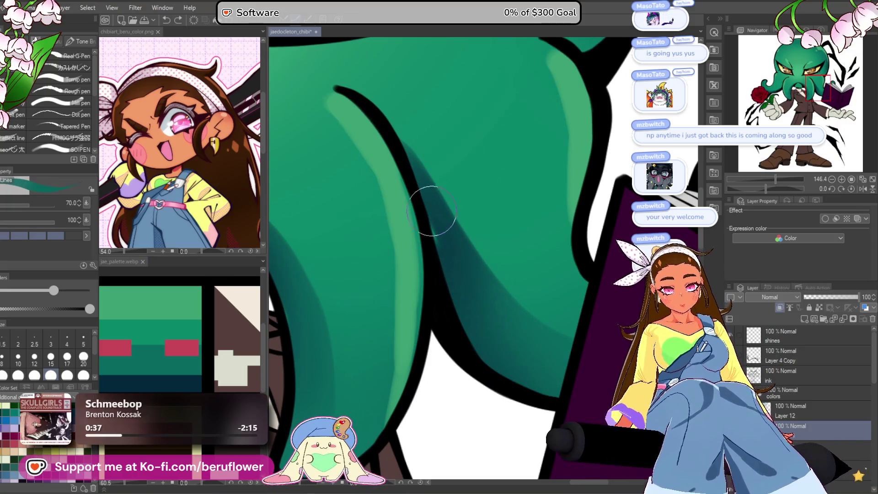
left_click(177, 379)
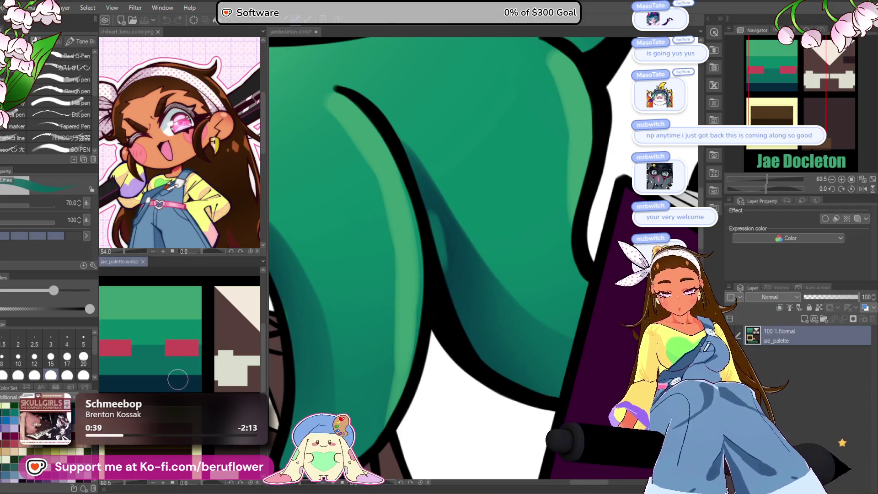
left_click(462, 321)
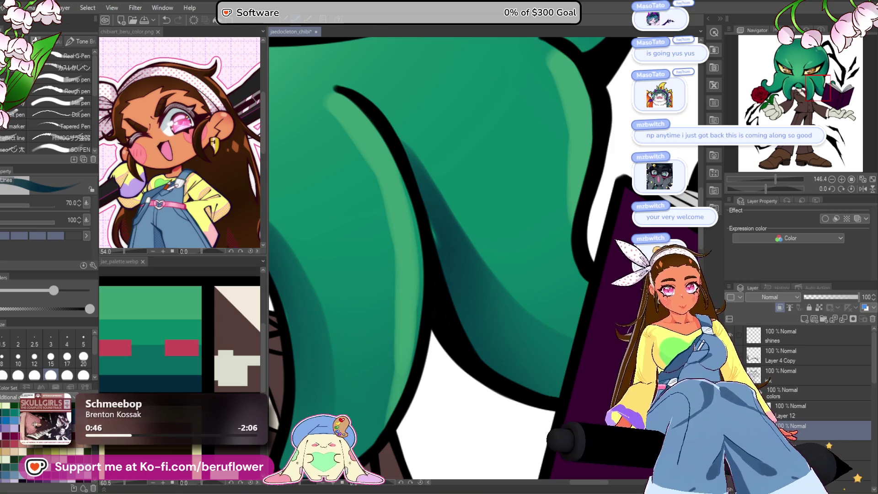
Shade the head and tentacles further with a smaller soft airbrush.
key("b")
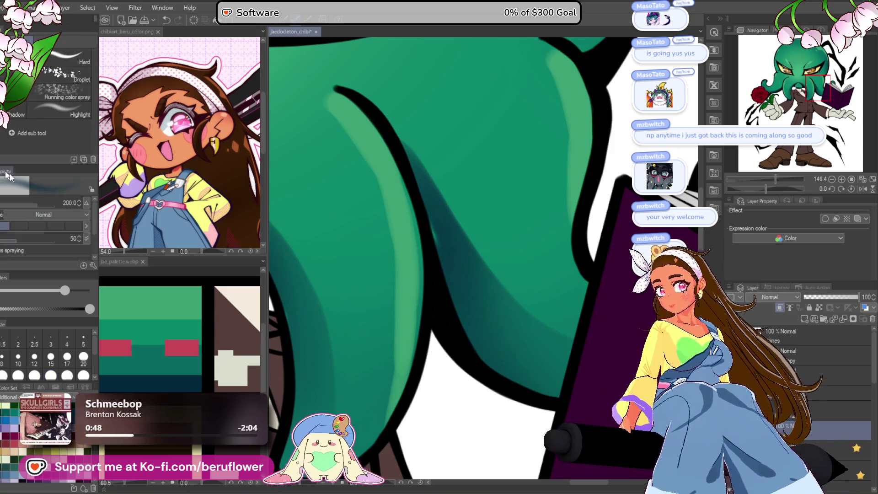
key("bracketleft")
key("bracketleft")
key("bracketleft")
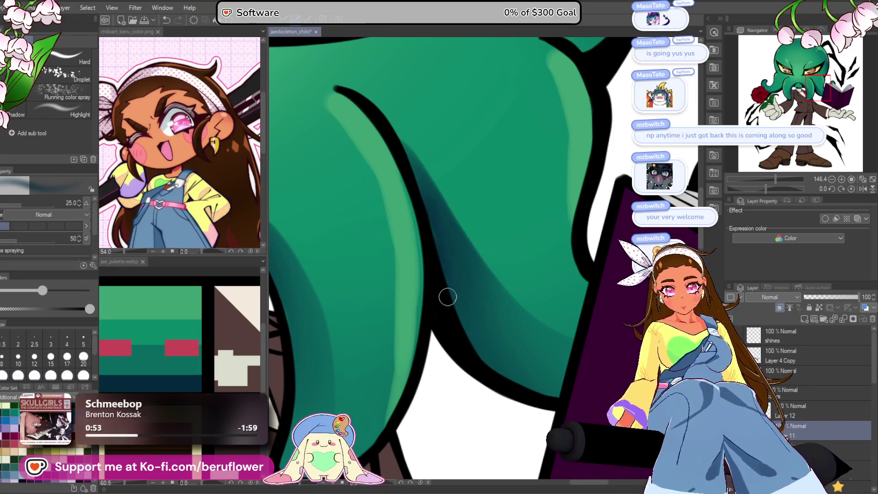
scroll(496, 378, "down", 2)
scroll(496, 380, "down", 5)
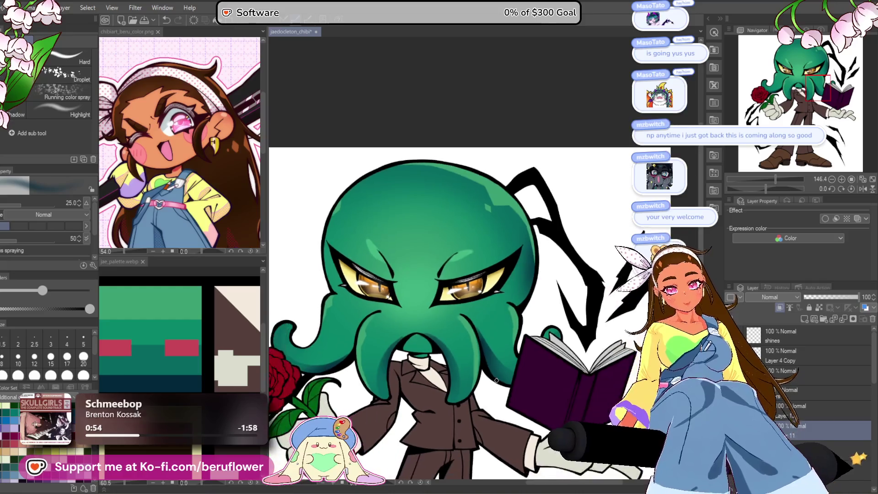
scroll(494, 374, "up", 5)
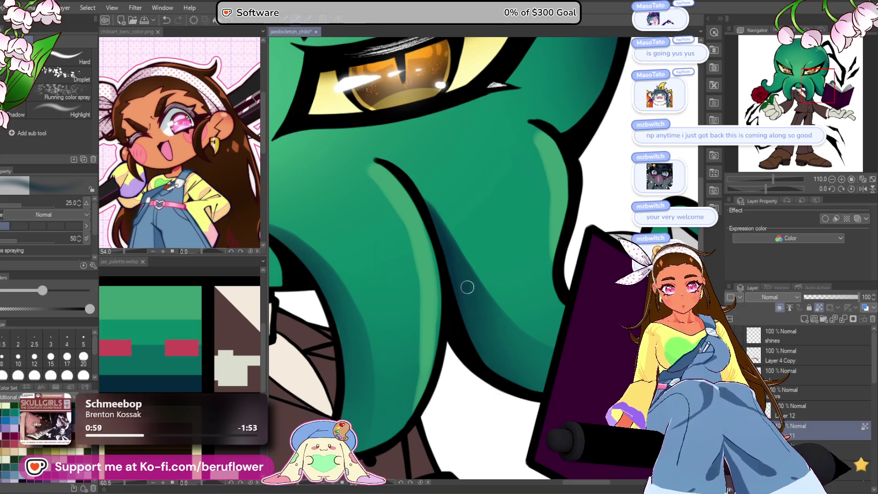
scroll(477, 326, "down", 4)
scroll(477, 327, "up", 2)
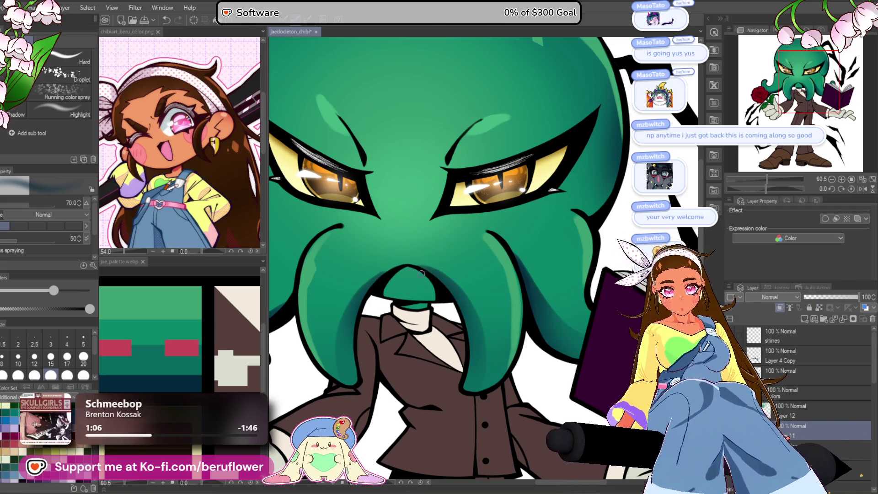
scroll(428, 280, "down", 4)
scroll(428, 280, "up", 2)
left_click_drag(564, 205, 591, 244)
scroll(592, 244, "up", 2)
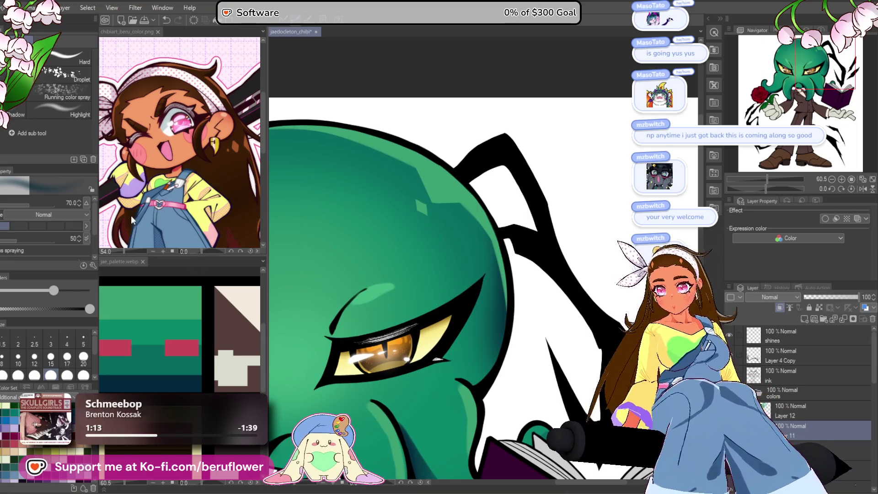
With a pen brush, add small white glints to the golden eyes.
key("p")
left_click_drag(416, 444, 443, 289)
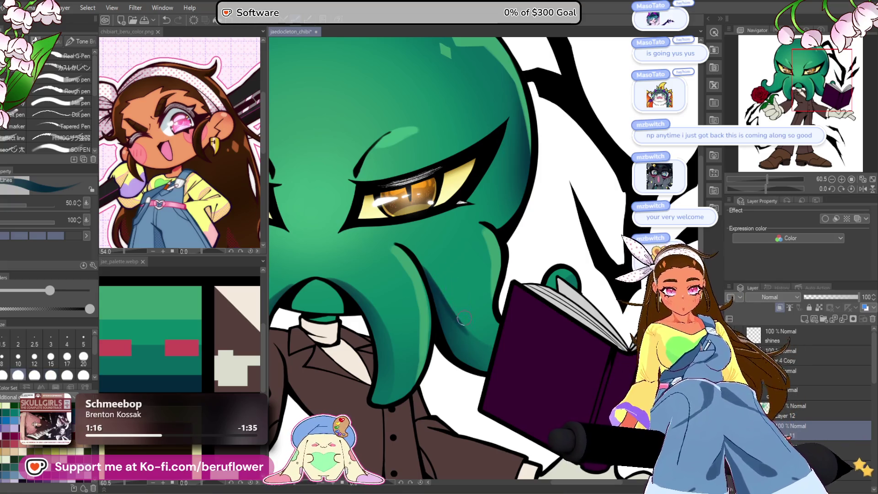
left_click_drag(499, 337, 488, 276)
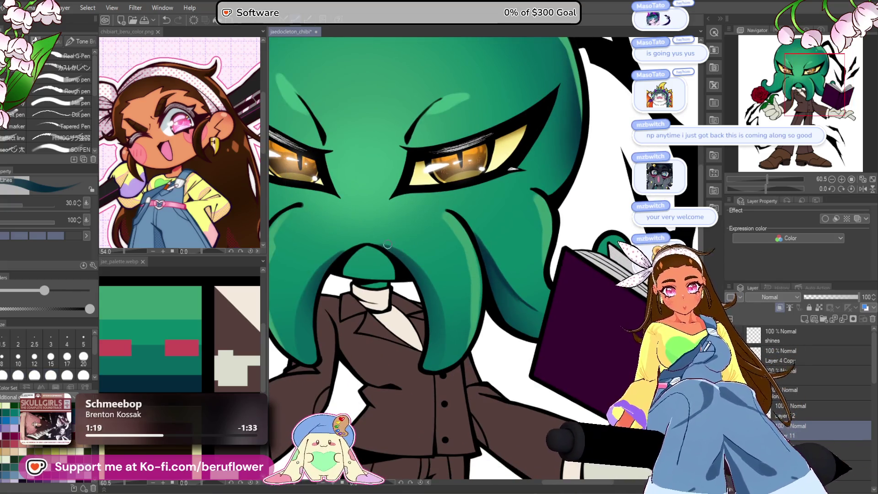
left_click_drag(437, 375, 520, 352)
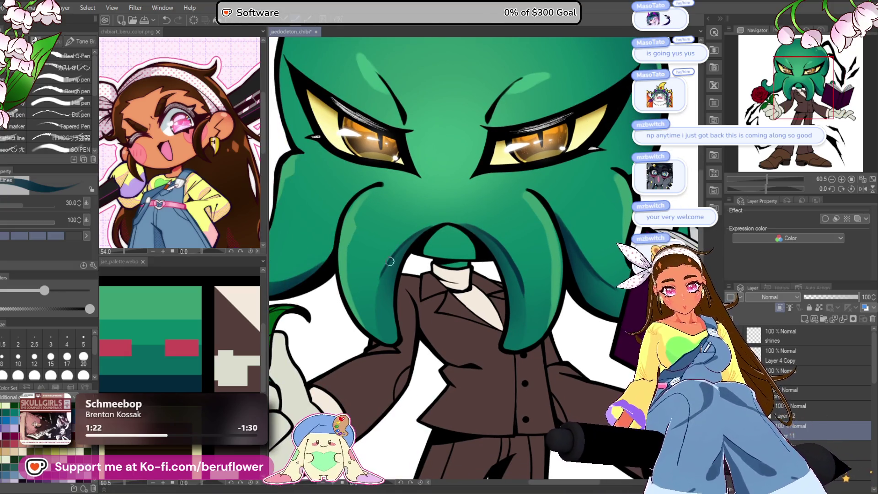
left_click_drag(378, 289, 462, 243)
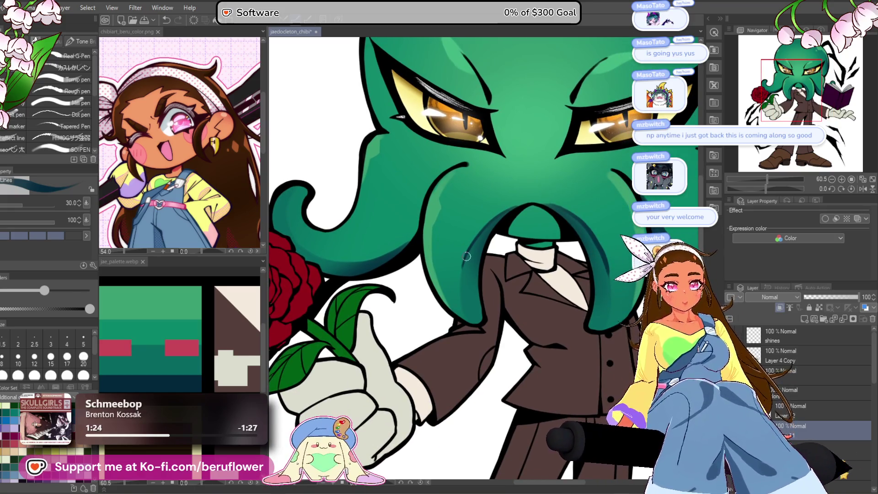
left_click_drag(466, 337, 462, 351)
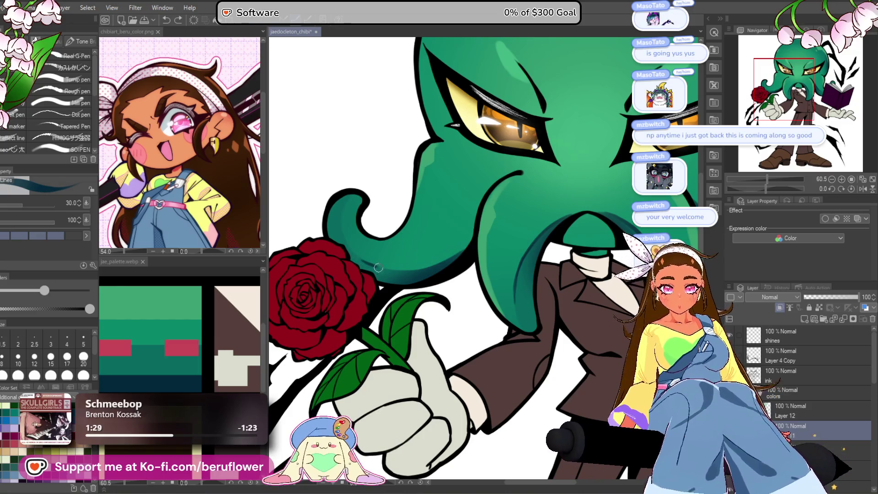
scroll(535, 214, "down", 5)
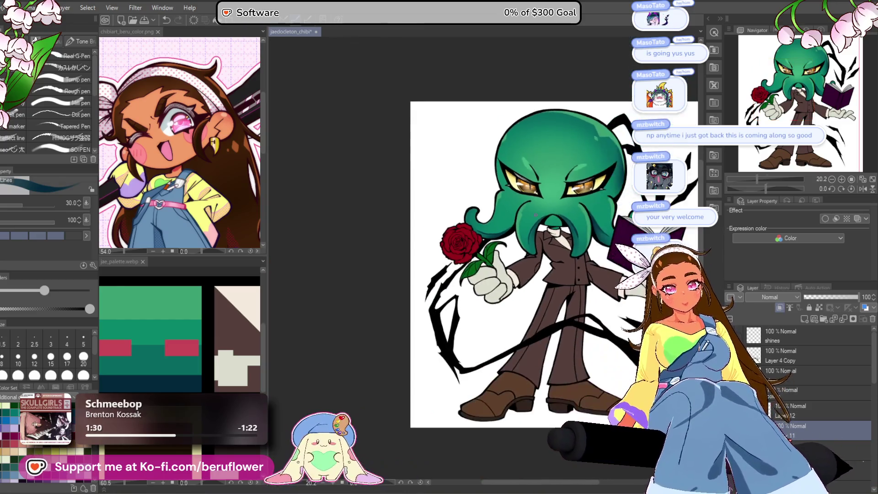
scroll(512, 191, "up", 4)
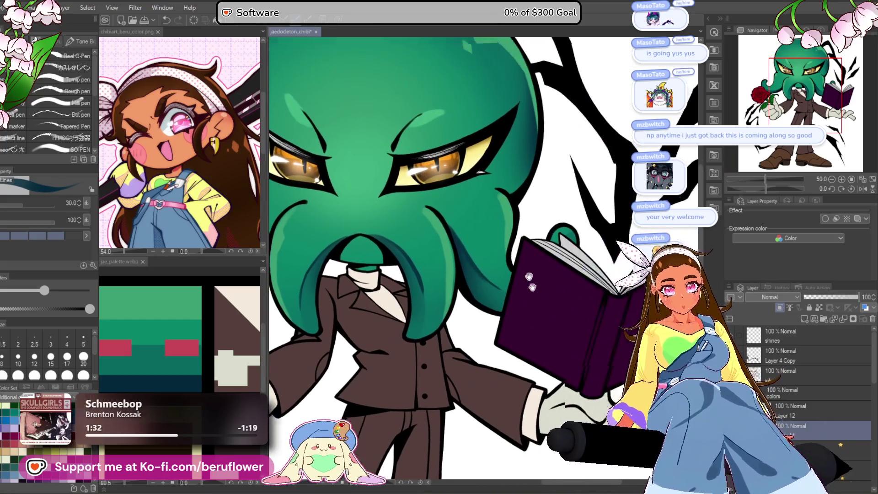
scroll(513, 191, "up", 3)
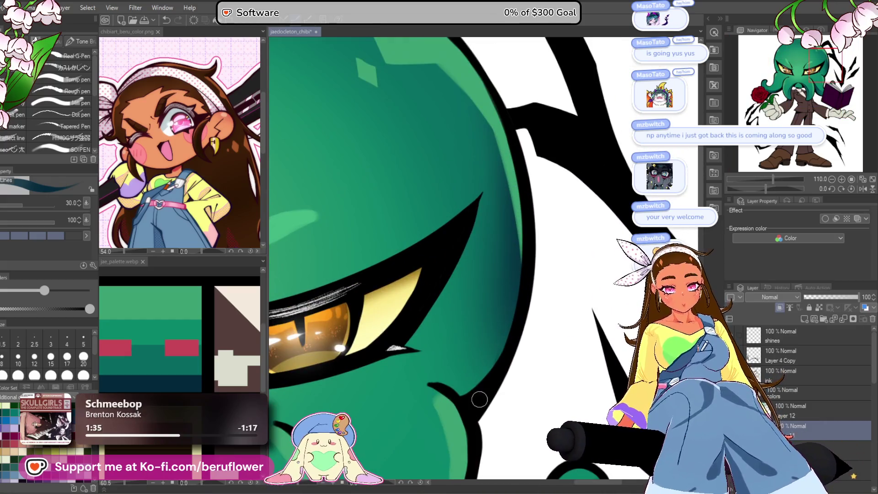
left_click_drag(482, 382, 491, 321)
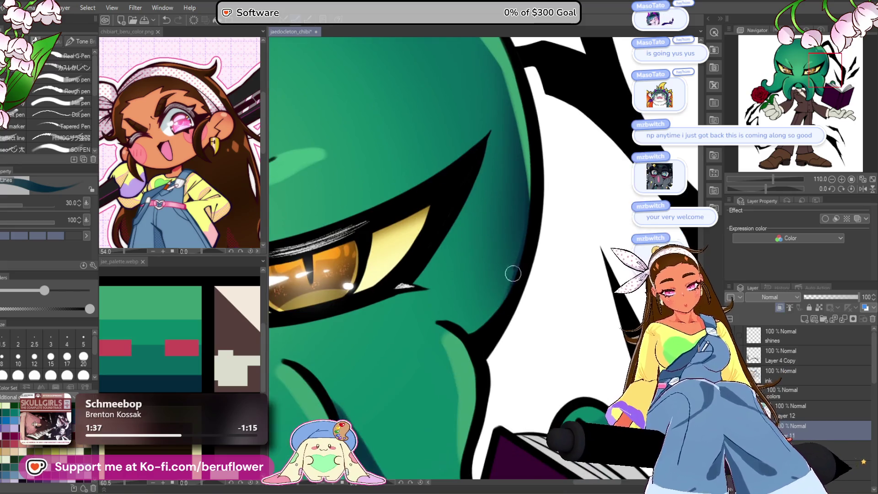
scroll(478, 336, "down", 8)
scroll(386, 416, "up", 1)
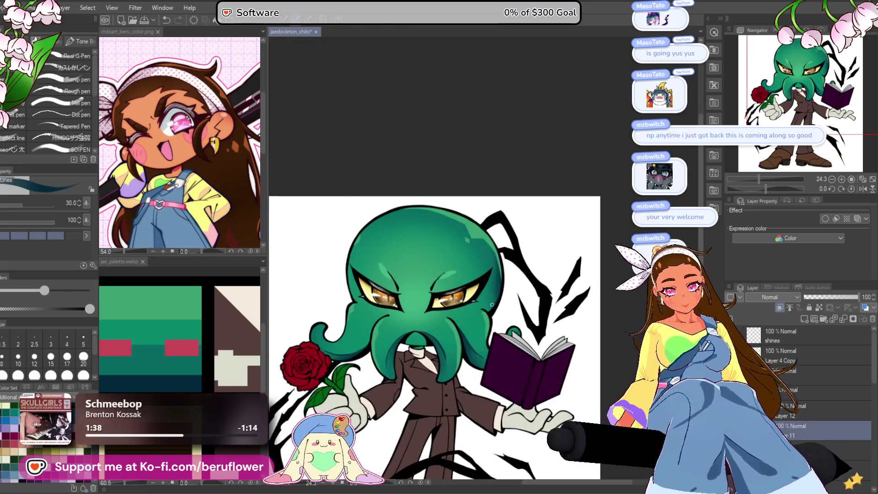
Zoom out to review the full shaded chibi figure and select a layer in the colors folder.
left_click_drag(386, 417, 385, 340)
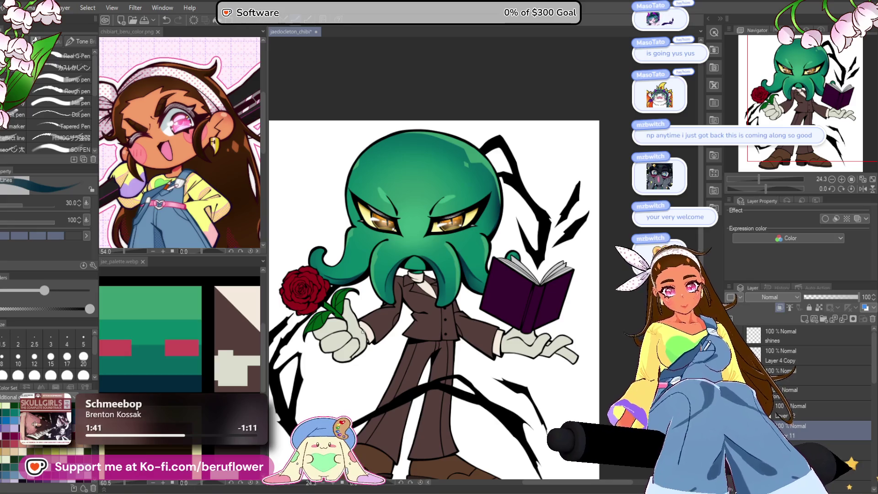
left_click_drag(322, 416, 343, 343)
scroll(374, 322, "down", 2)
scroll(374, 322, "up", 2)
scroll(343, 344, "down", 1)
scroll(344, 344, "up", 1)
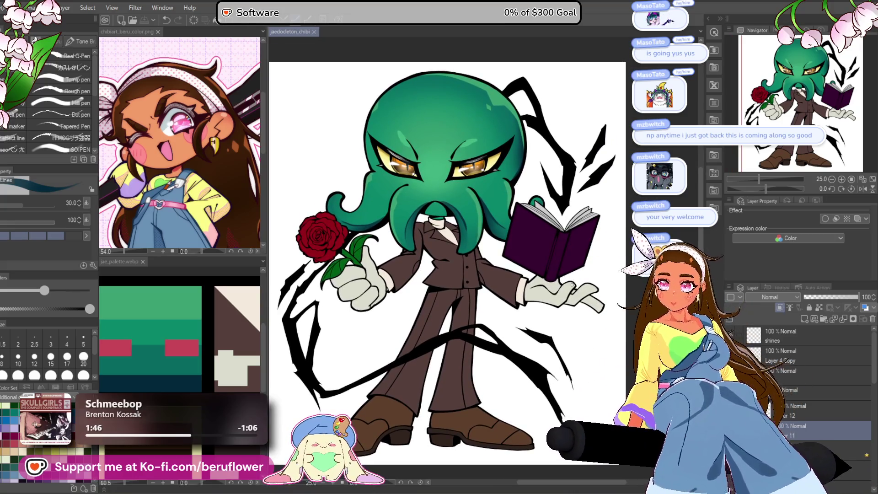
scroll(807, 418, "down", 2)
left_click(807, 418)
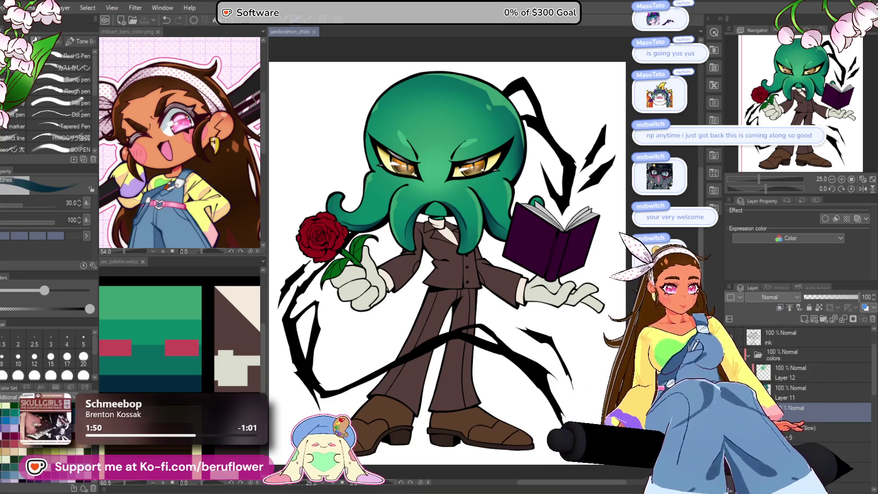
Add a new layer above the one beneath sclera, clipped to the layer below.
left_click(807, 430)
scroll(808, 411, "down", 5)
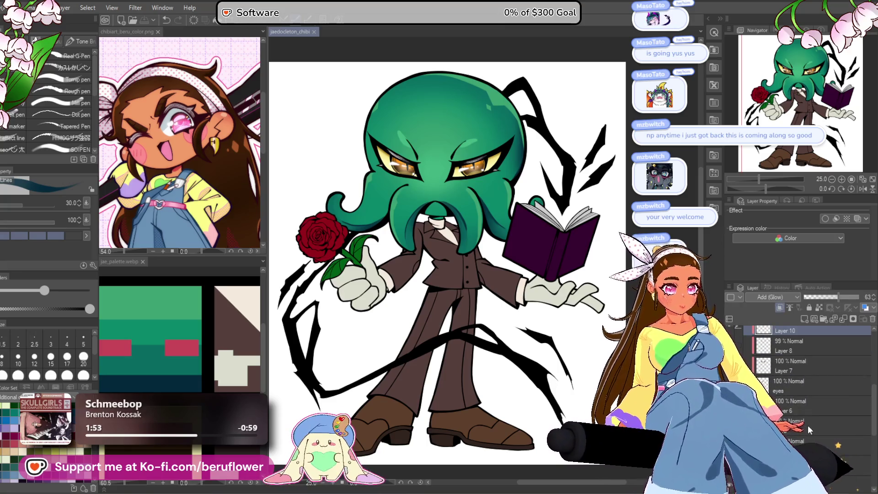
left_click(806, 406)
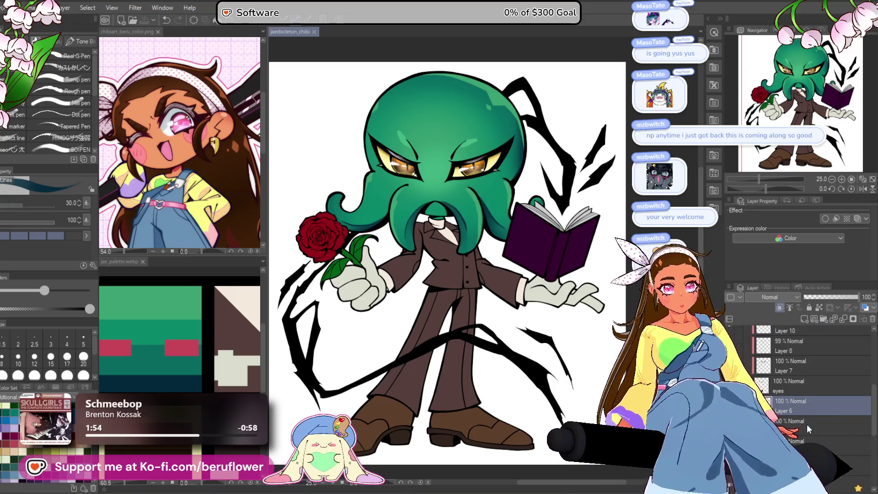
scroll(806, 424, "down", 2)
left_click(805, 407)
key("ctrl+shift+n")
left_click(779, 308)
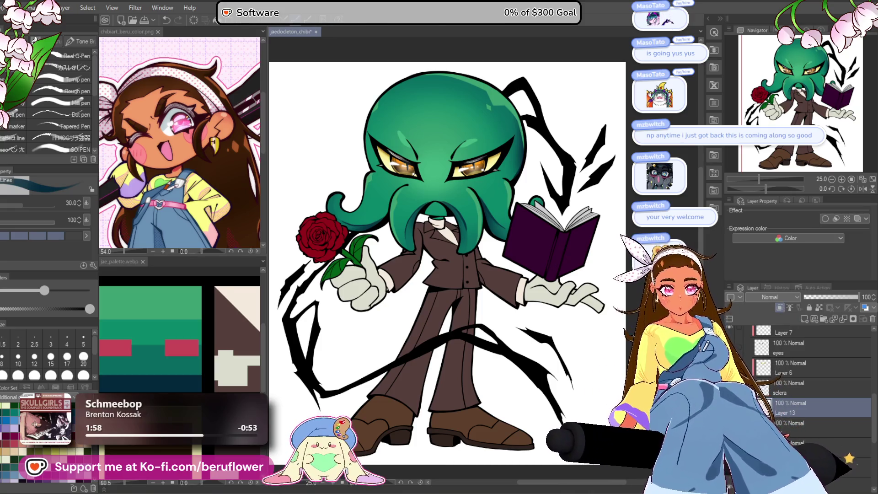
Set the drawing colour to a greyish purple (H 281, S 19, V 50).
key("x")
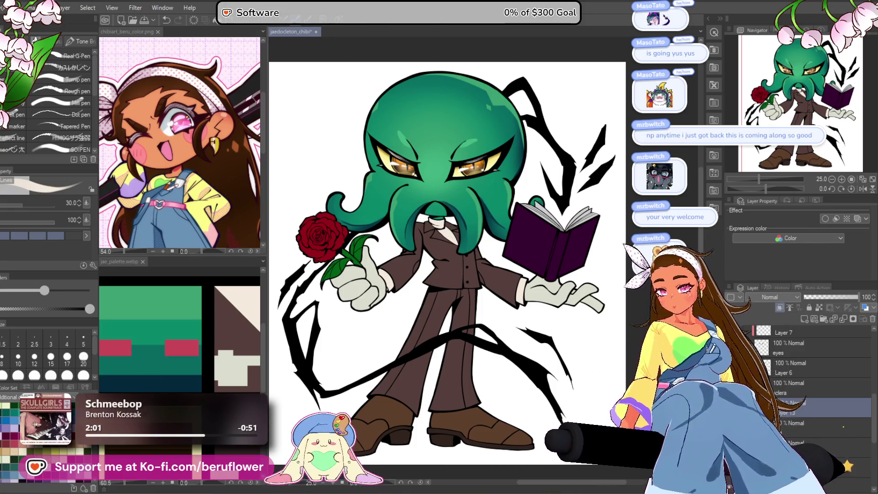
key("ctrl+shift+c")
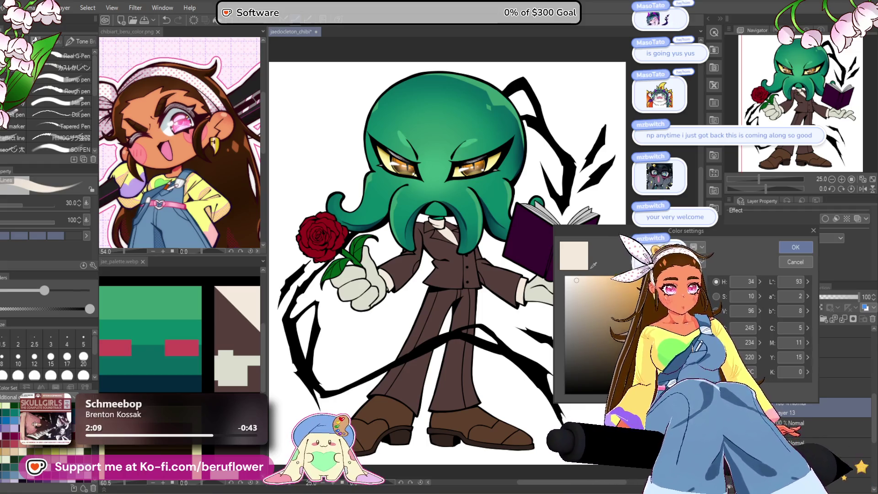
left_click(589, 332)
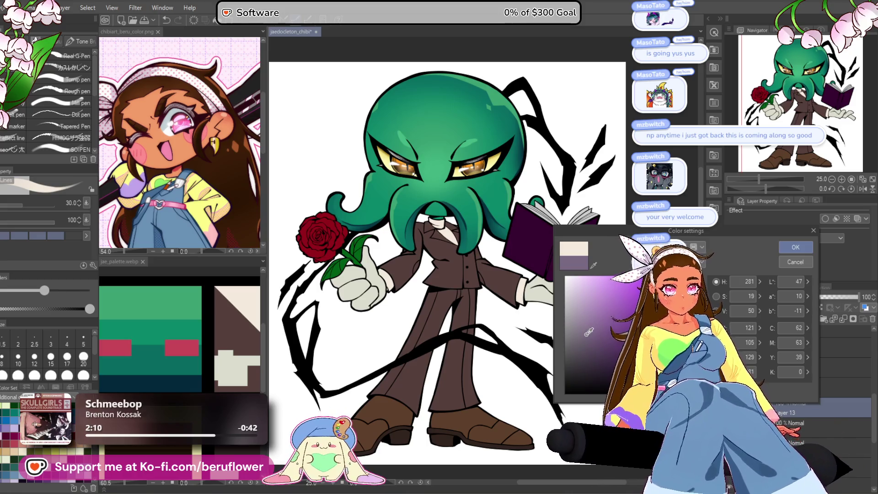
left_click(796, 247)
scroll(409, 221, "up", 5)
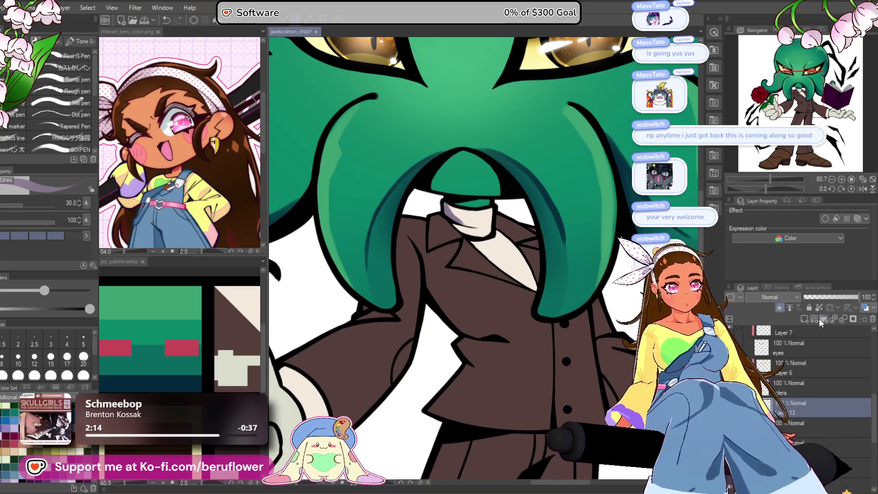
Try Multiply, revert the layer to Normal at 78% opacity, and undo a stray lapel mark.
left_click(785, 299)
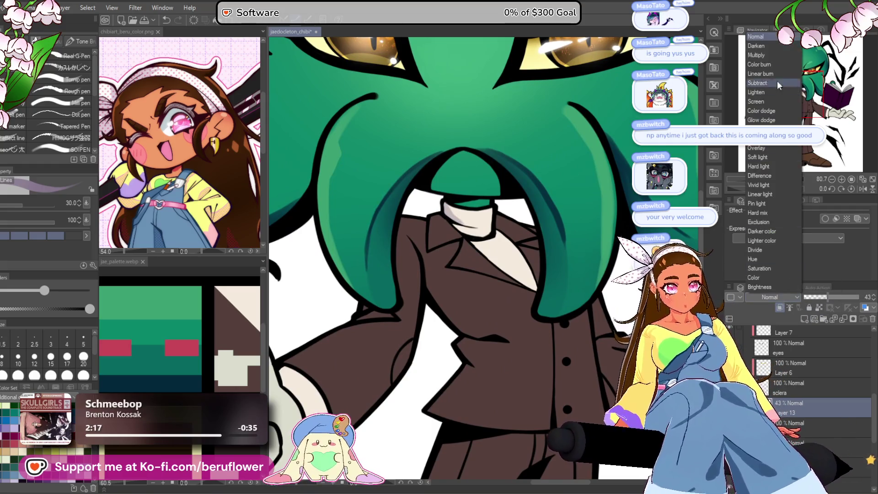
left_click(762, 55)
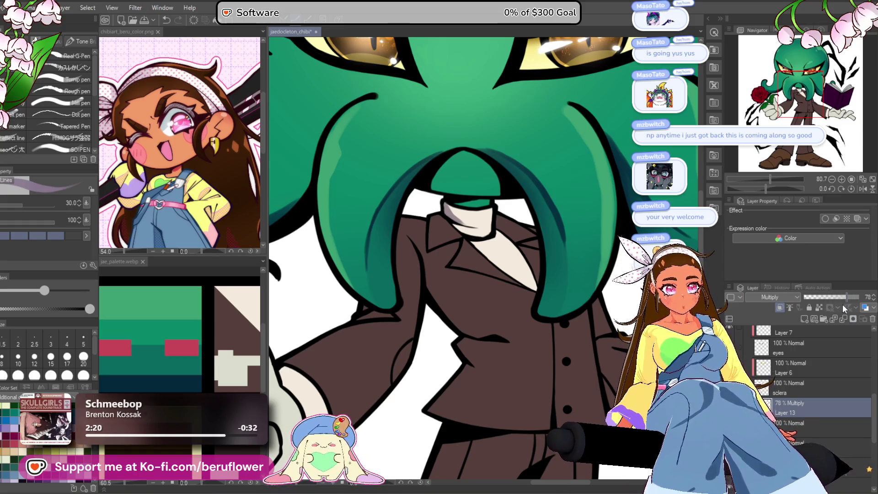
left_click(792, 300)
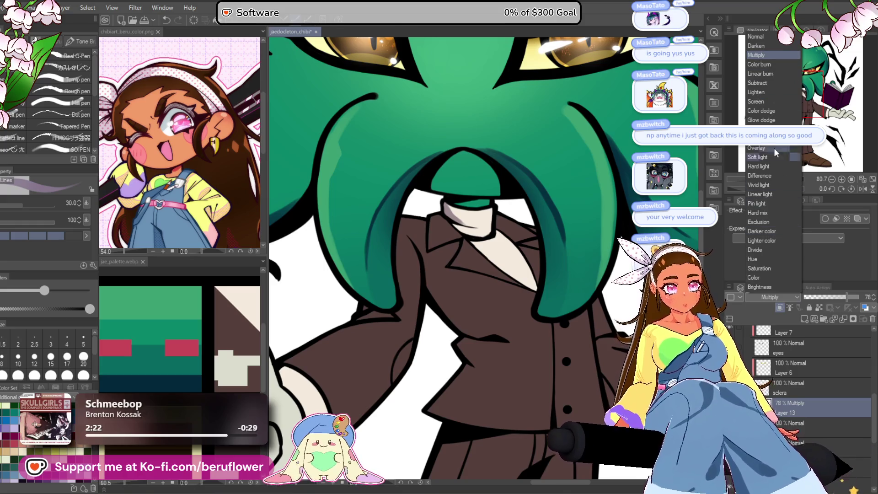
left_click(767, 38)
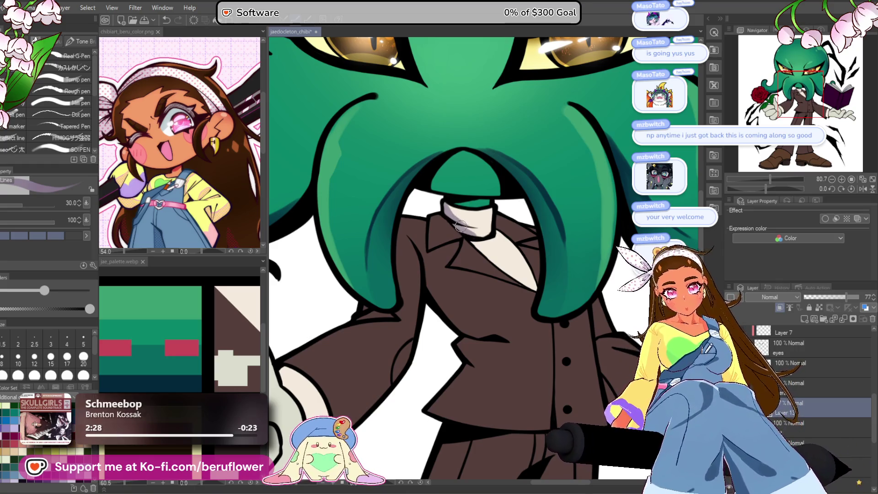
left_click_drag(517, 249, 498, 230)
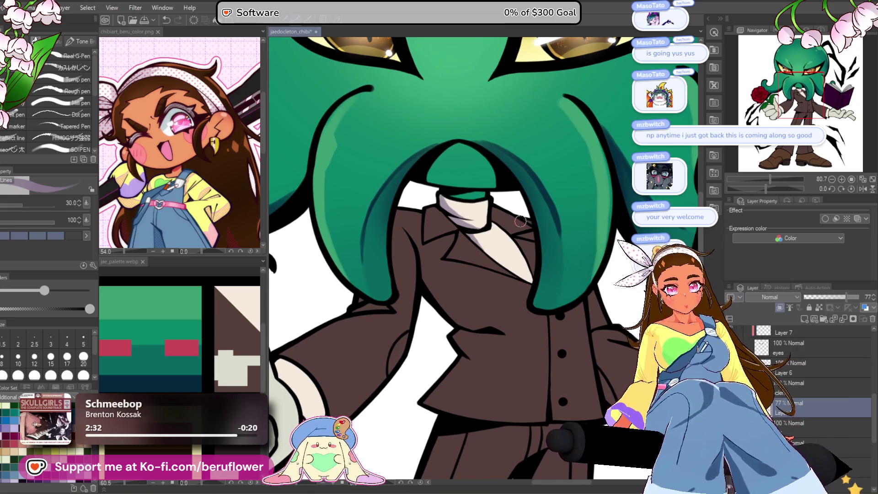
key("ctrl+z")
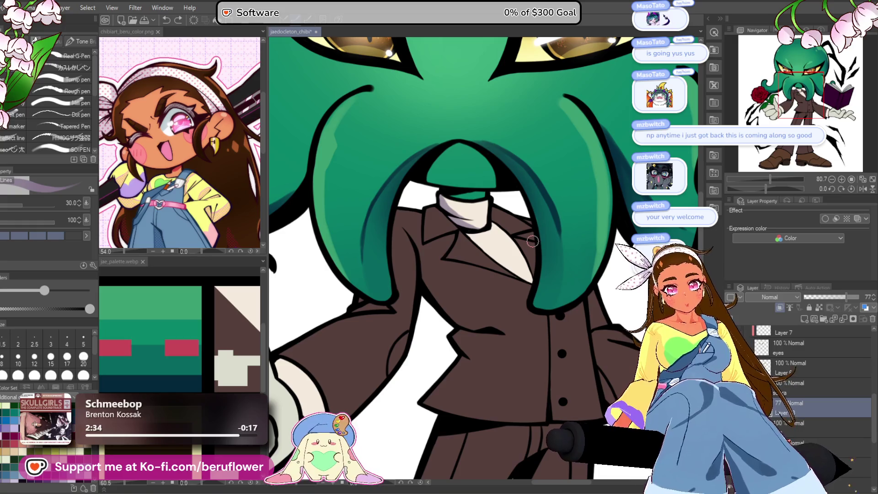
Brush grey-lavender shading along the cuff beside the rose-holding hand.
scroll(533, 241, "down", 5)
scroll(533, 241, "up", 5)
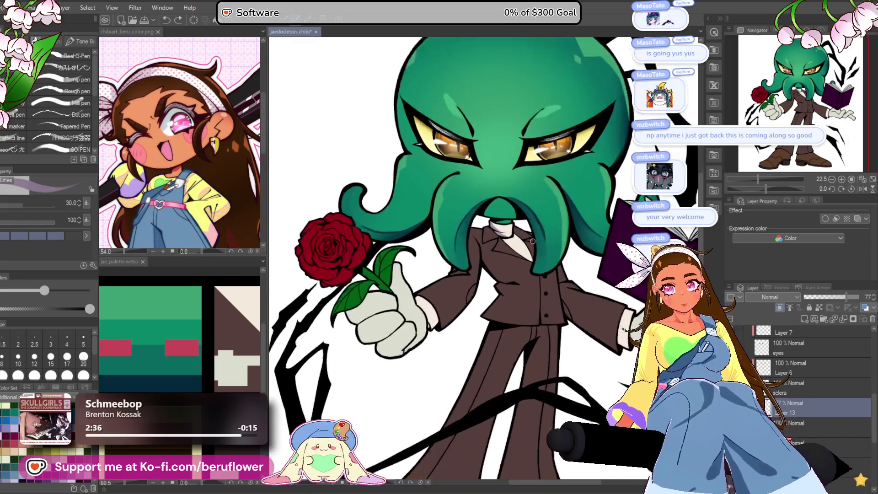
scroll(533, 241, "up", 2)
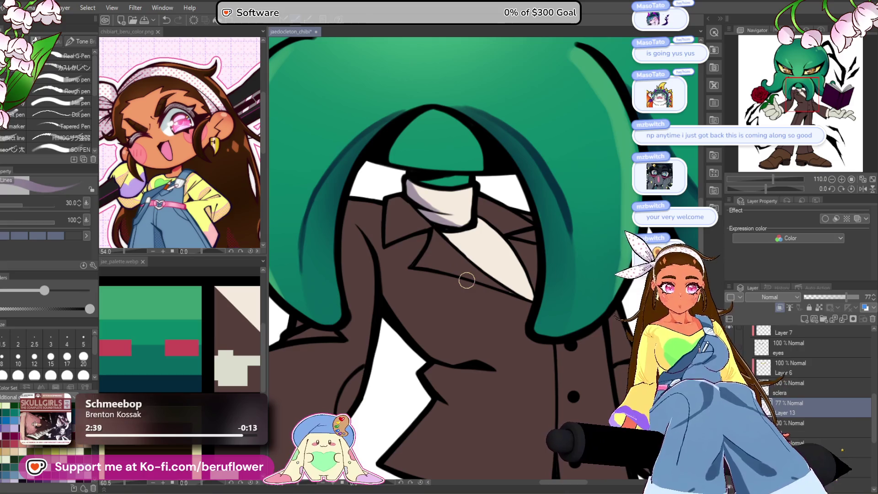
scroll(466, 280, "down", 2)
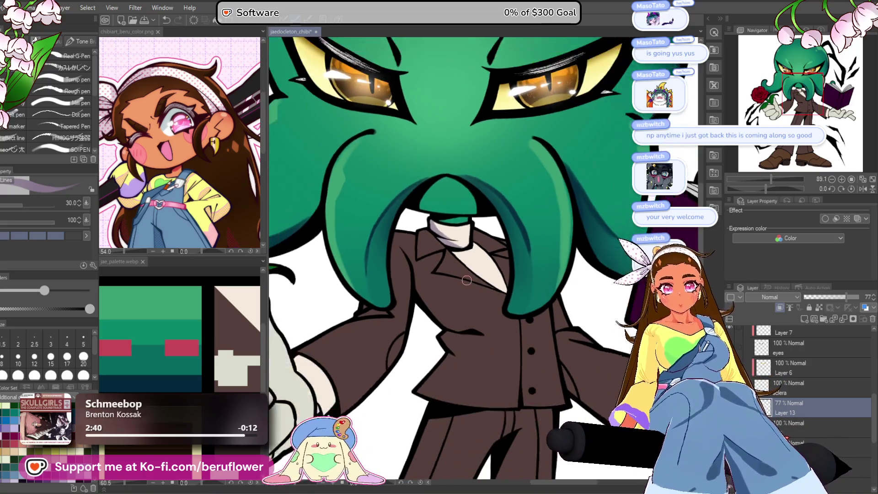
scroll(466, 280, "down", 3)
left_click_drag(467, 280, 412, 183)
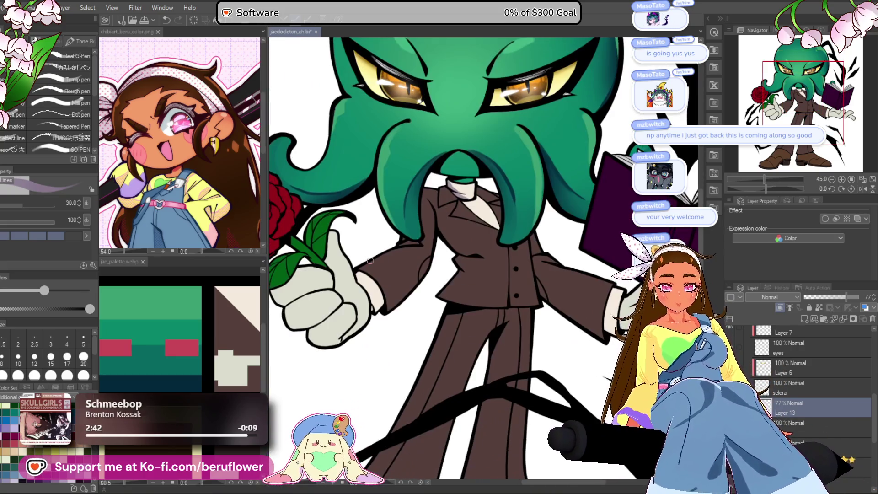
scroll(397, 300, "up", 4)
left_click_drag(403, 285, 402, 304)
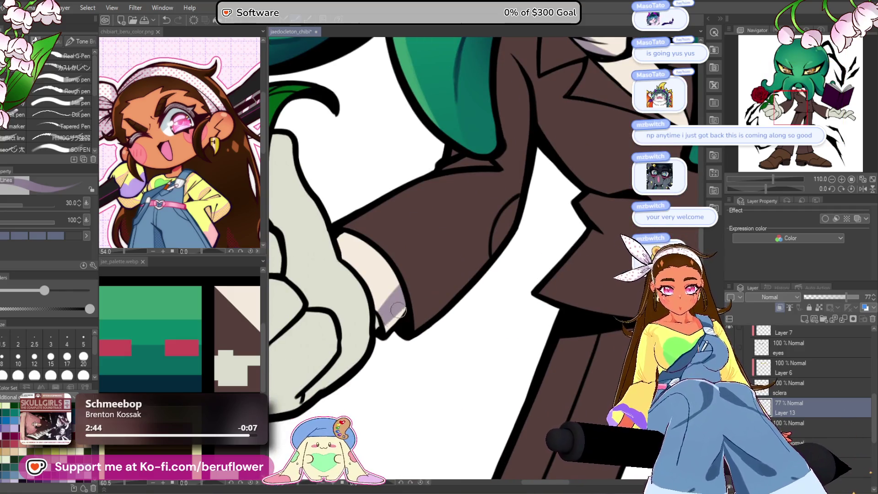
scroll(347, 334, "down", 3)
scroll(347, 335, "up", 3)
left_click_drag(382, 240, 407, 295)
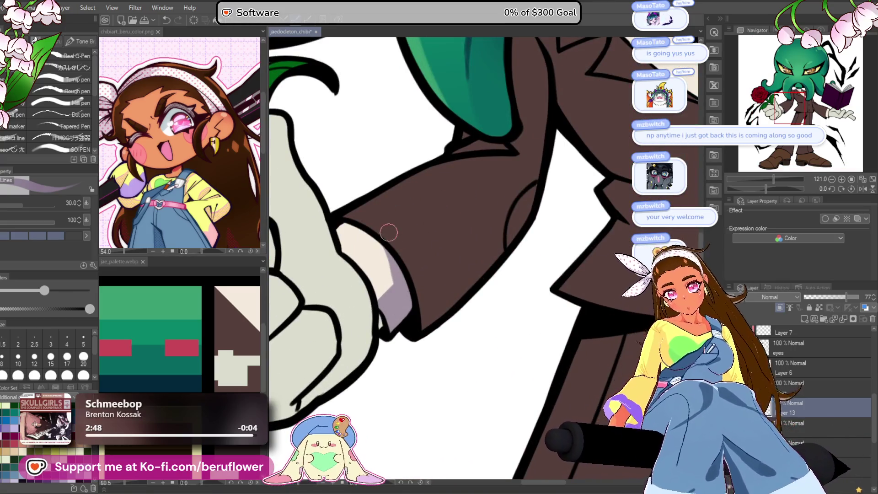
Shade the cuff beside the book-holding glove in the same grey-lavender.
scroll(407, 295, "down", 5)
scroll(469, 213, "up", 2)
scroll(469, 213, "up", 4)
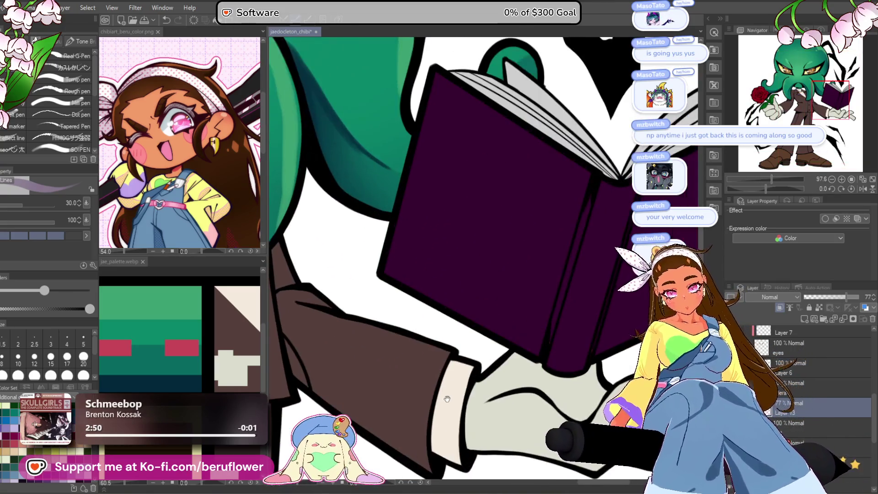
mouse_move(384, 295)
left_mouse_down()
mouse_move(418, 302)
mouse_move(426, 316)
mouse_move(386, 250)
left_mouse_up()
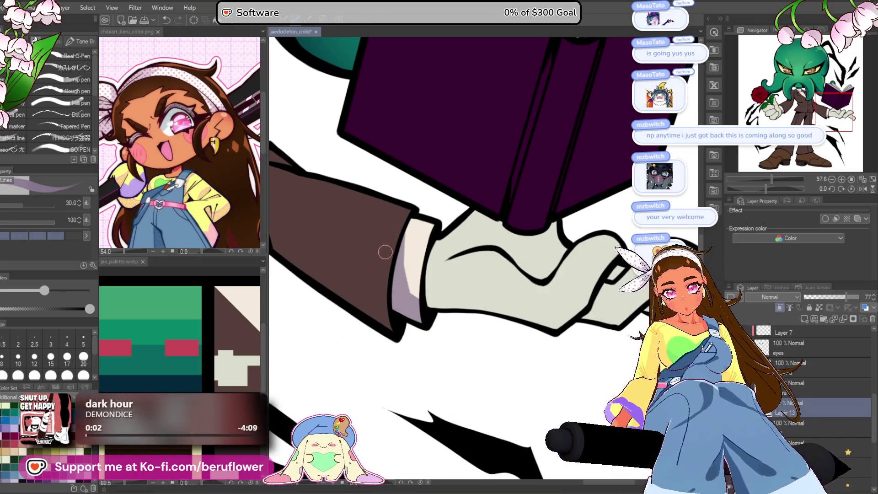
scroll(447, 325, "down", 5)
scroll(503, 330, "up", 1)
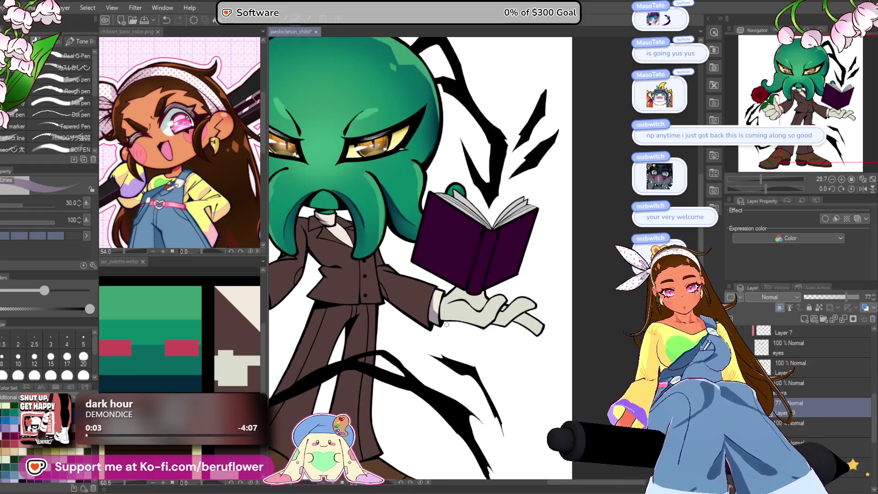
scroll(573, 335, "up", 1)
left_click_drag(574, 335, 561, 358)
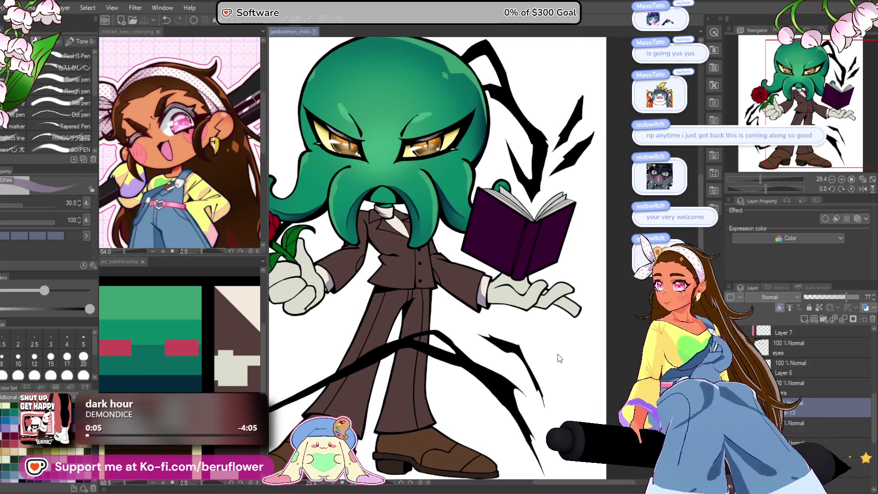
scroll(487, 261, "down", 2)
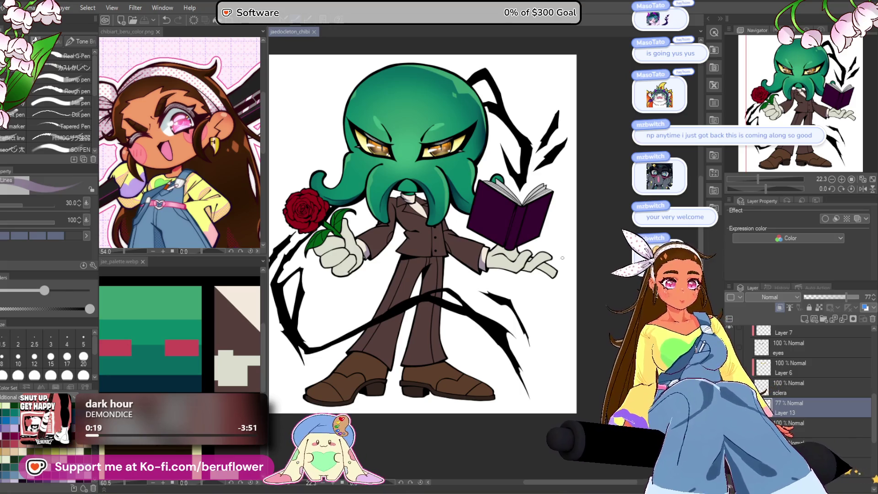
left_click_drag(364, 395, 410, 377)
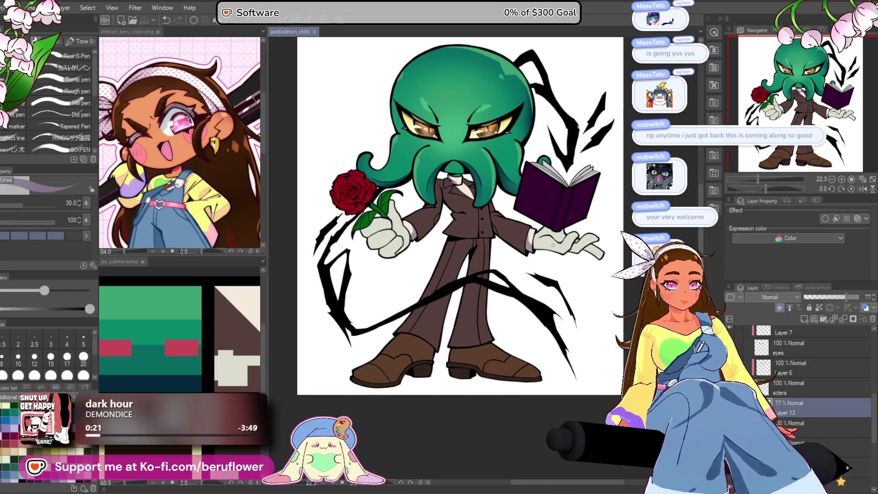
scroll(483, 204, "up", 5)
scroll(483, 204, "down", 3)
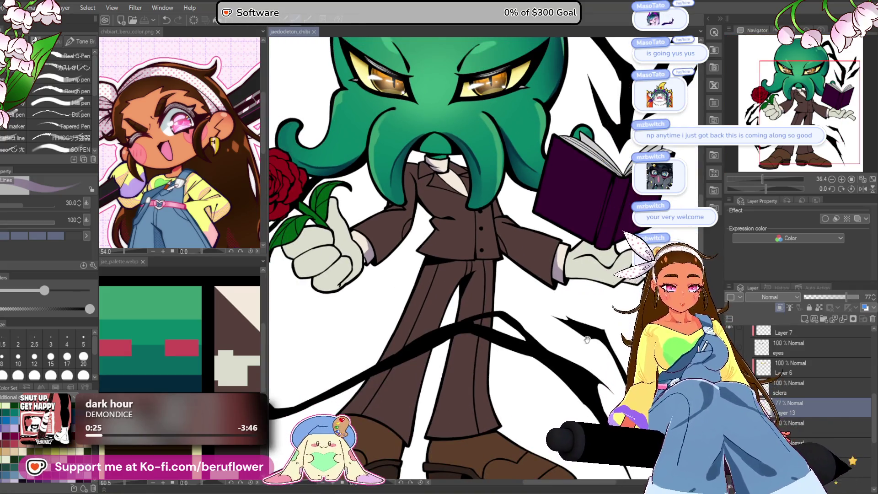
left_click_drag(482, 204, 469, 176)
mouse_move(476, 280)
left_mouse_down()
mouse_move(476, 255)
mouse_move(488, 252)
left_mouse_up()
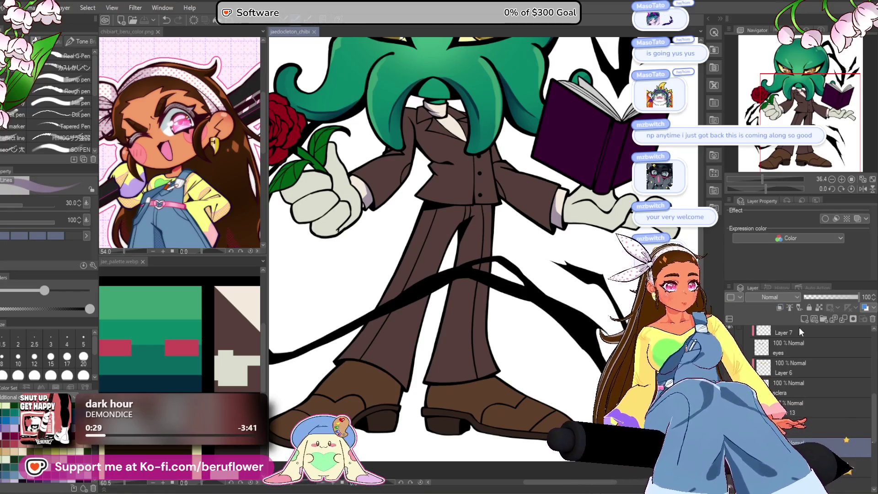
Confirm the dark reddish brown colour and brush shading along the lapel edge.
scroll(485, 379, "up", 2)
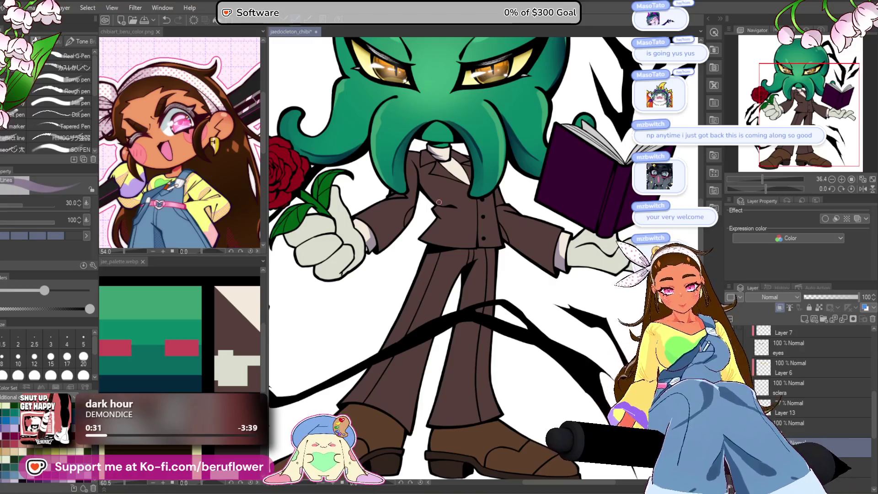
scroll(458, 206, "up", 3)
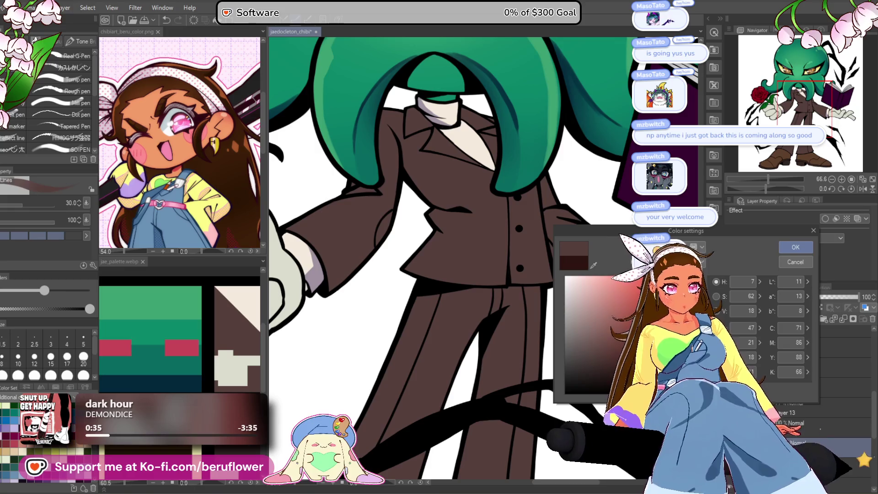
key("Return")
left_click_drag(499, 262, 492, 312)
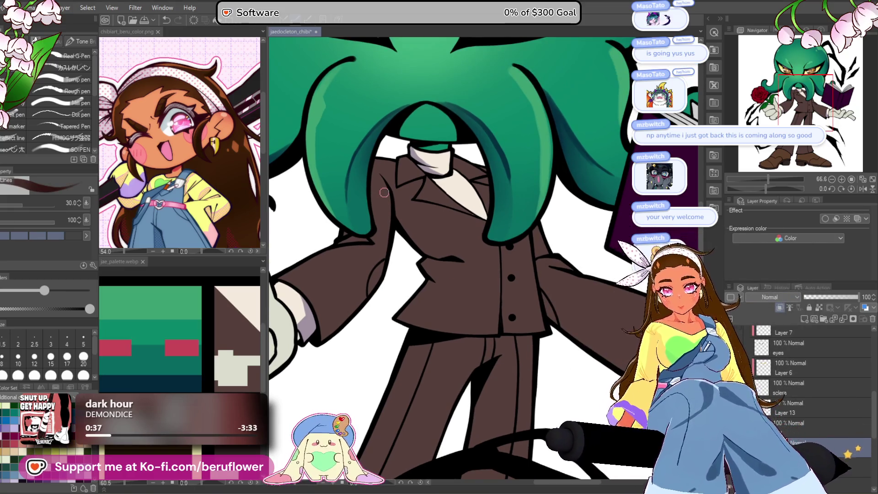
scroll(383, 193, "up", 3)
left_click_drag(384, 192, 372, 197)
left_click_drag(393, 228, 467, 313)
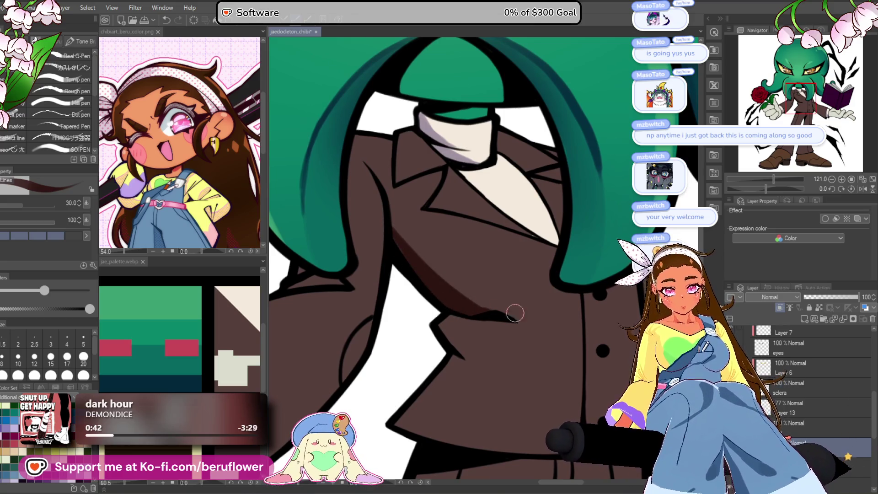
scroll(514, 310, "down", 5)
scroll(517, 310, "up", 5)
scroll(519, 309, "up", 4)
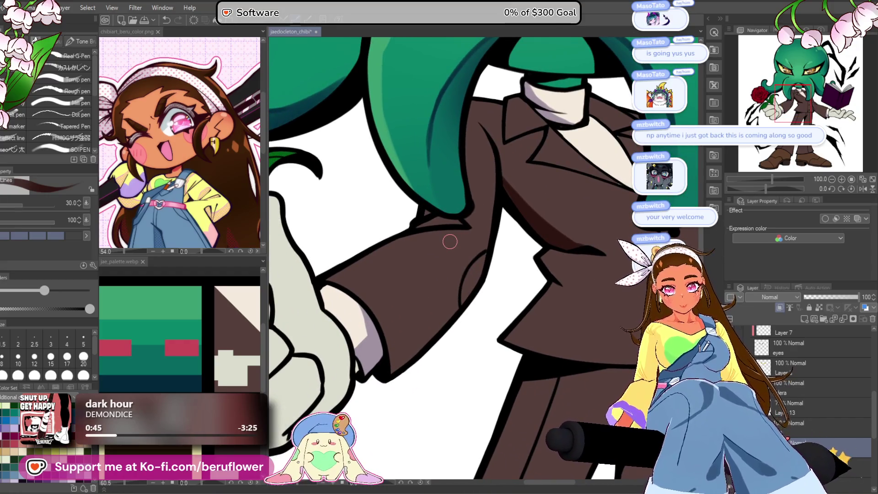
Reframe the view around the jacket collar and add dark shading beside the lapel.
left_click_drag(449, 241, 451, 261)
left_click_drag(492, 159, 455, 229)
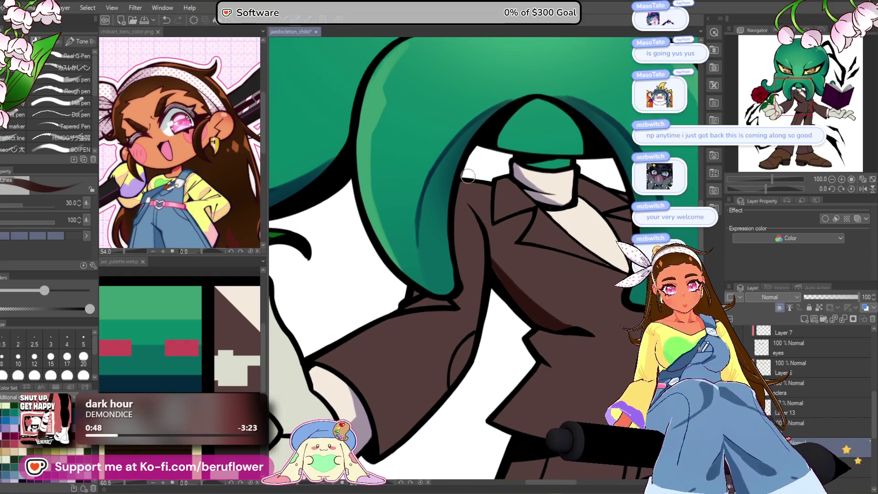
mouse_move(451, 267)
left_mouse_down()
mouse_move(471, 314)
mouse_move(408, 354)
left_mouse_up()
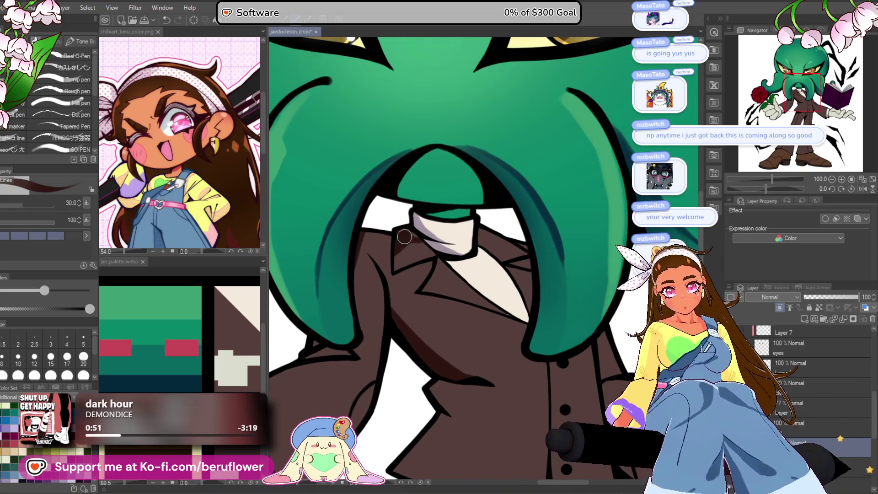
left_click_drag(460, 238, 451, 234)
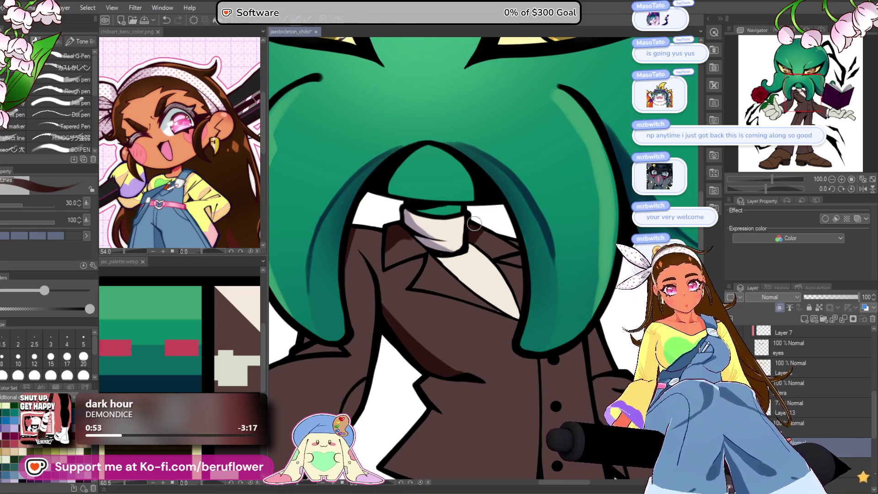
left_click_drag(440, 299, 471, 247)
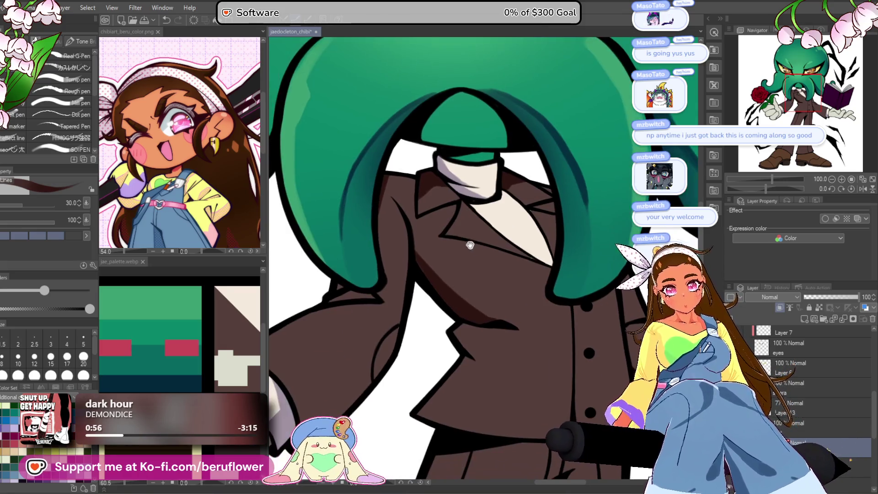
left_click_drag(467, 175, 525, 230)
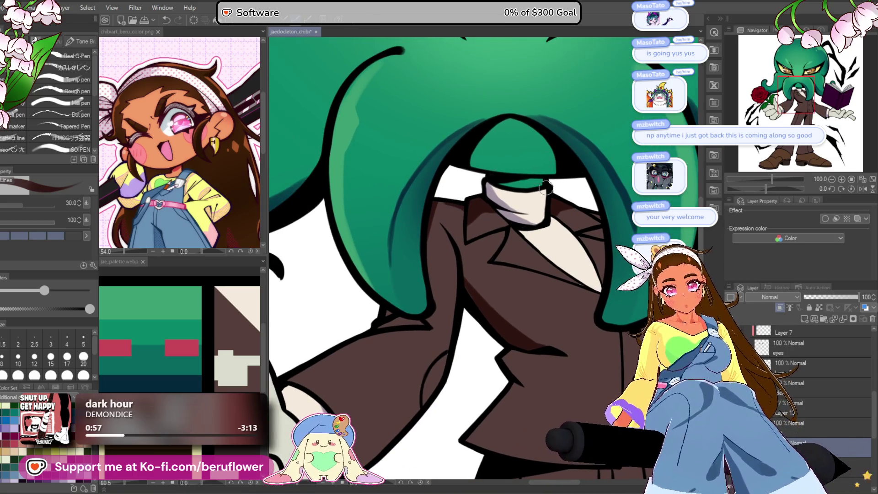
scroll(529, 188, "down", 5)
scroll(559, 184, "up", 5)
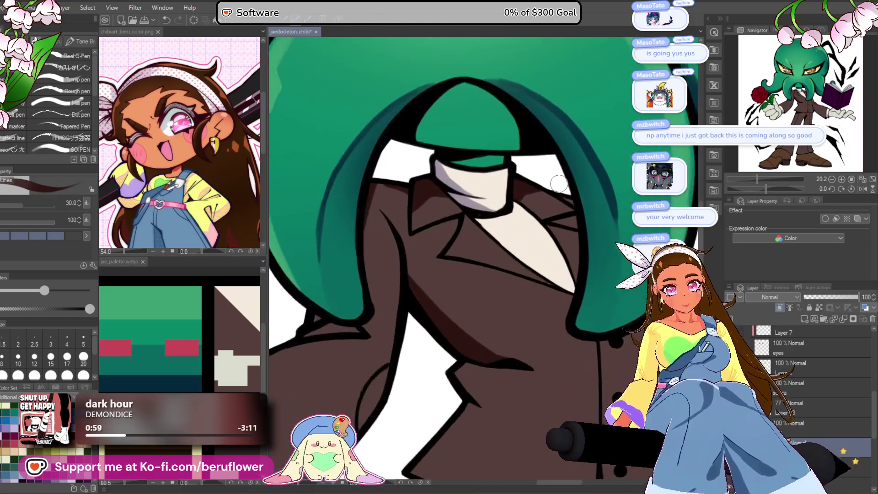
scroll(539, 186, "up", 1)
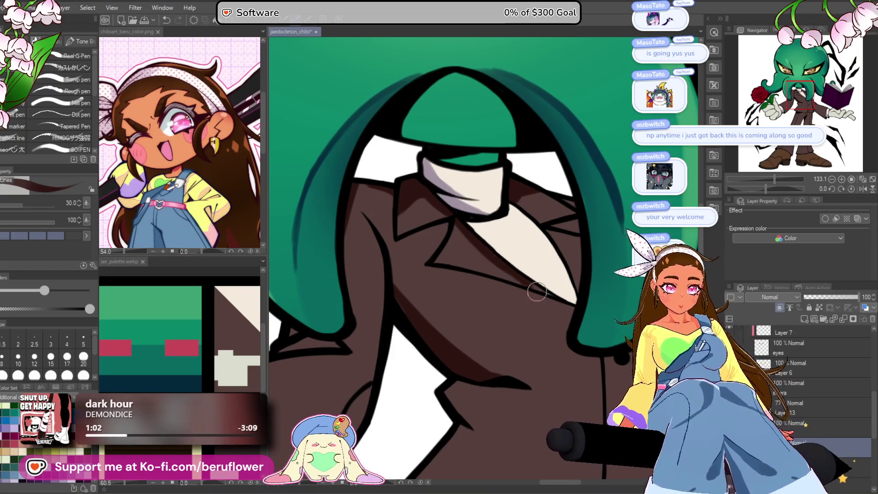
left_click_drag(593, 297, 528, 229)
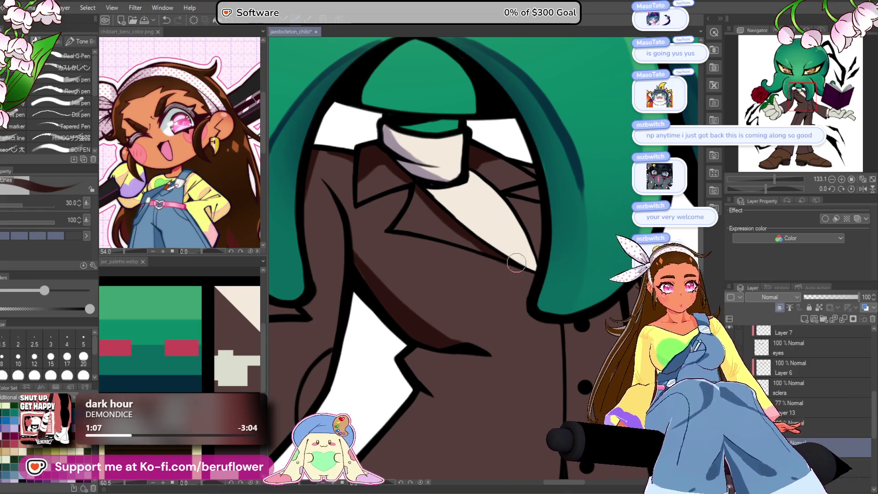
mouse_move(540, 170)
left_mouse_down()
mouse_move(557, 207)
mouse_move(584, 216)
left_mouse_up()
left_click_drag(414, 247, 453, 218)
Paint dark brown shadows along the lapel from the collar downward.
scroll(423, 236, "down", 5)
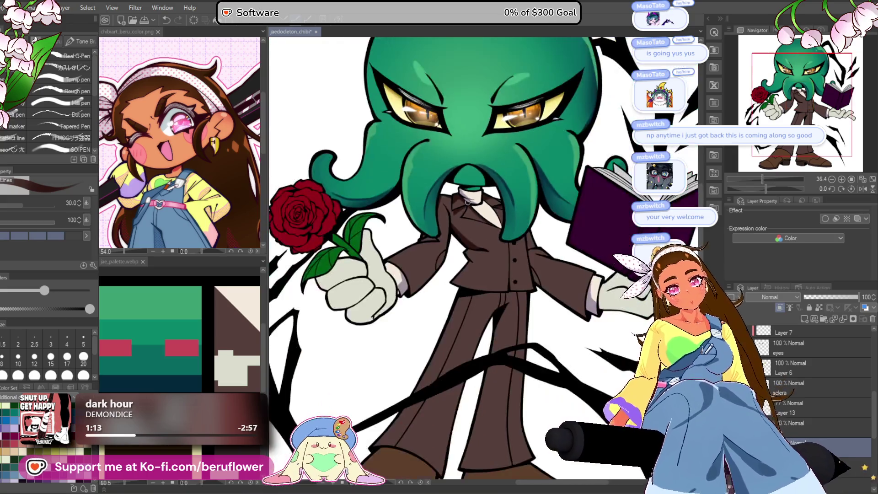
scroll(552, 297, "up", 6)
left_click_drag(552, 298, 452, 278)
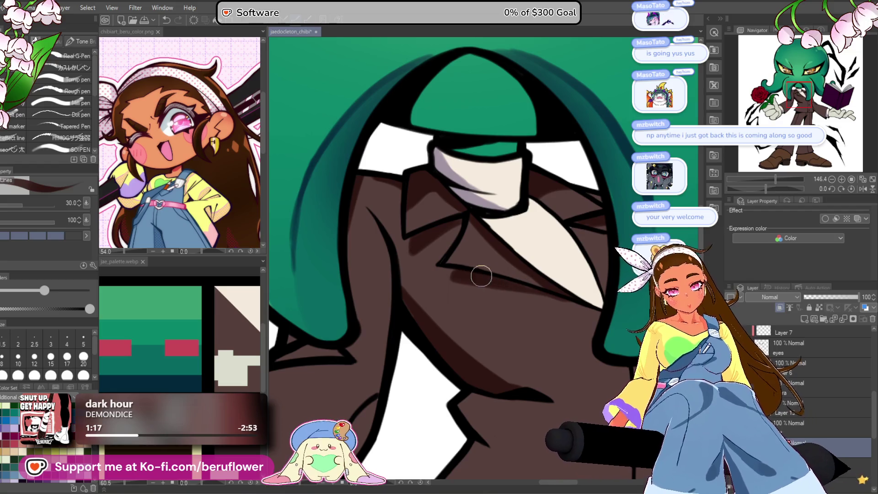
left_click_drag(529, 291, 502, 249)
left_click_drag(422, 208, 471, 250)
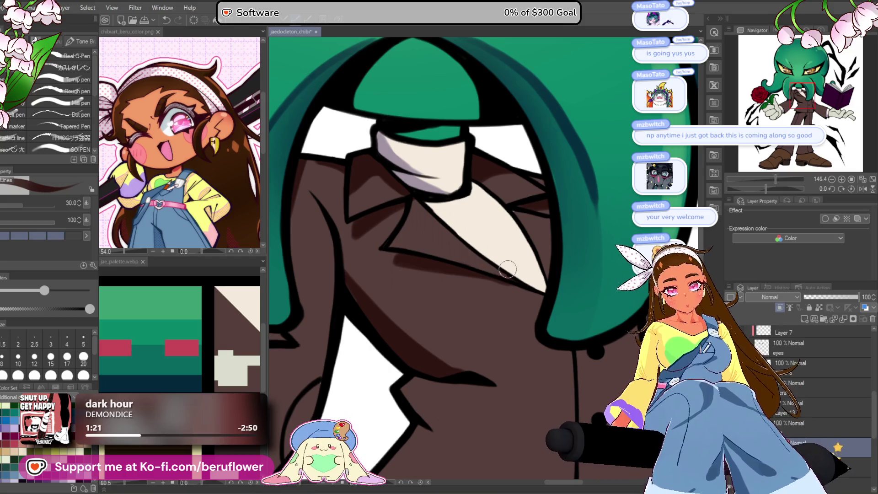
left_click_drag(545, 281, 606, 319)
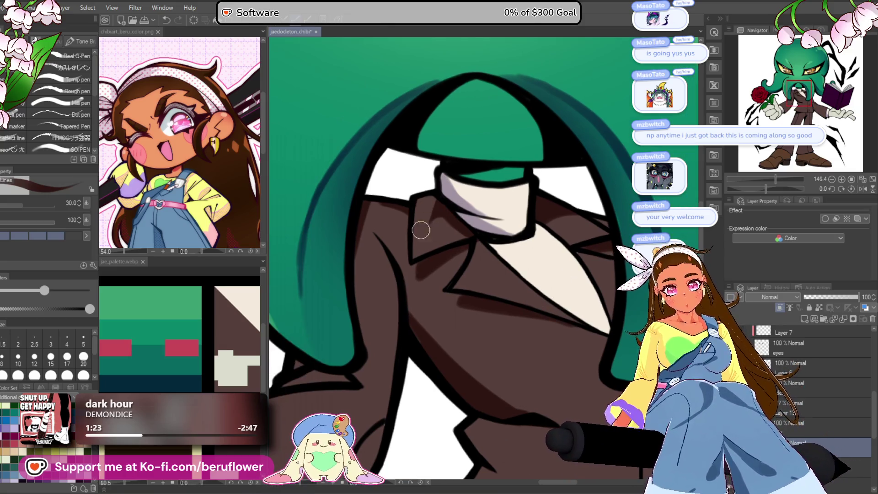
scroll(574, 221, "down", 3)
scroll(573, 220, "down", 2)
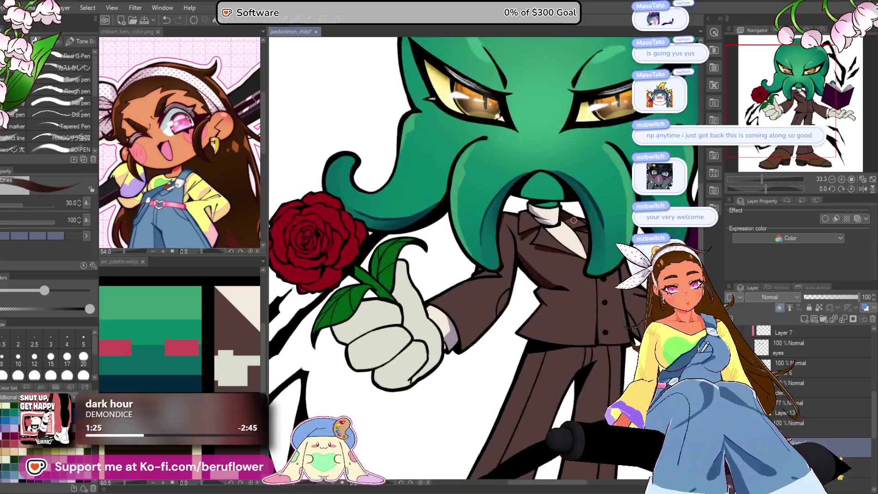
scroll(573, 220, "up", 4)
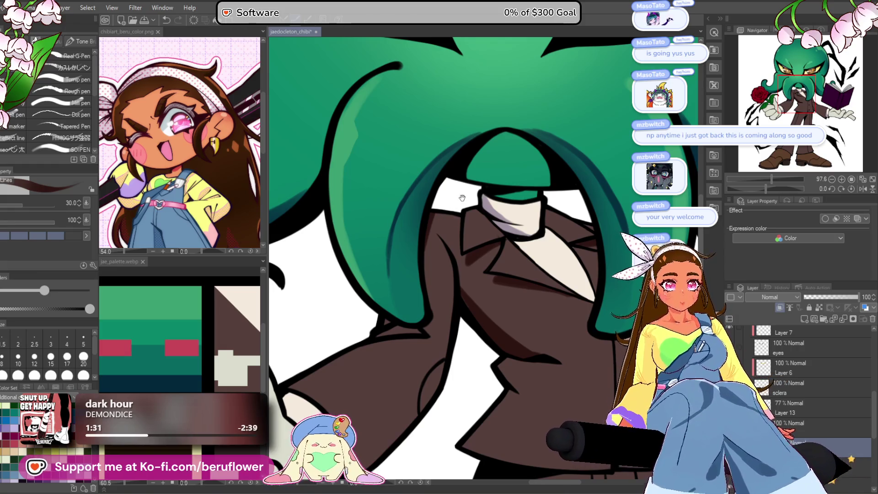
Reset the view rotation to check the whole figure, then switch to the airbrush.
left_click_drag(444, 215, 371, 242)
left_click_drag(770, 187, 743, 188)
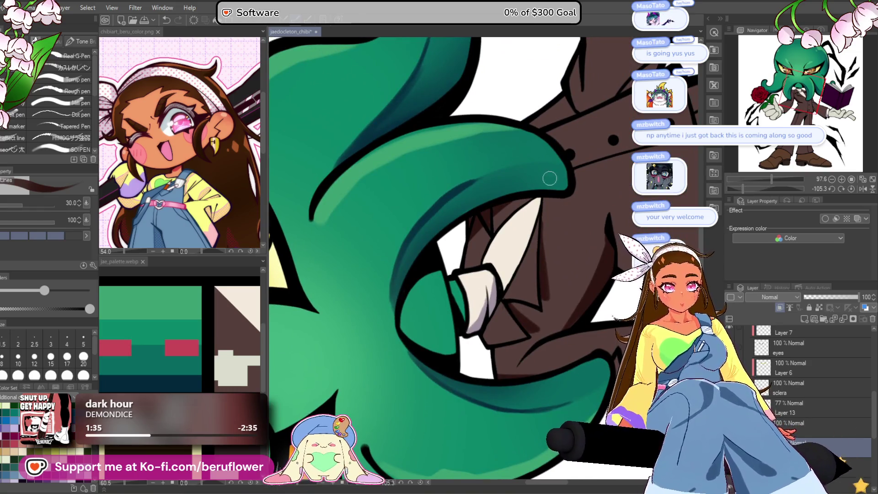
key("ctrl+0")
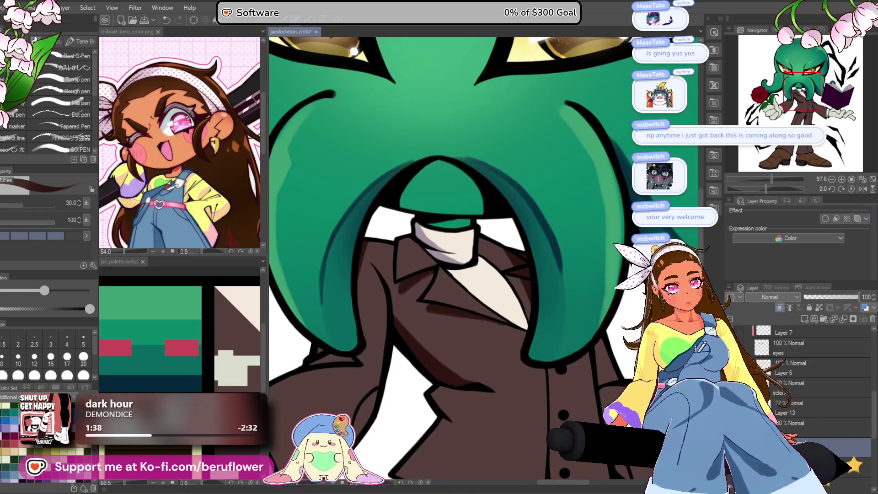
scroll(523, 246, "down", 5)
scroll(523, 247, "up", 5)
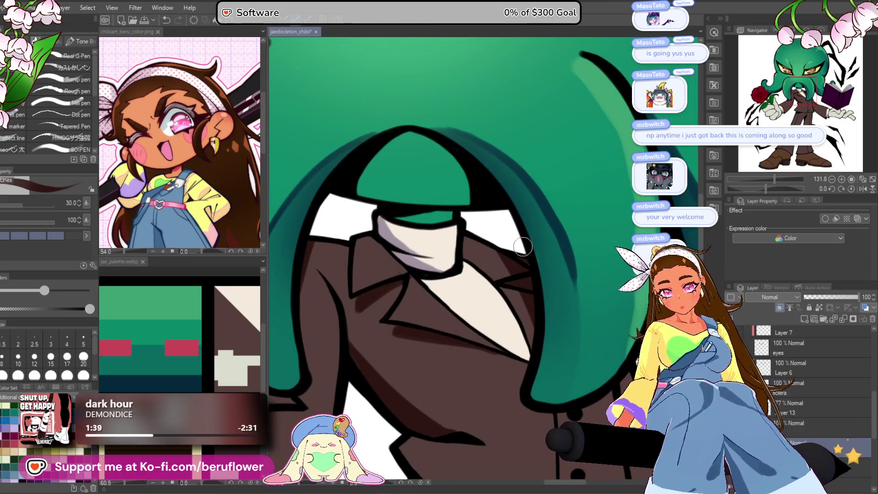
key("b")
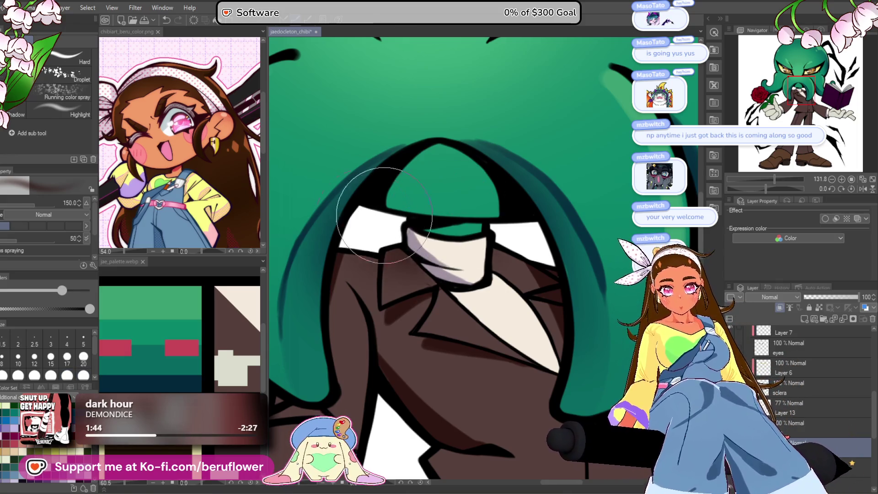
With the pen, shade the jacket's left edge down from the lapel and the left sleeve's upper edge.
scroll(506, 232, "down", 3)
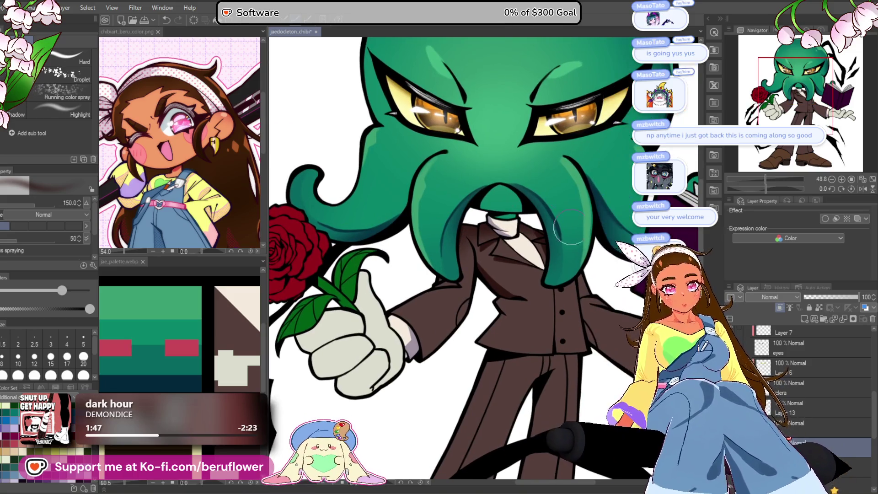
key("p")
mouse_move(544, 361)
left_mouse_down()
mouse_move(508, 311)
mouse_move(460, 303)
left_mouse_up()
scroll(452, 257, "up", 5)
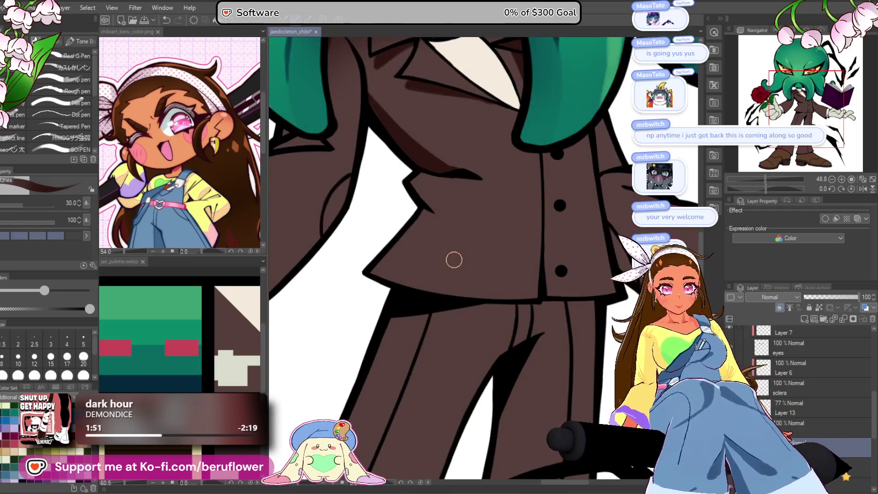
scroll(465, 233, "down", 3)
scroll(453, 228, "down", 4)
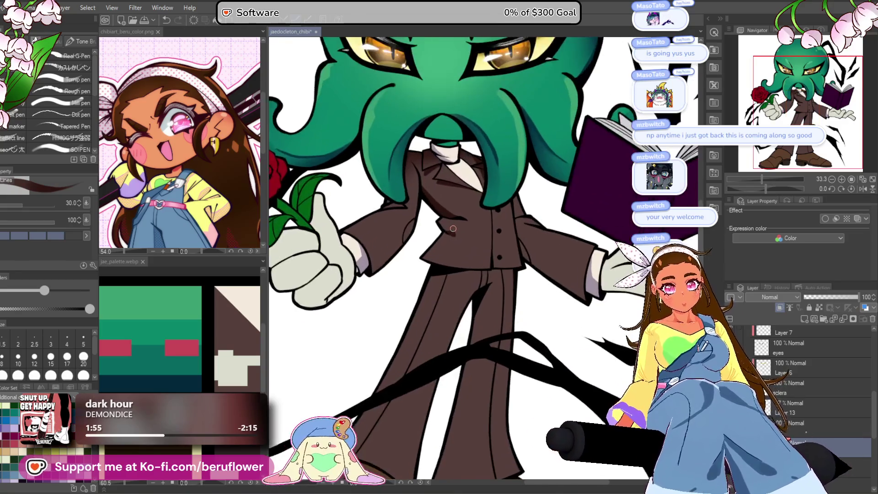
scroll(453, 228, "up", 7)
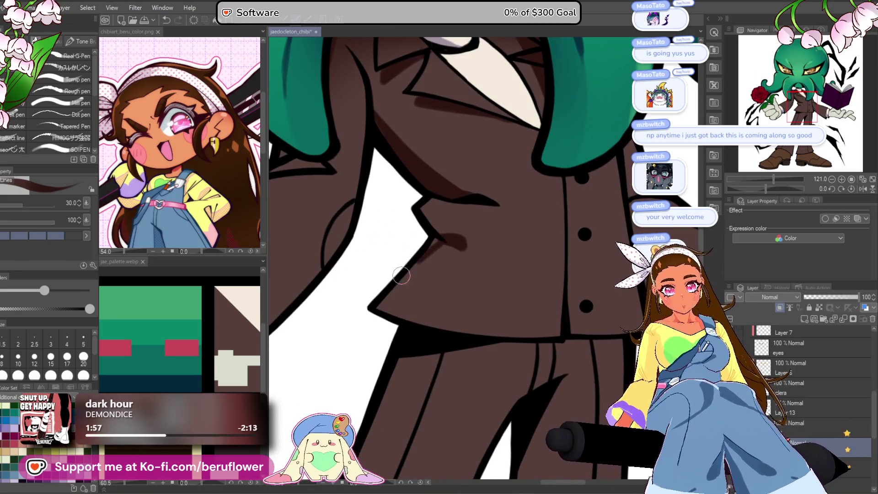
scroll(370, 300, "down", 4)
scroll(403, 197, "up", 2)
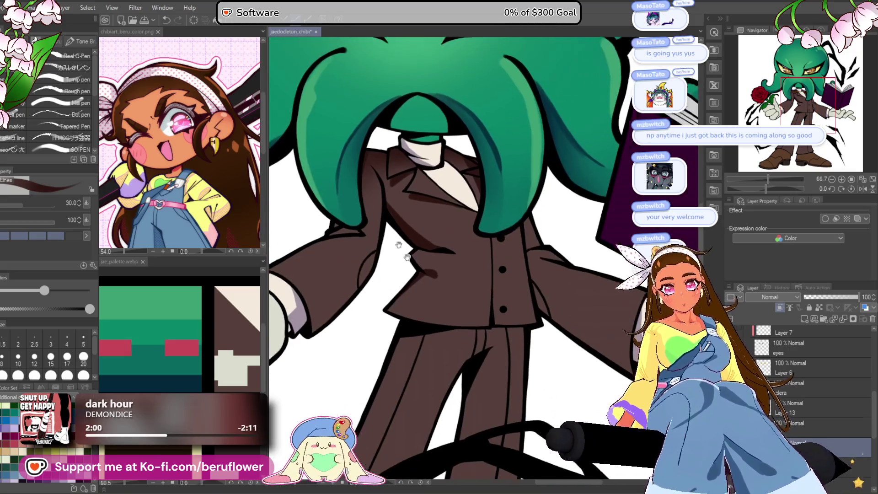
left_click_drag(401, 195, 383, 273)
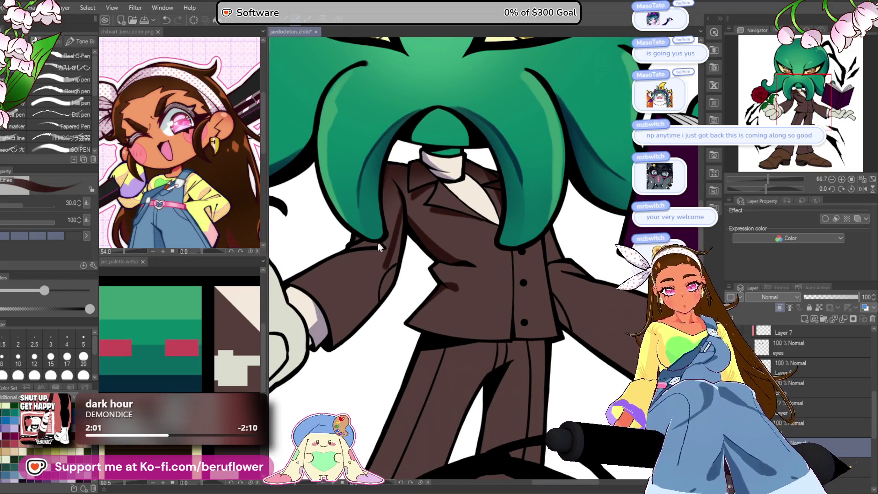
left_click_drag(358, 237, 361, 224)
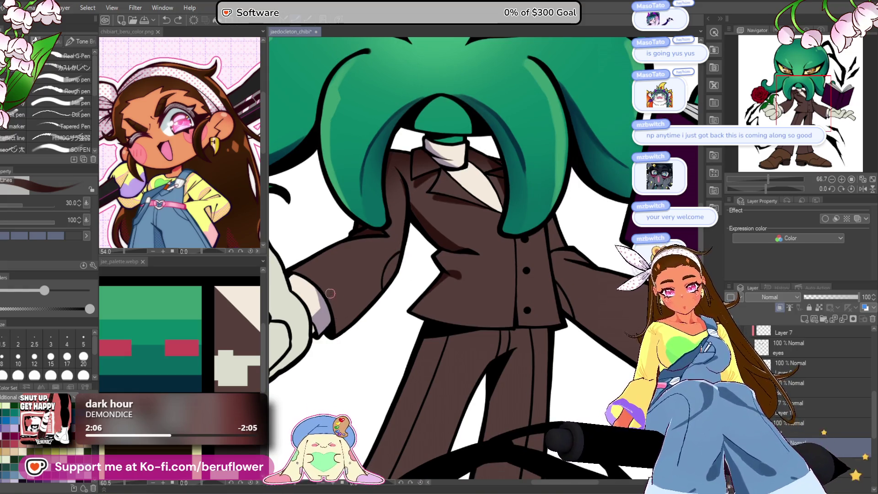
mouse_move(330, 303)
left_mouse_down()
mouse_move(380, 273)
mouse_move(338, 332)
left_mouse_up()
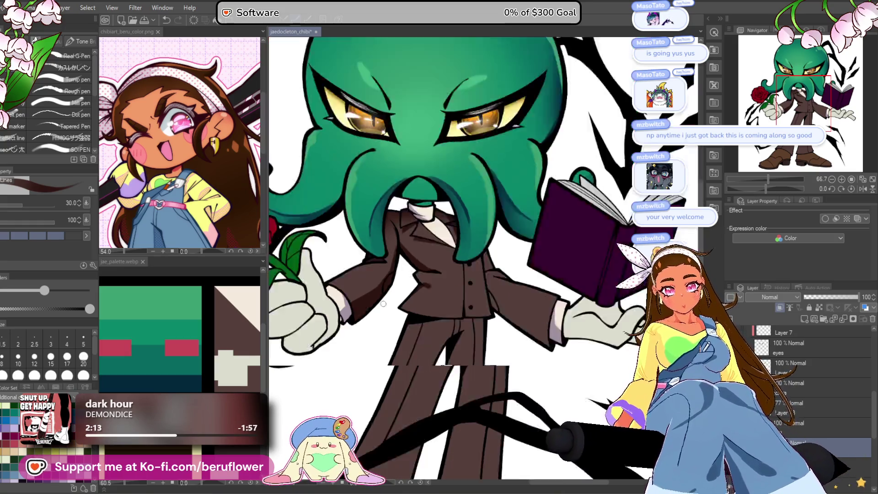
Darken the coat's edge and the sleeve's left side down toward the cuff.
scroll(562, 328, "down", 5)
left_click_drag(561, 327, 466, 341)
scroll(414, 298, "up", 4)
scroll(415, 298, "up", 3)
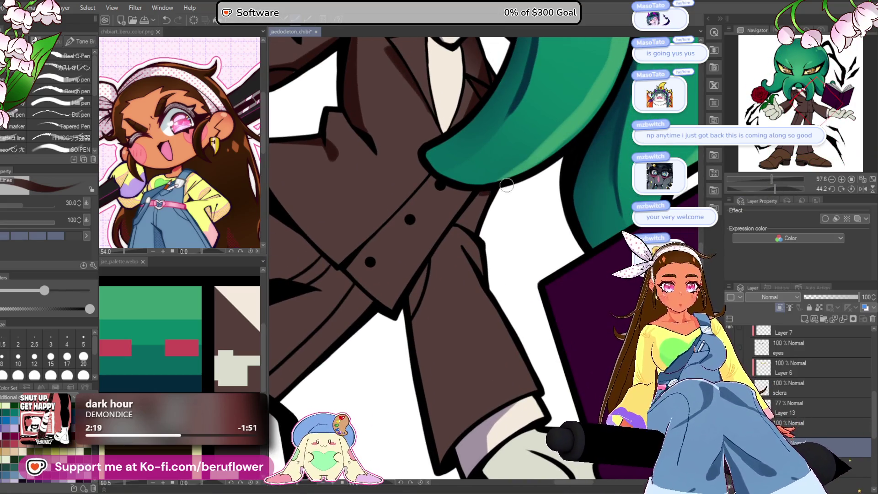
left_click_drag(503, 185, 519, 169)
left_click_drag(463, 173, 477, 373)
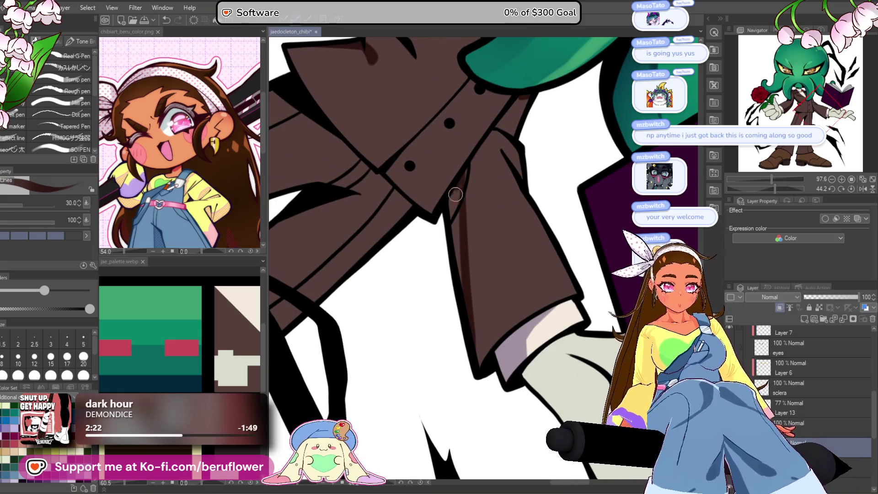
left_click_drag(464, 169, 507, 334)
left_click_drag(458, 211, 487, 297)
mouse_move(473, 229)
left_mouse_down()
mouse_move(493, 326)
mouse_move(476, 292)
mouse_move(499, 326)
left_mouse_up()
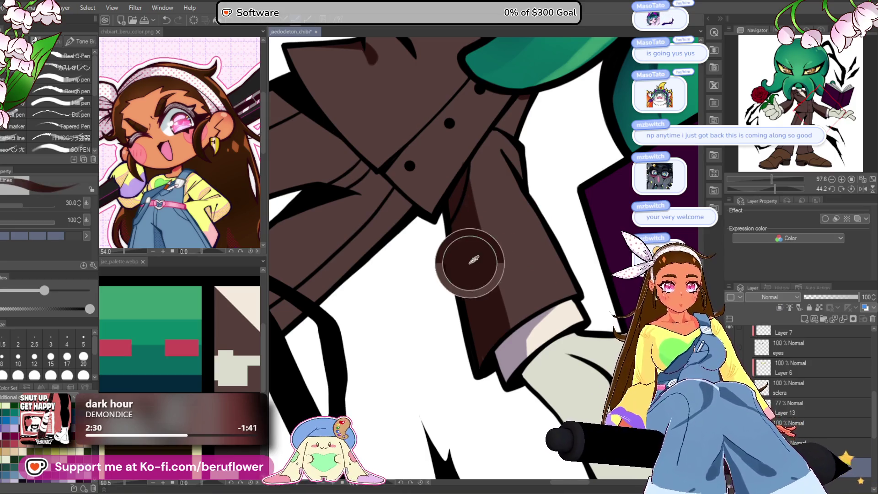
Switch to the clipped layer above and fit the whole character in the window with Ctrl+0.
left_click(818, 443)
left_click_drag(459, 182, 450, 221)
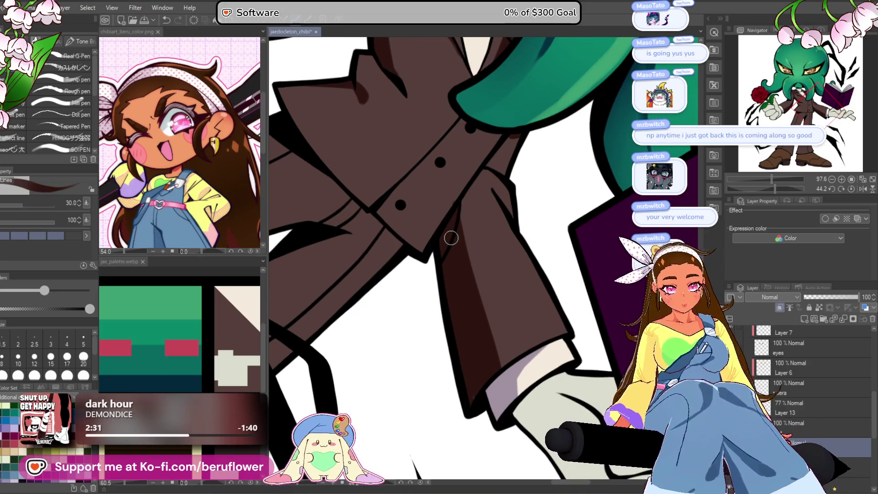
key("ctrl+0")
scroll(488, 146, "up", 3)
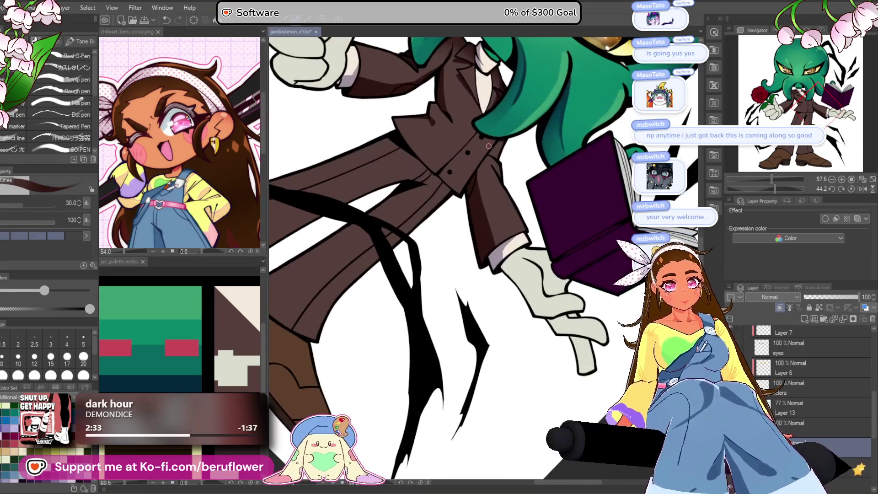
mouse_move(489, 146)
left_mouse_down()
mouse_move(501, 217)
mouse_move(499, 320)
left_mouse_up()
scroll(433, 227, "up", 5)
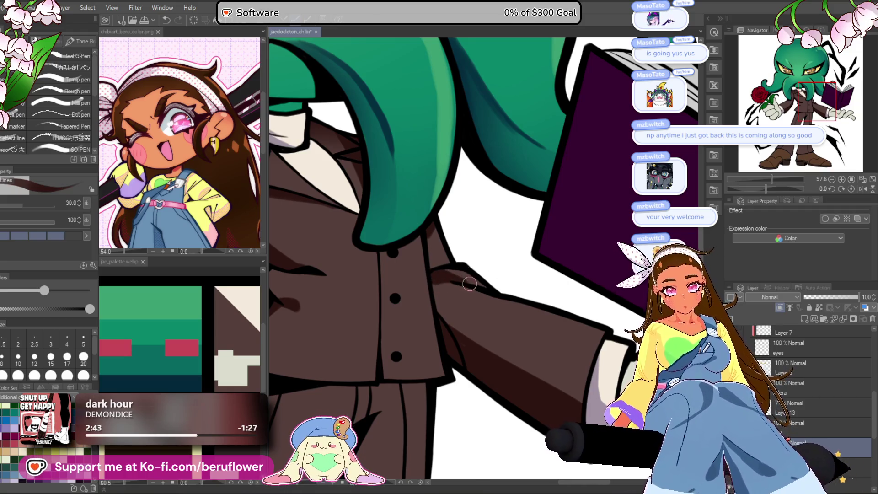
key("ctrl+0")
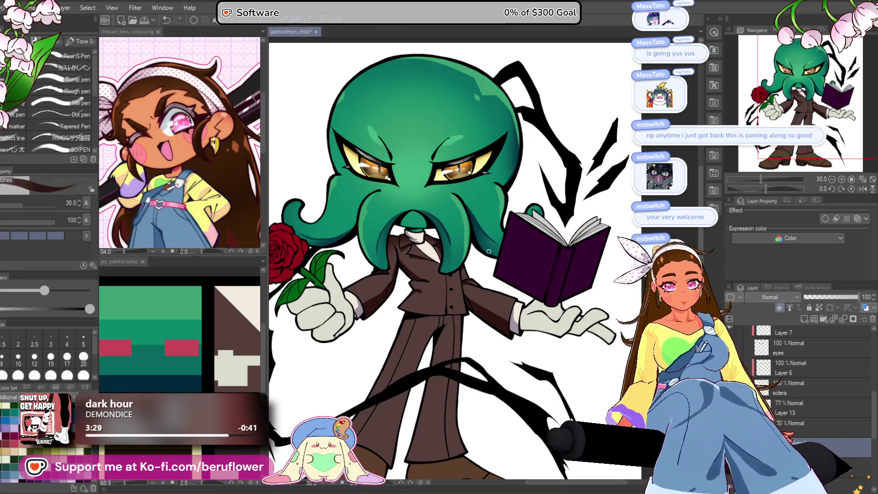
Sample the teal colour from the character's hair.
scroll(488, 251, "down", 3)
scroll(488, 251, "up", 5)
scroll(488, 251, "down", 2)
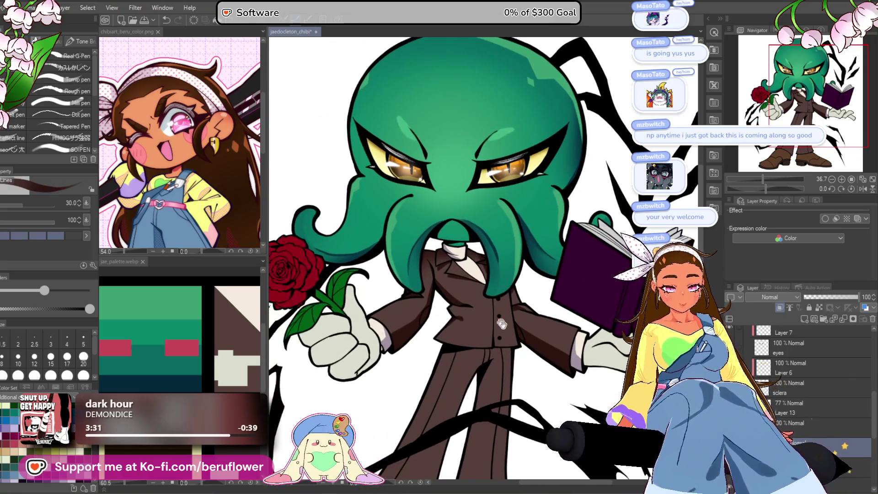
scroll(493, 249, "up", 5)
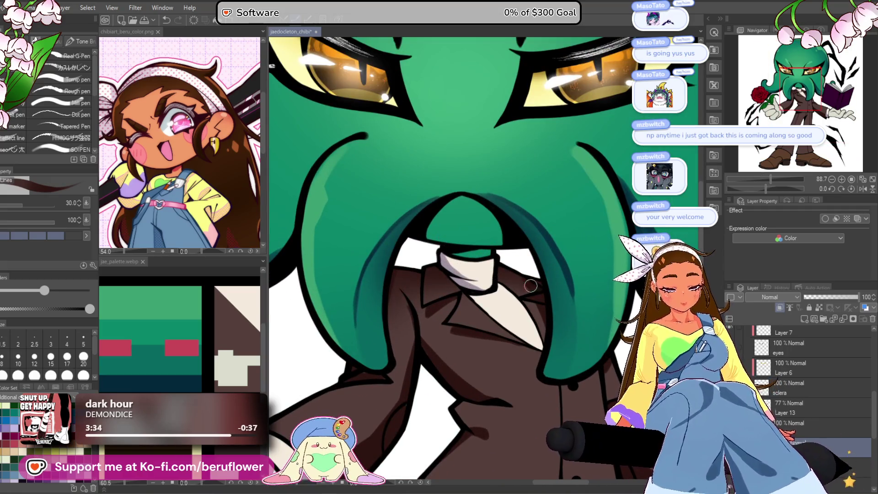
left_click_drag(476, 249, 444, 167)
scroll(799, 382, "down", 5)
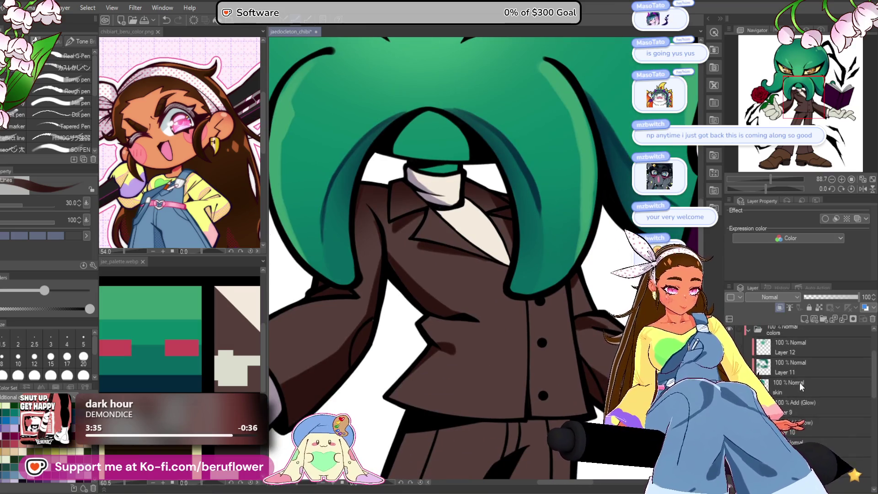
left_click_drag(624, 169, 612, 223)
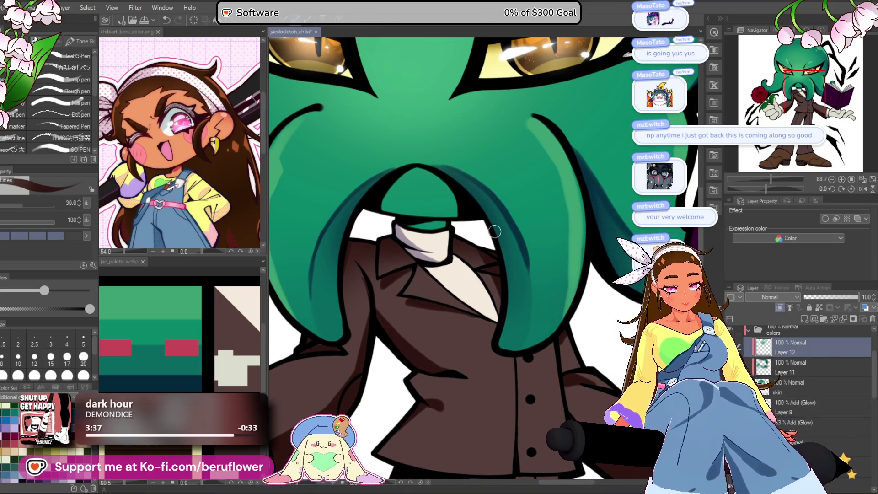
left_click(452, 176, "alt")
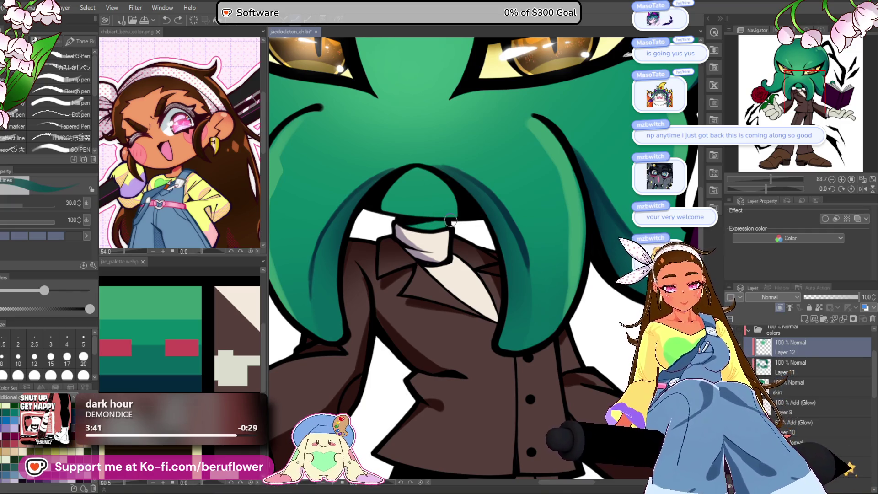
Fit the whole character on screen and make Layer 14 the active layer.
key("ctrl+0")
scroll(449, 188, "up", 3)
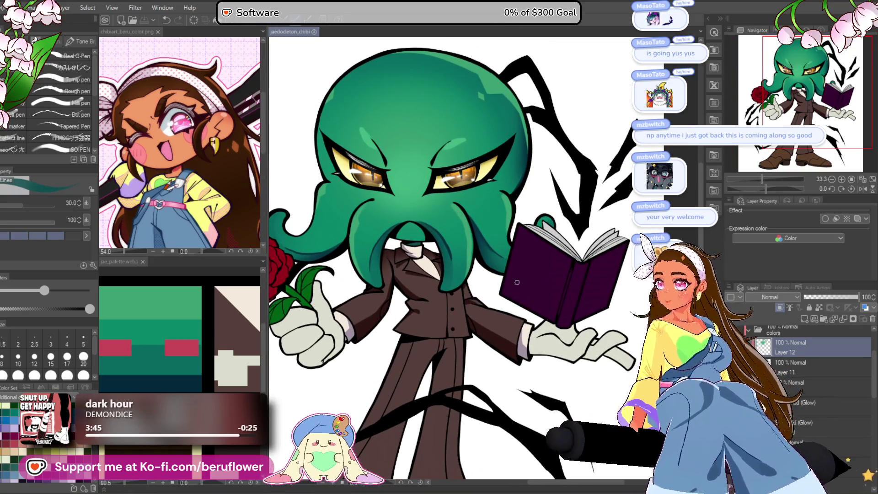
key("ctrl+0")
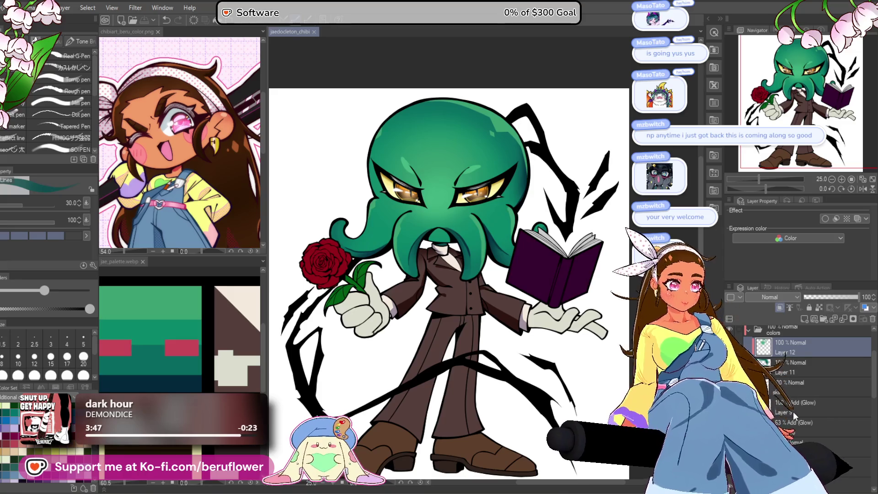
scroll(800, 385, "down", 1)
left_click(801, 422)
scroll(800, 426, "down", 2)
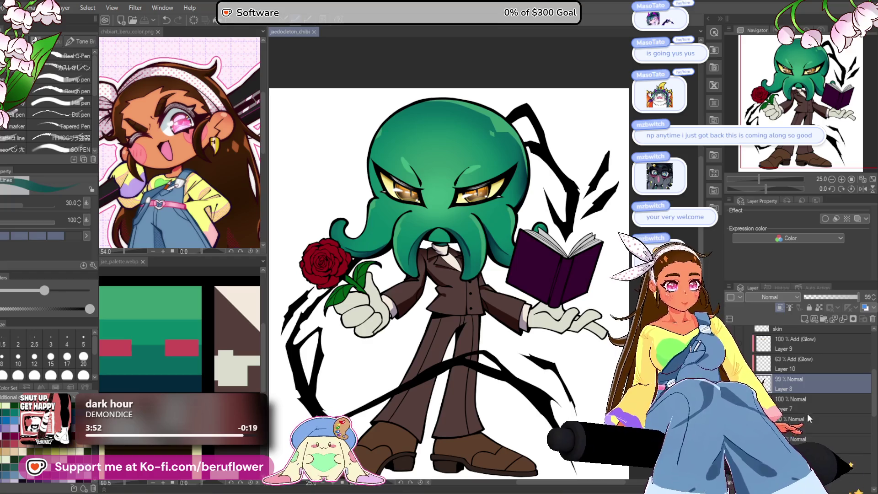
left_click(808, 441)
left_click(808, 391)
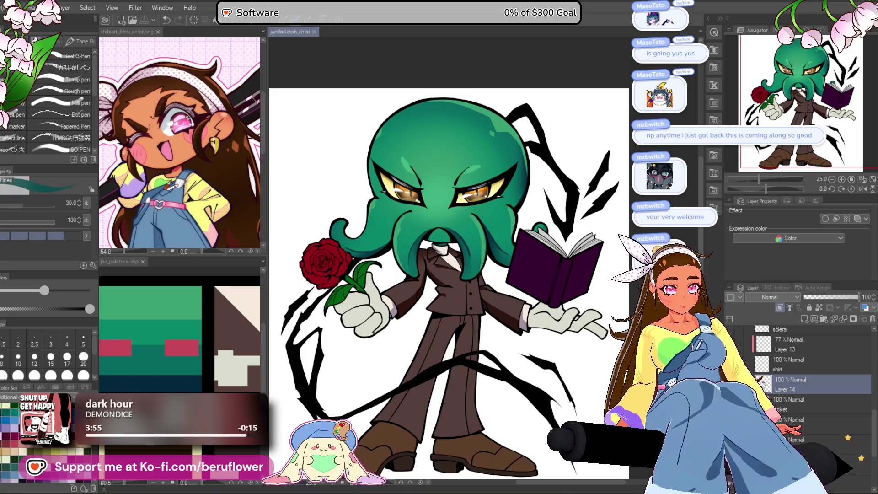
scroll(403, 302, "up", 3)
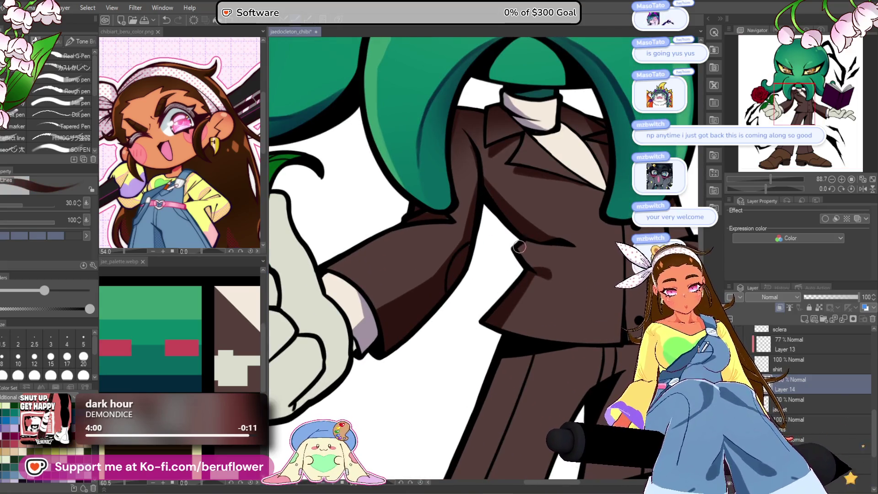
scroll(524, 256, "down", 3)
scroll(542, 356, "up", 3)
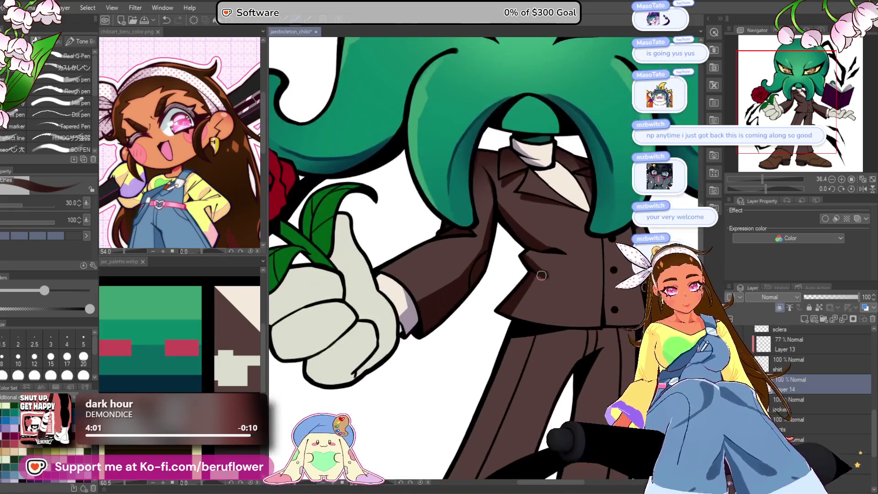
scroll(542, 356, "up", 3)
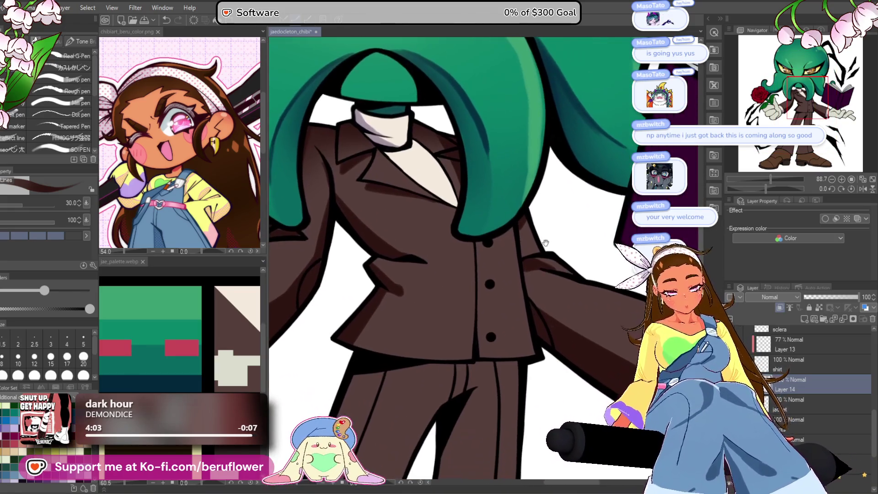
scroll(499, 344, "down", 3)
Airbrush soft lighting over the jacket, with the canvas tilted about 46 degrees and brush size 300.
key("b")
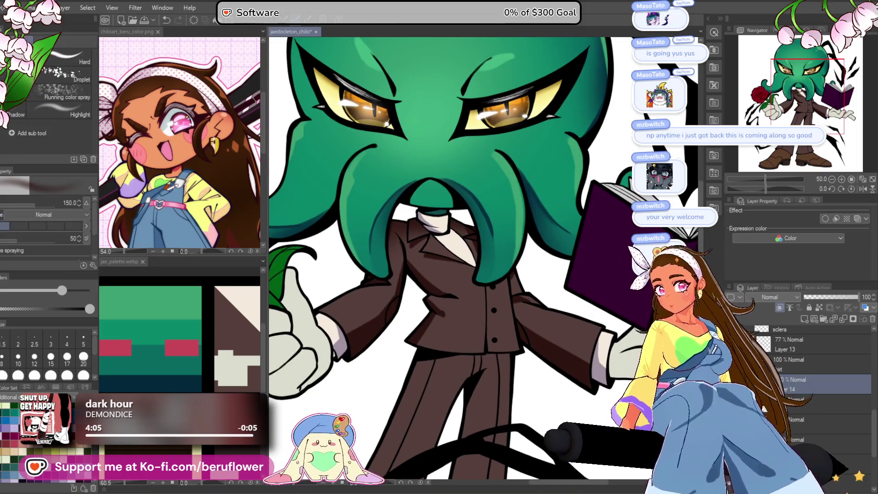
left_click_drag(765, 190, 755, 190)
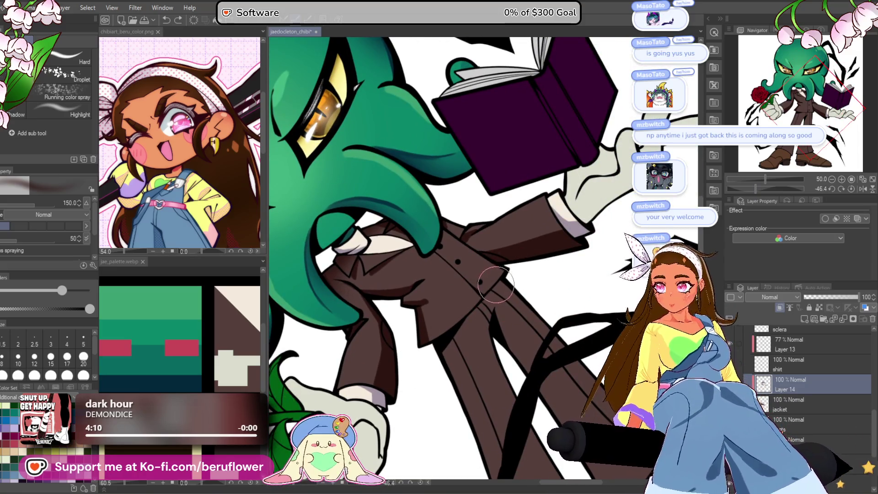
key("bracketright")
key("bracketright")
key("bracketright")
key("bracketright")
key("bracketright")
key("bracketright")
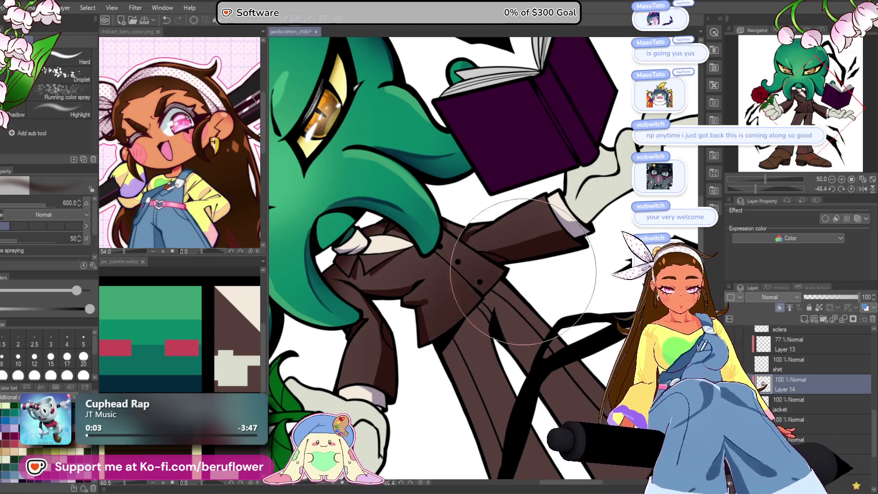
key("bracketleft")
key("bracketleft")
key("bracketleft")
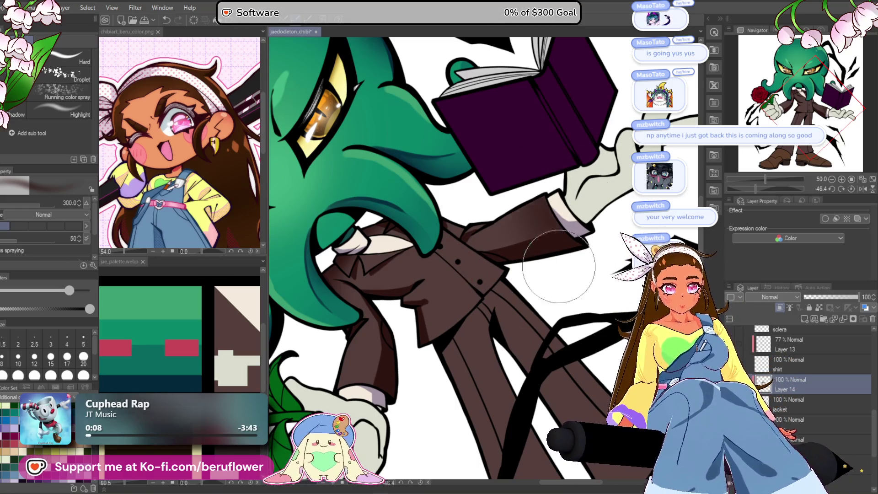
scroll(569, 301, "left", 3)
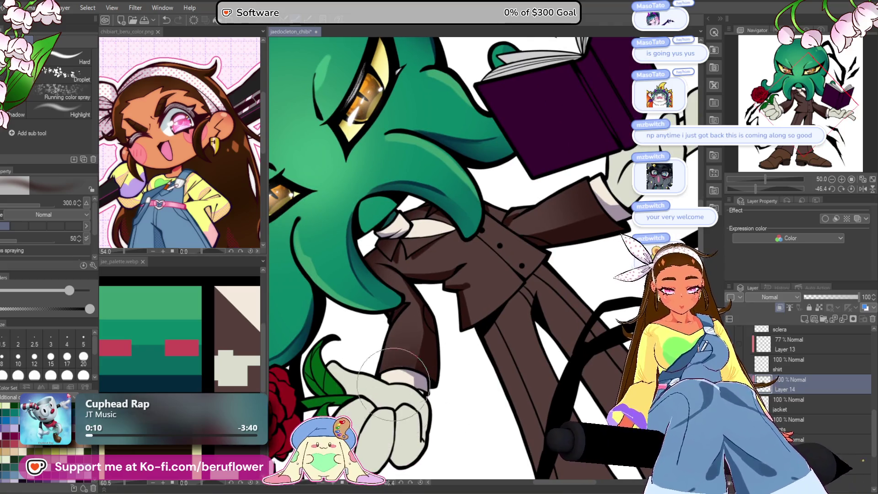
scroll(476, 376, "down", 5)
scroll(533, 290, "up", 6)
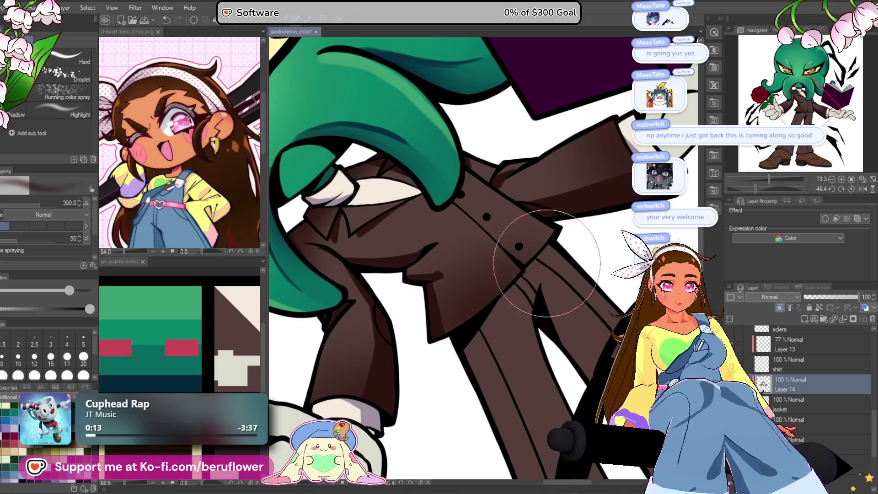
scroll(627, 245, "down", 5)
scroll(626, 244, "up", 3)
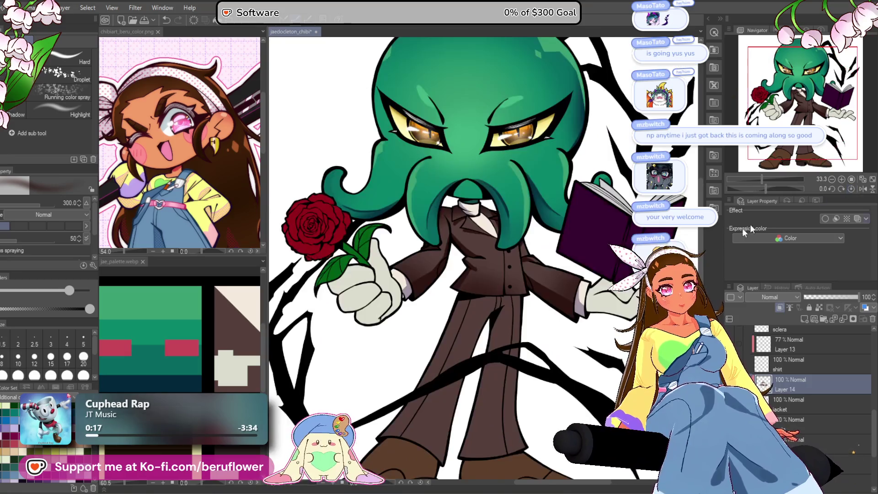
mouse_move(499, 400)
left_mouse_down()
mouse_move(460, 384)
mouse_move(416, 405)
left_mouse_up()
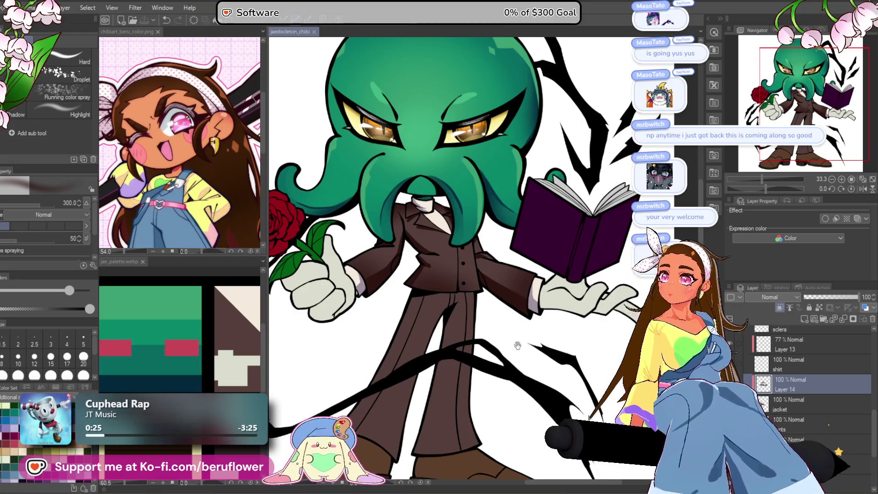
left_click_drag(521, 334, 507, 314)
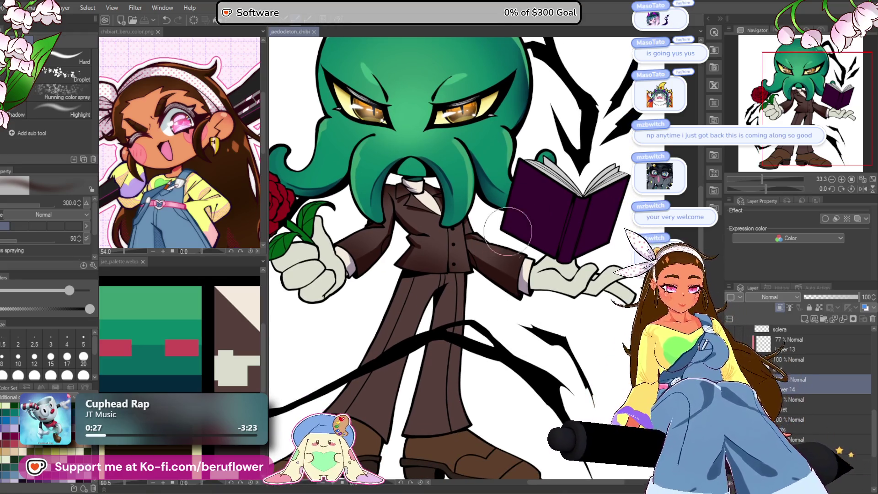
scroll(458, 352, "down", 2)
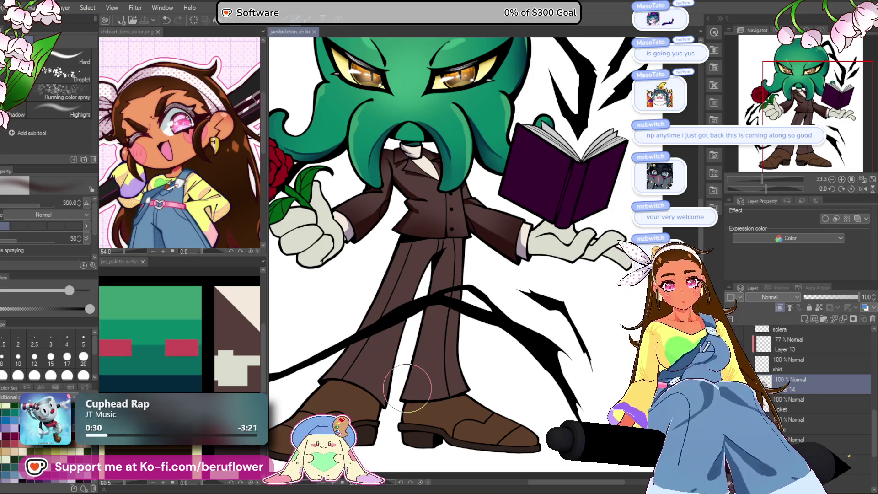
scroll(474, 367, "up", 1)
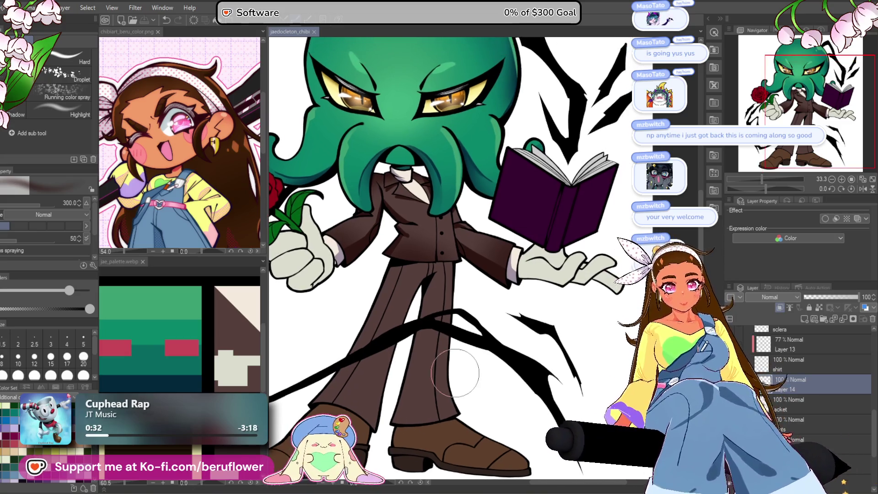
scroll(455, 373, "down", 1)
left_click_drag(455, 374, 449, 357)
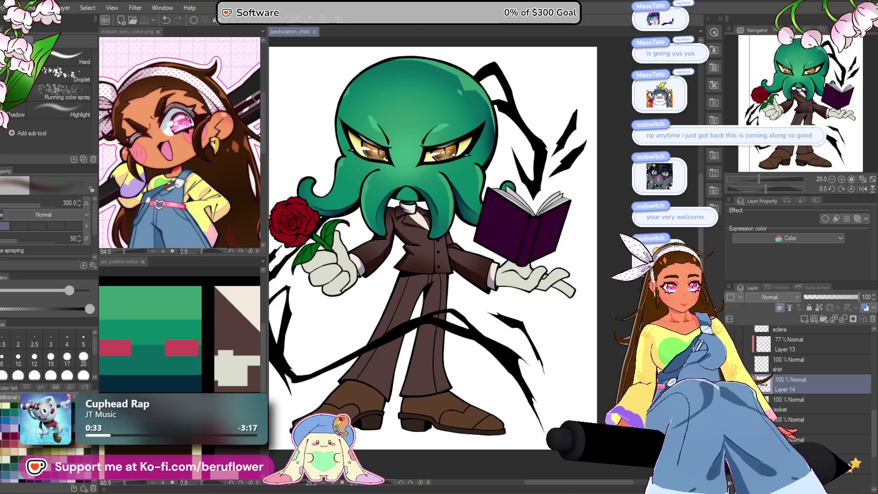
Add new Layer 15 above the jacket layer, clipped to it.
left_click(807, 404)
left_click(805, 319)
left_click(780, 307)
scroll(401, 263, "up", 3)
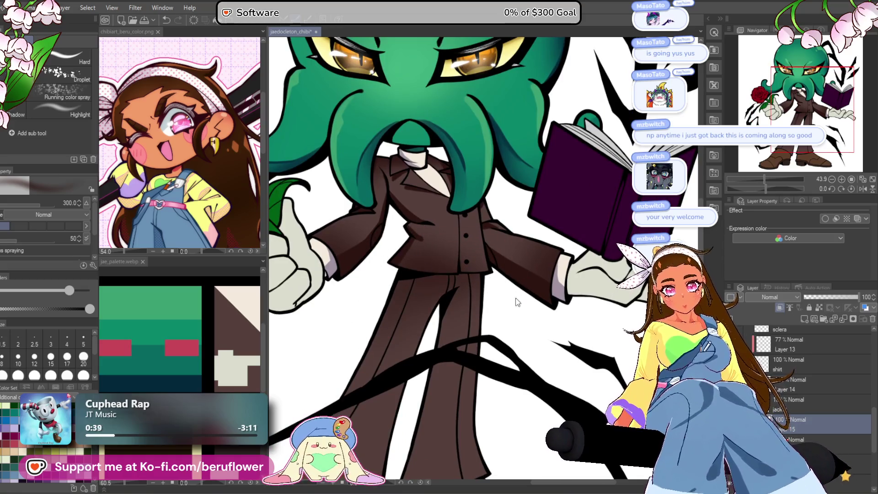
mouse_move(503, 458)
left_mouse_down()
mouse_move(530, 403)
mouse_move(533, 297)
mouse_move(529, 314)
mouse_move(479, 310)
mouse_move(509, 301)
left_mouse_up()
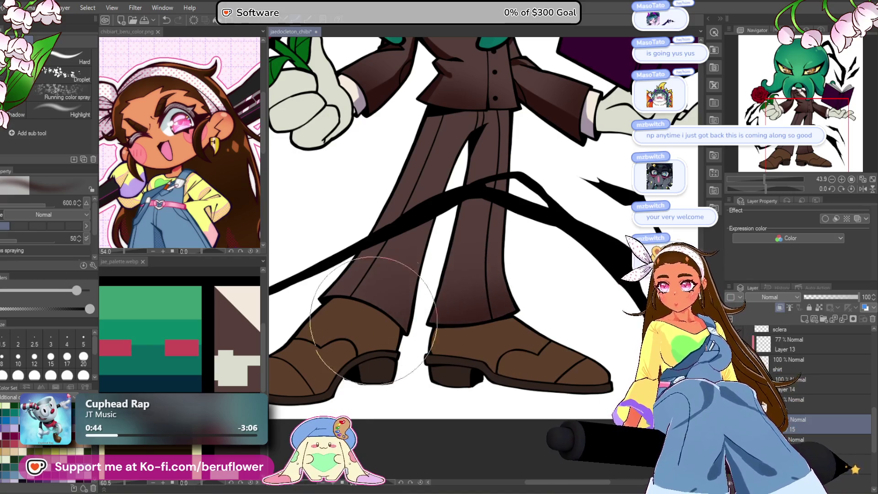
Spray darker shading on the trouser legs at brush size 600, undoing the lower-leg pass.
key("bracketright")
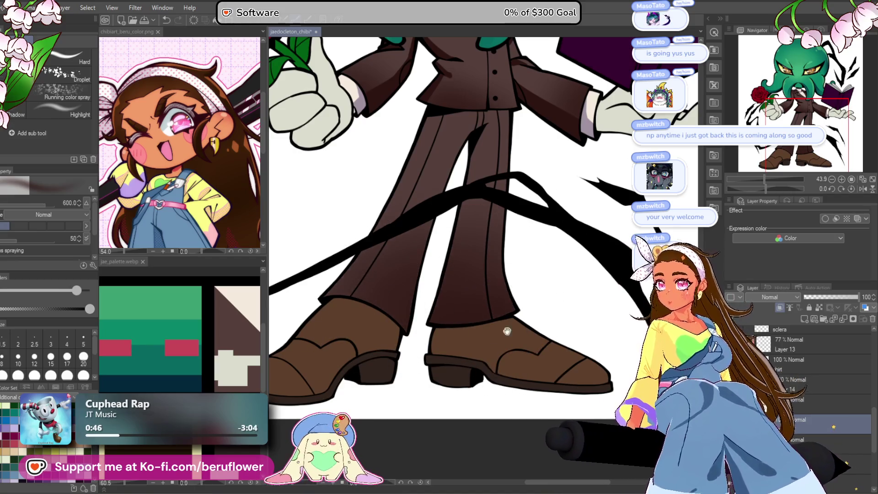
left_click_drag(558, 298, 561, 306)
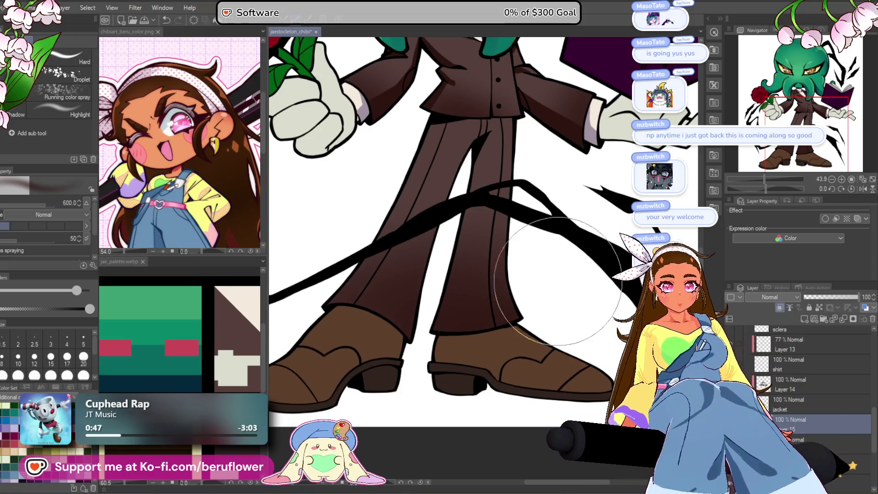
left_click_drag(583, 269, 568, 329)
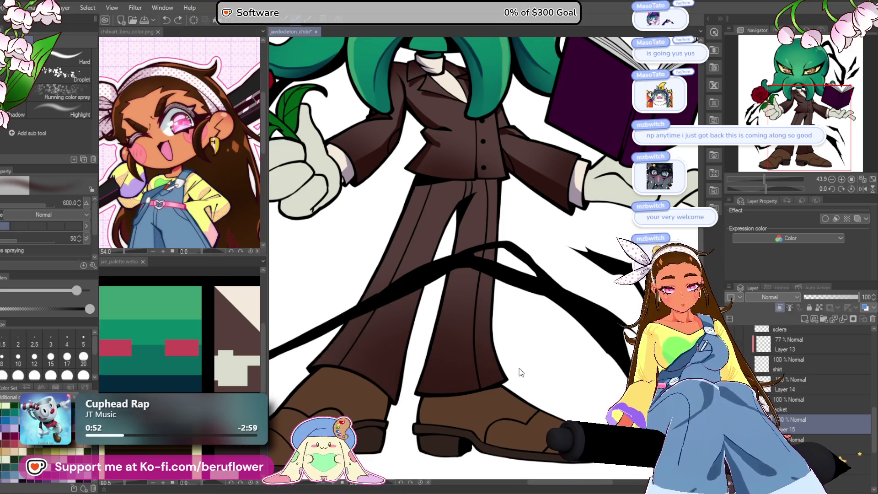
key("ctrl+z")
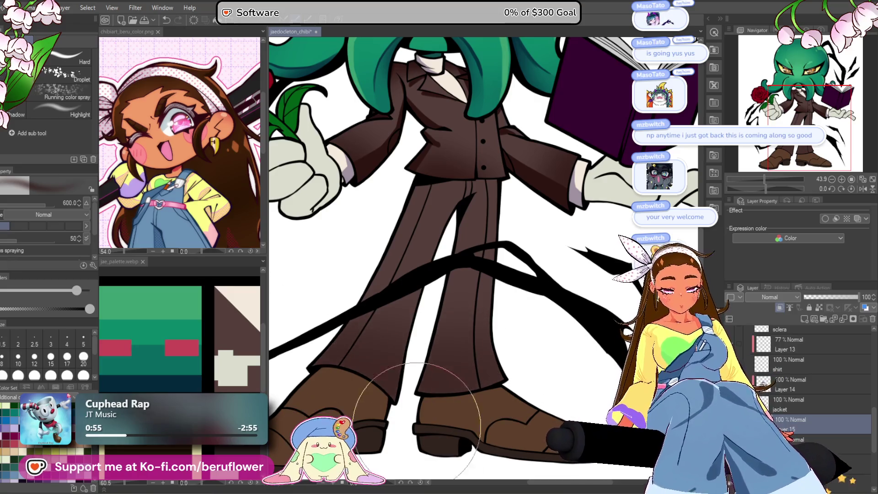
mouse_move(425, 352)
left_mouse_down()
mouse_move(471, 310)
mouse_move(471, 255)
mouse_move(402, 343)
mouse_move(433, 263)
left_mouse_up()
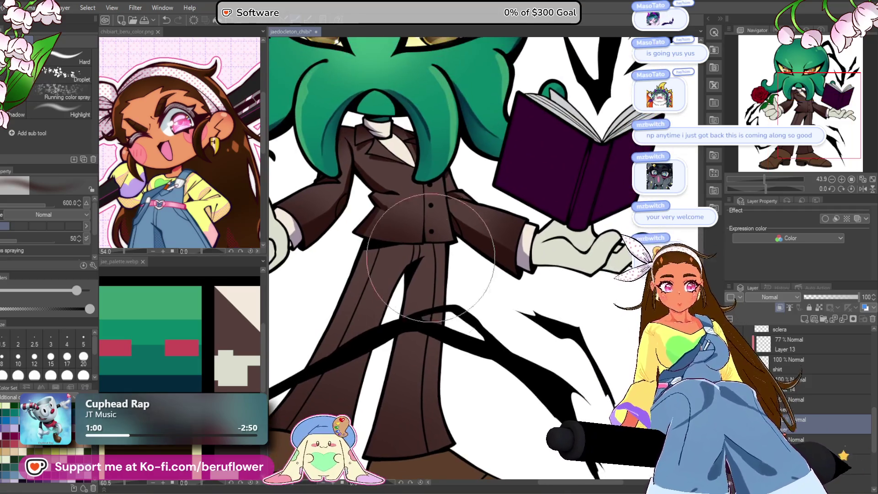
key("bracketleft")
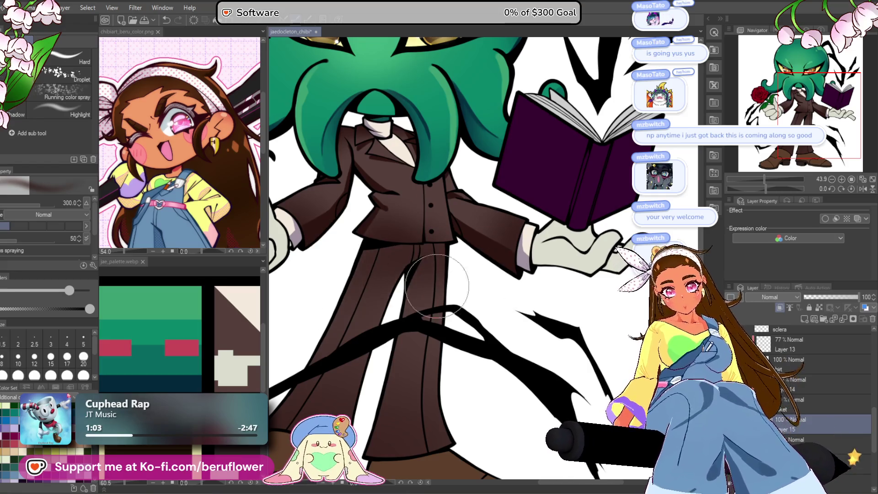
scroll(430, 338, "down", 5)
scroll(402, 353, "up", 6)
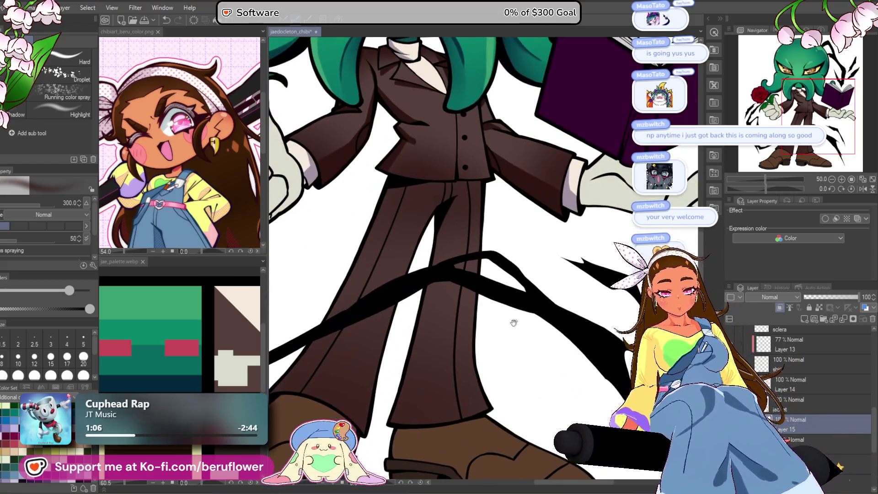
left_click_drag(514, 323, 513, 325)
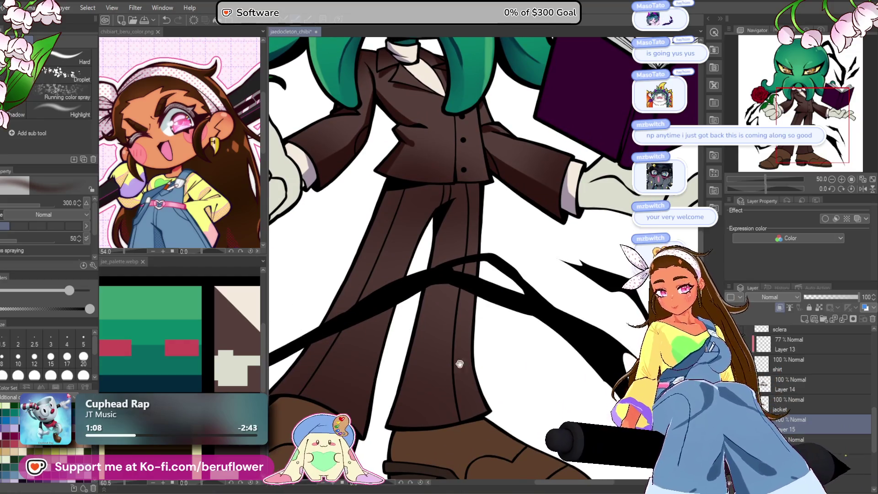
Lighten the trouser shading layer's opacity, restore the lighter shading, and return the brush to 600.
left_click_drag(448, 359, 441, 345)
left_click(825, 298)
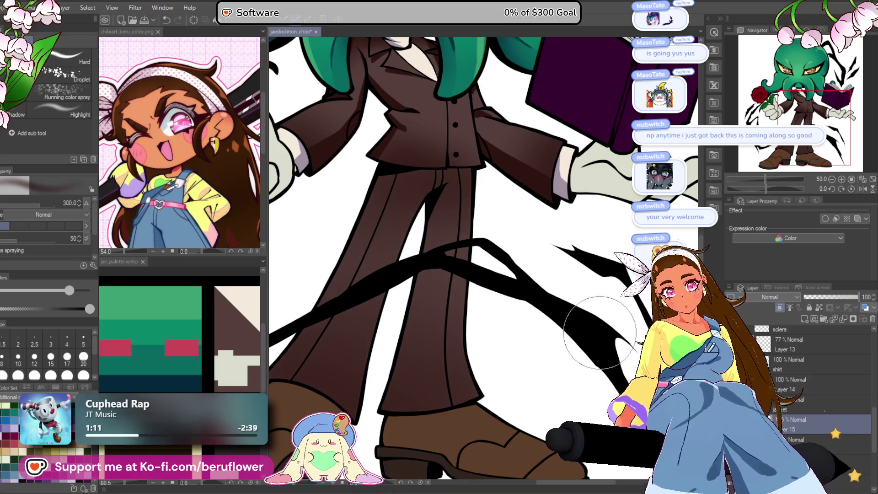
key("ctrl+y")
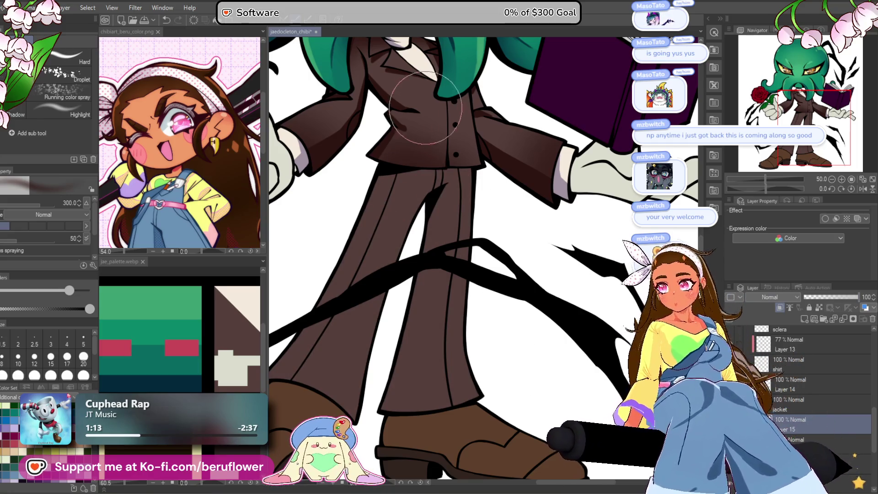
key("bracketright")
key("bracketright")
key("bracketright")
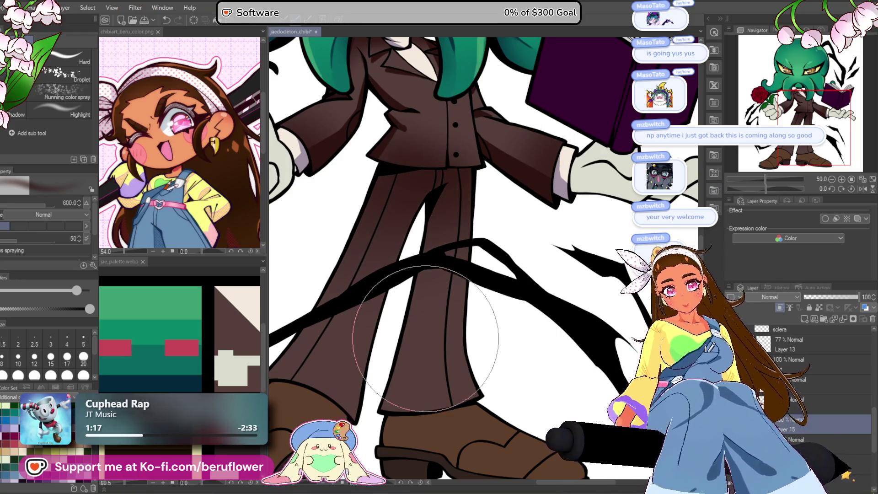
scroll(426, 337, "down", 5)
scroll(380, 396, "up", 3)
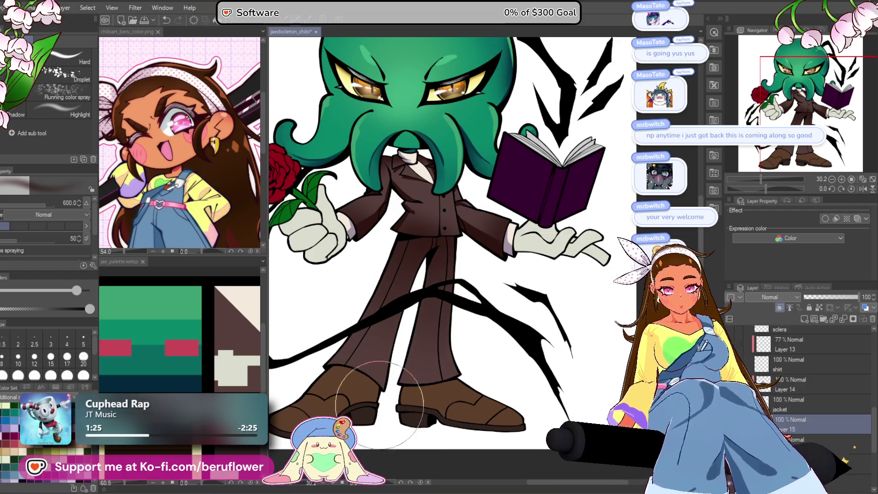
scroll(465, 291, "down", 3)
scroll(453, 302, "up", 5)
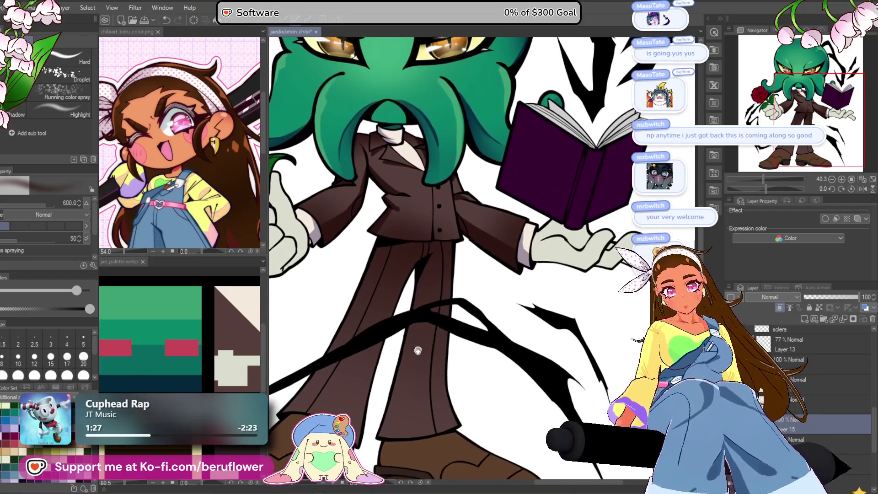
Switch to the pen tools and look over the trousers before recentring the whole character.
key("p")
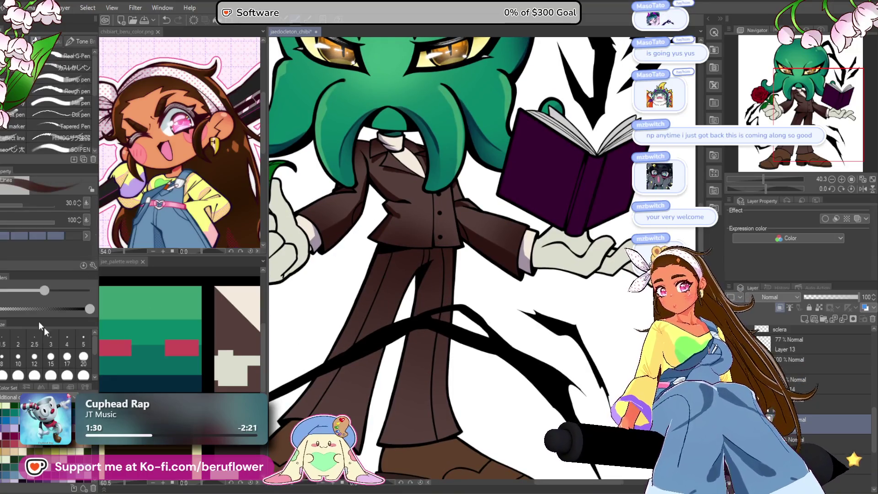
left_click_drag(480, 336, 484, 342)
left_click_drag(492, 259, 490, 227)
scroll(457, 238, "up", 2)
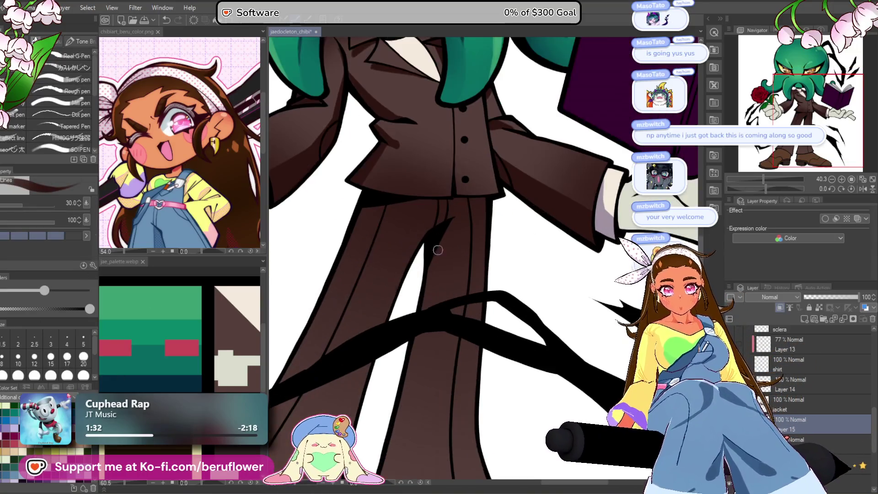
left_click_drag(441, 247, 438, 235)
scroll(409, 330, "down", 5)
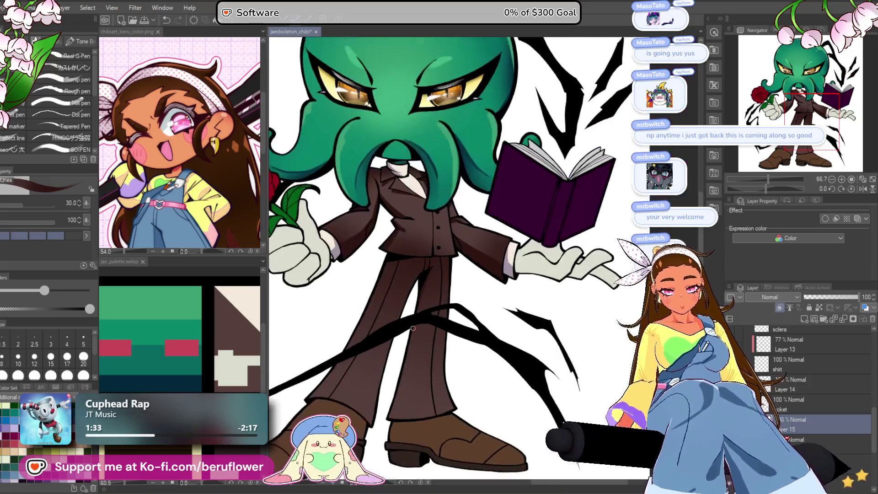
scroll(411, 275, "up", 5)
left_click_drag(428, 233, 414, 222)
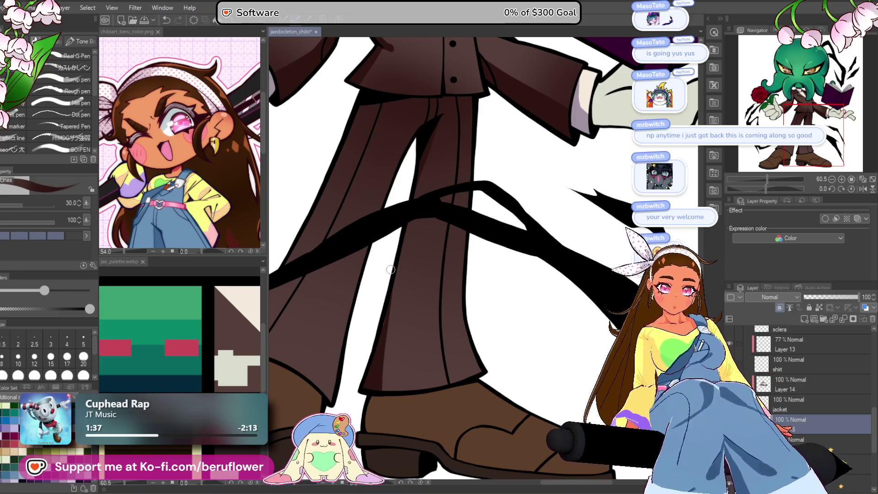
scroll(385, 288, "down", 5)
scroll(428, 330, "up", 4)
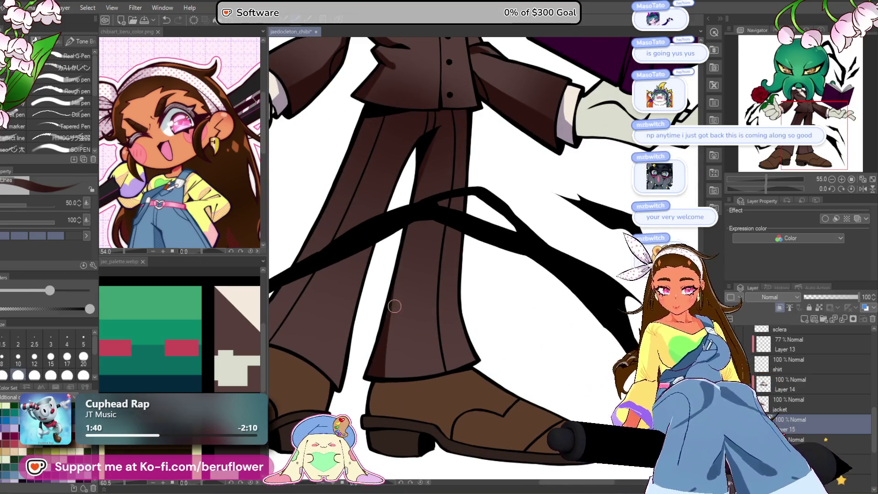
scroll(372, 392, "down", 2)
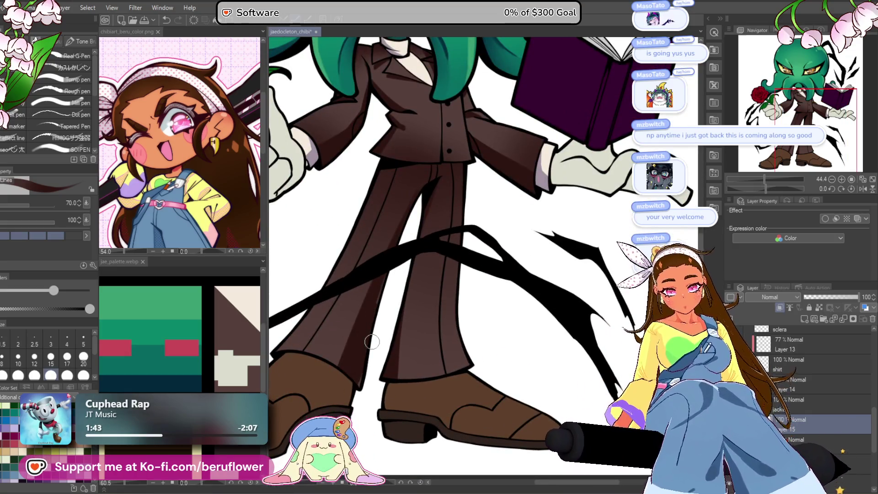
scroll(412, 232, "down", 4)
scroll(533, 294, "up", 1)
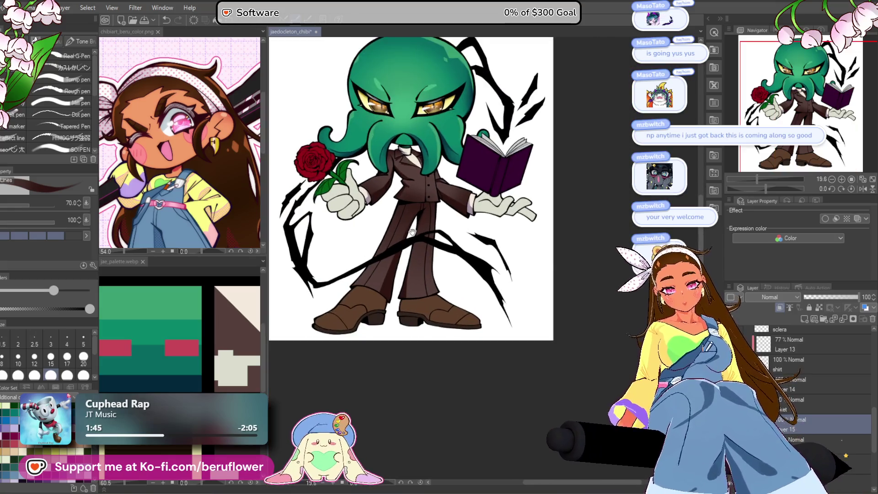
left_click_drag(439, 320, 449, 316)
Save the drawing and confirm a lighter muted brown (H 7, S 33, V 51) as the drawing colour.
key("ctrl+s")
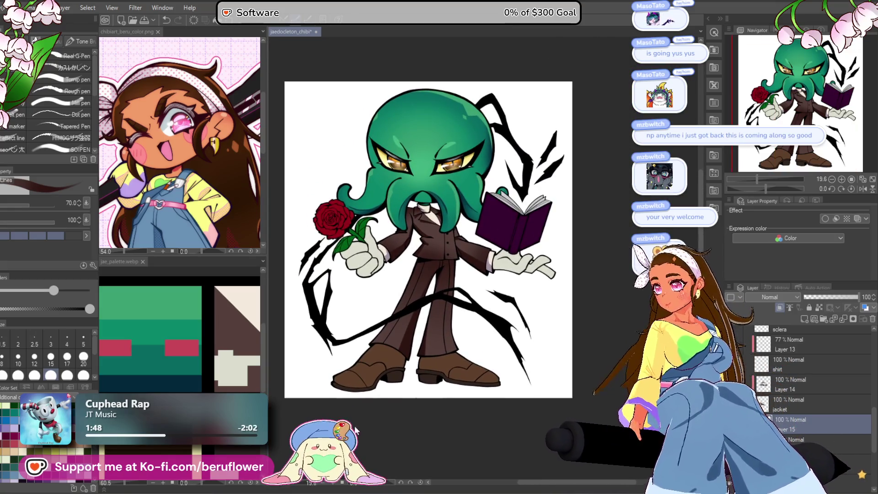
scroll(475, 297, "up", 3)
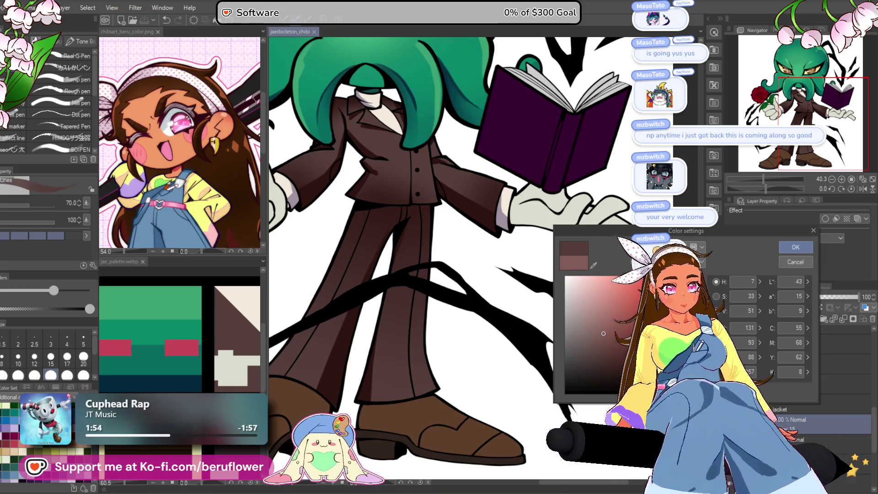
left_click(796, 246)
Set the airbrush to size 400 and add a new layer above Layer 14.
key("u")
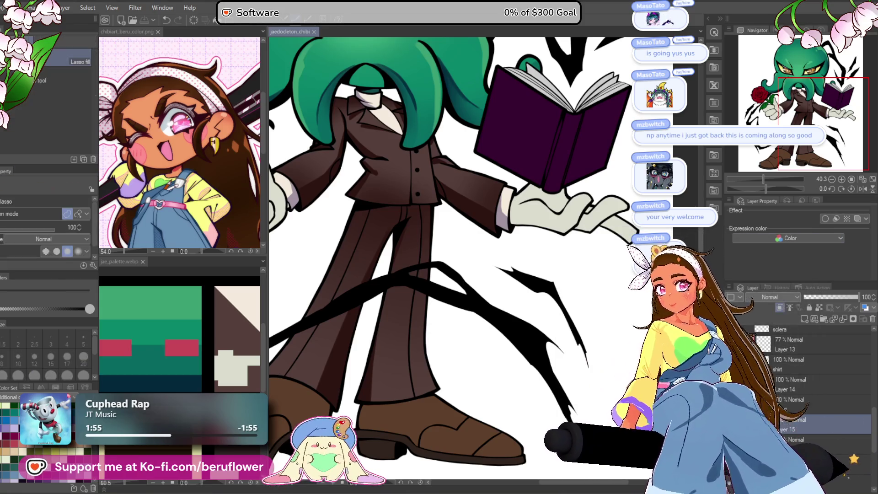
key("b")
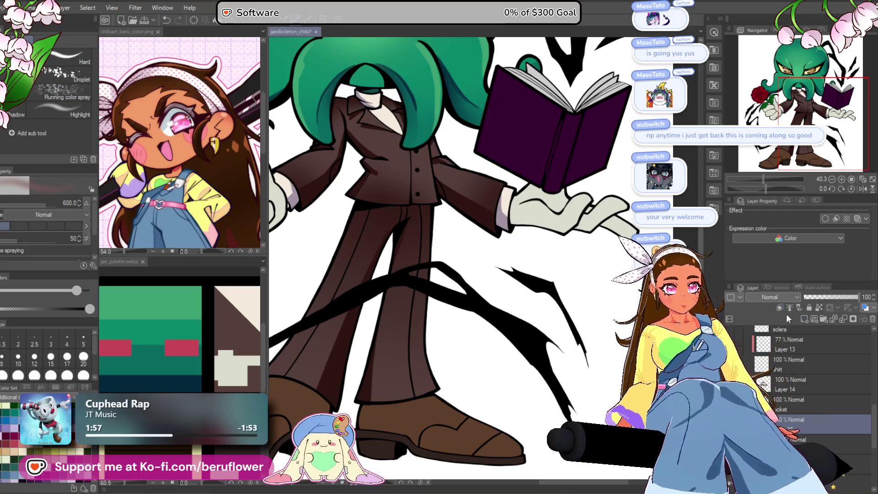
key("bracketleft")
key("bracketleft")
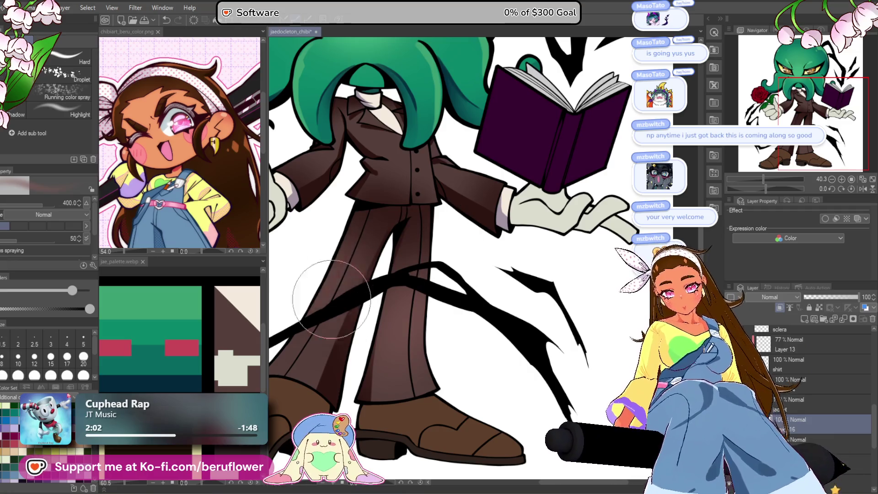
scroll(427, 242, "down", 3)
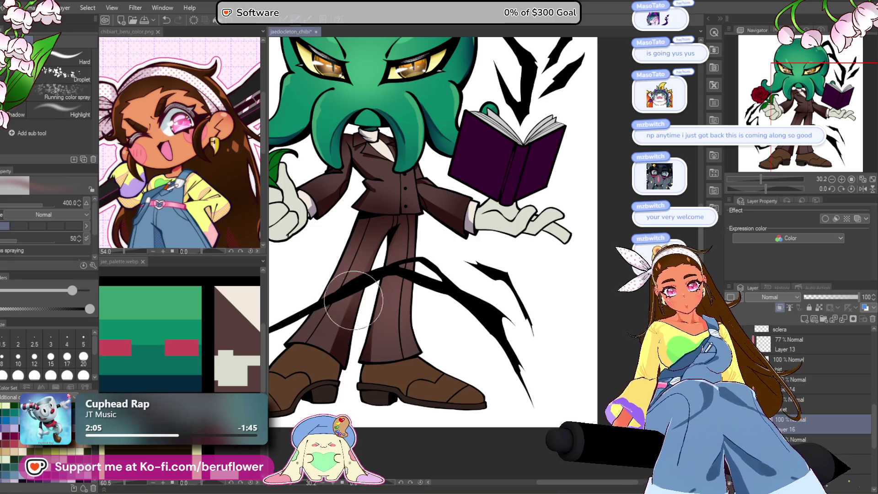
left_click(803, 384)
left_click(804, 319)
Lower the jacket shading layer and a lower layer to about 60% opacity.
scroll(393, 206, "up", 3)
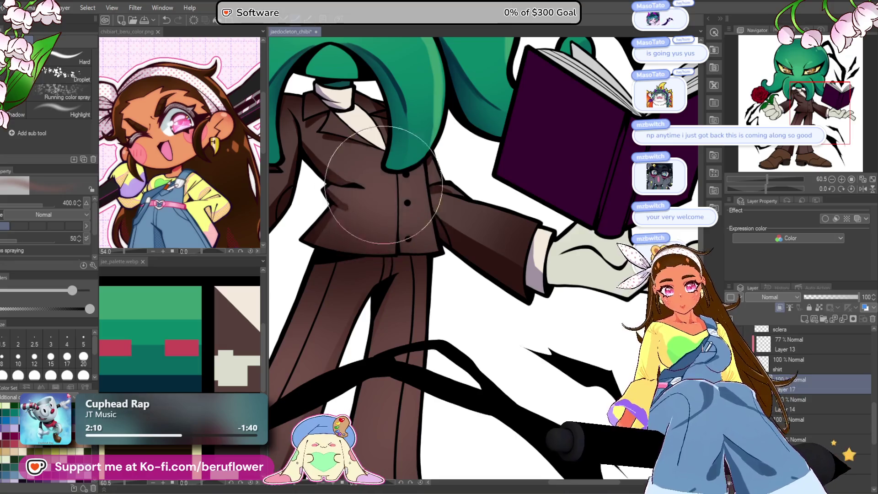
scroll(398, 217, "down", 3)
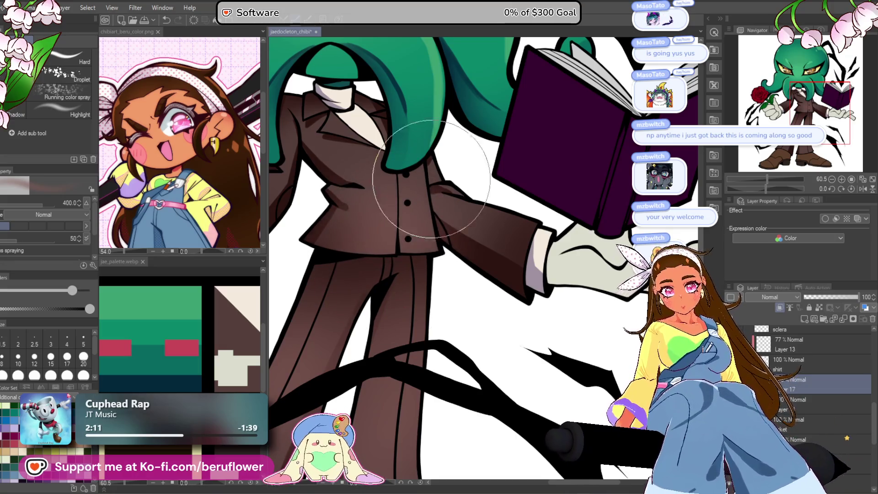
scroll(413, 144, "down", 2)
scroll(413, 144, "up", 3)
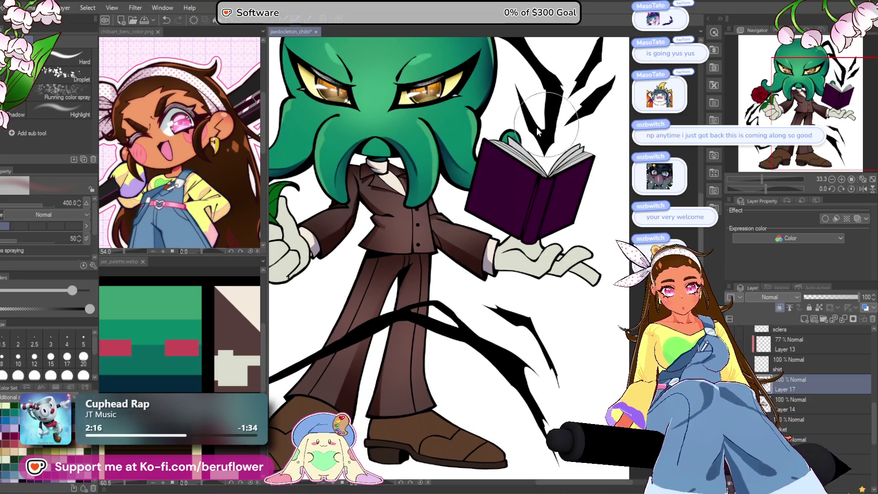
scroll(302, 326, "down", 4)
scroll(302, 326, "up", 4)
scroll(611, 330, "down", 1)
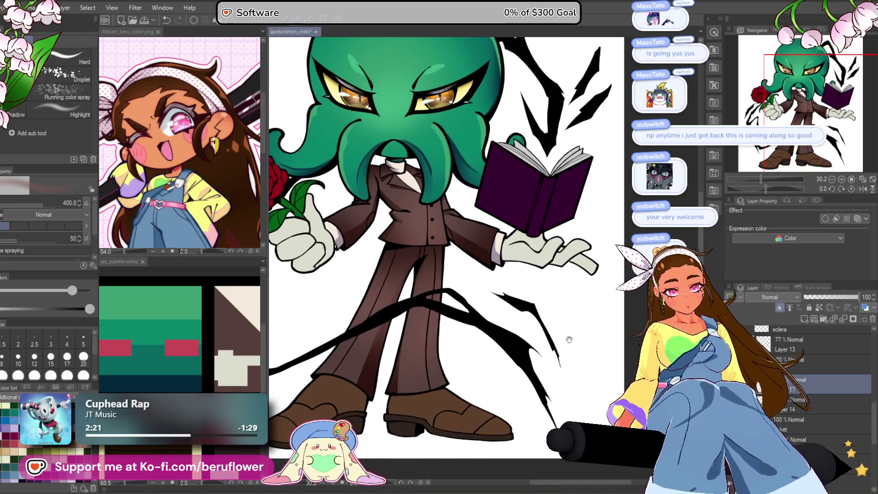
left_click(833, 297)
left_click_drag(835, 294, 836, 295)
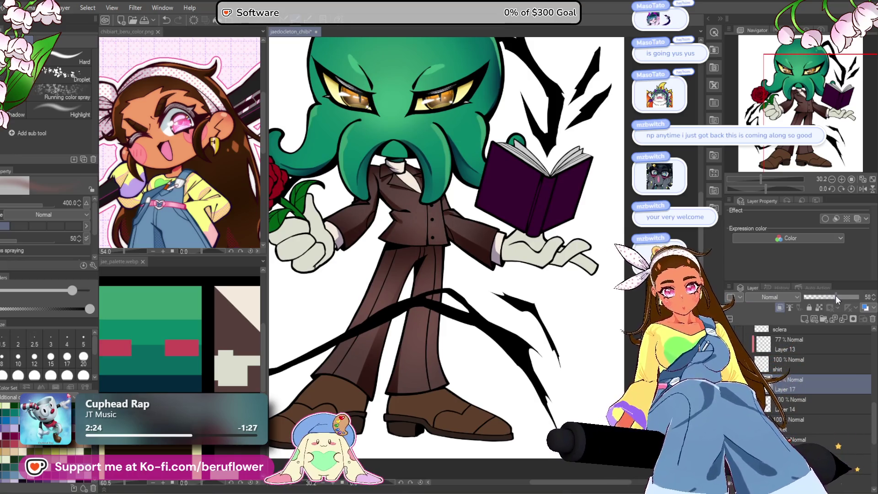
left_click(800, 437)
left_click(837, 297)
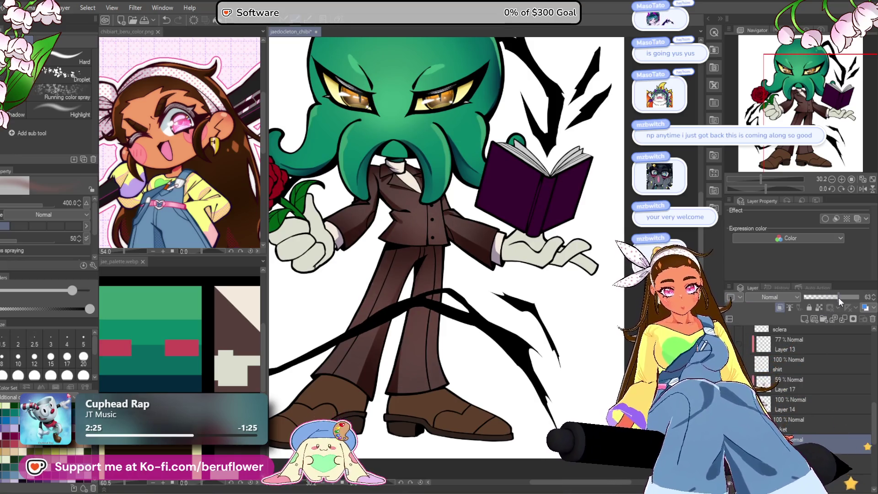
Fit the drawing in the window, save it, and look over the character's left side.
key("ctrl+0")
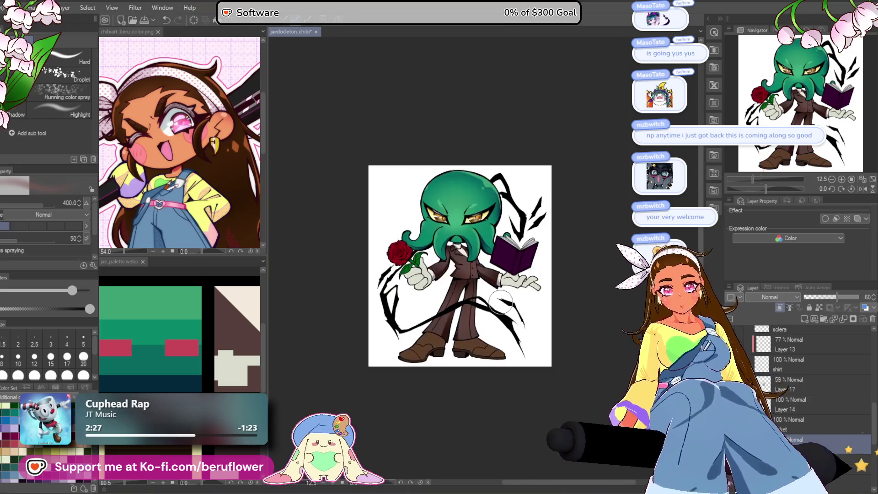
key("ctrl+s")
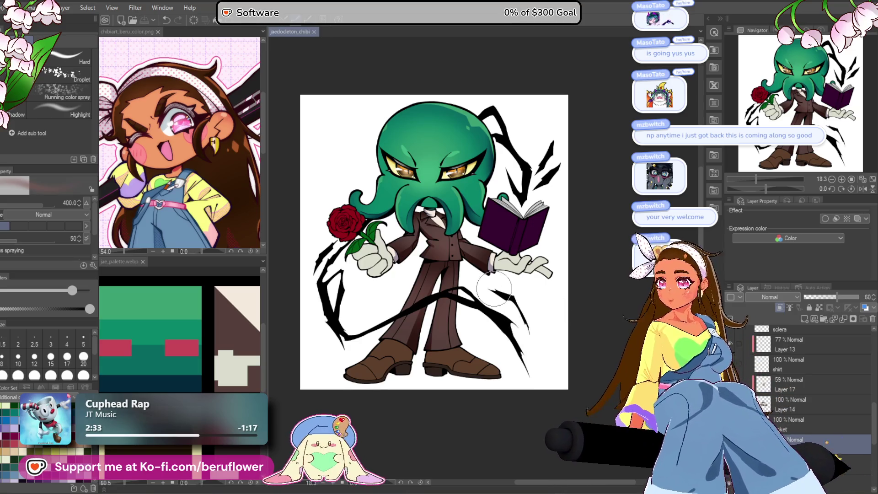
scroll(526, 229, "up", 4)
scroll(526, 229, "down", 4)
scroll(526, 229, "up", 2)
left_click_drag(540, 363, 540, 313)
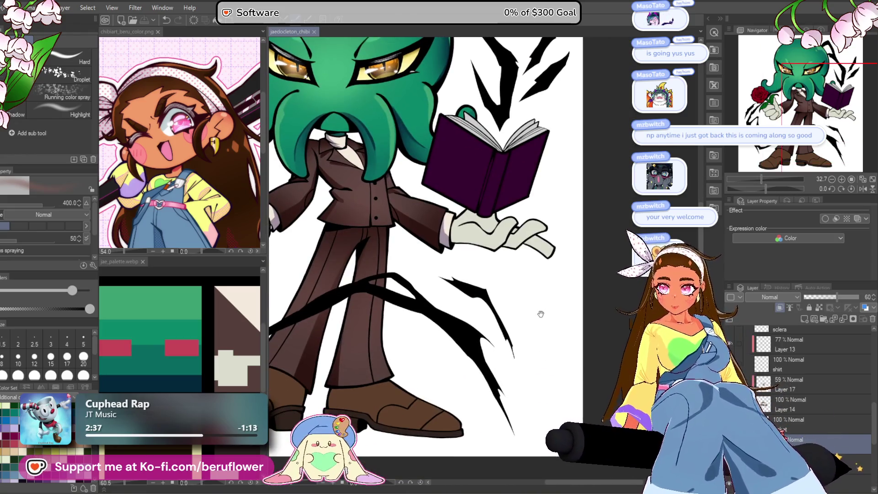
mouse_move(444, 370)
left_mouse_down()
mouse_move(501, 391)
mouse_move(509, 366)
mouse_move(481, 379)
left_mouse_up()
scroll(794, 411, "up", 3)
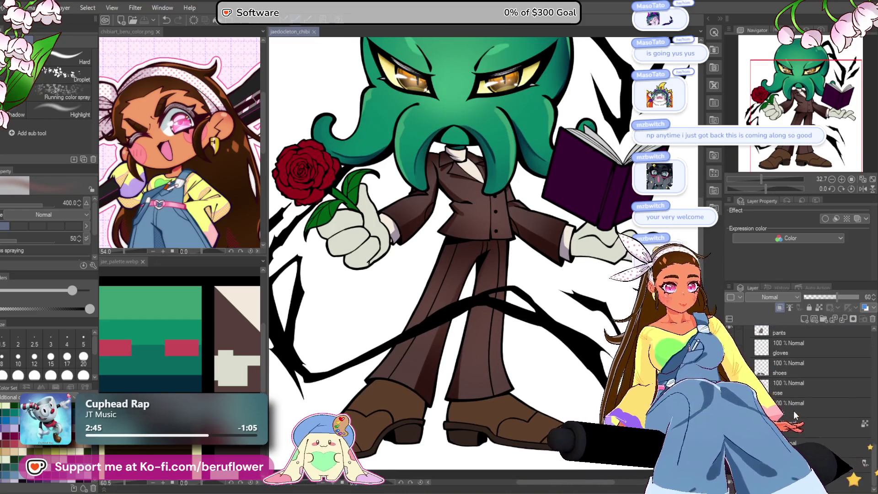
Select the gloves layer and add a new layer above it.
left_click(817, 407)
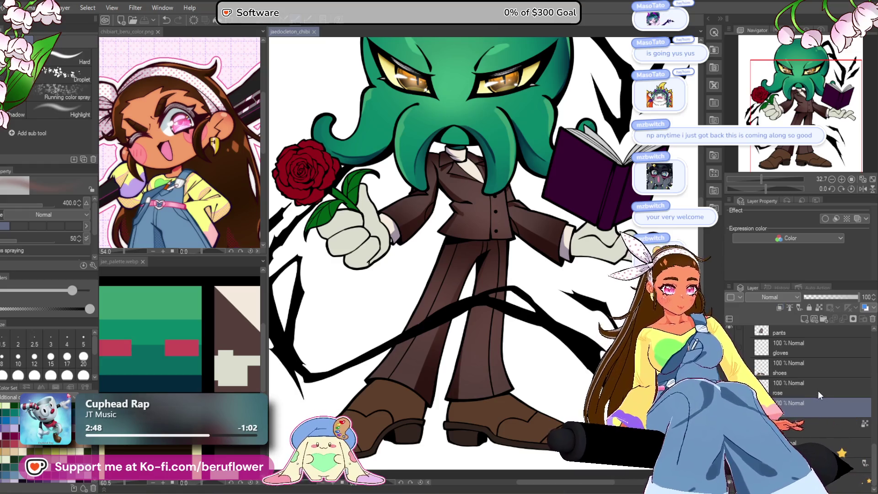
left_click(816, 369)
left_click(811, 351)
left_click(803, 319)
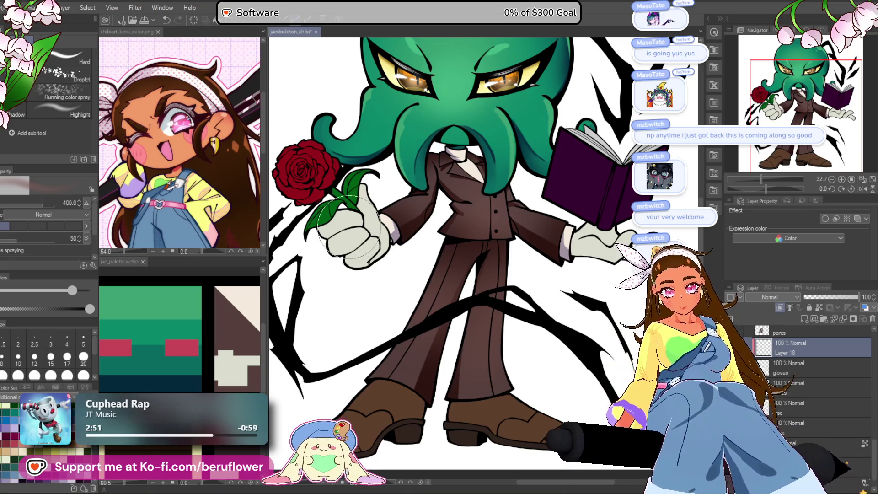
Set the drawing colour to hue 186, darkened to a muted grey-blue.
double_click(784, 352)
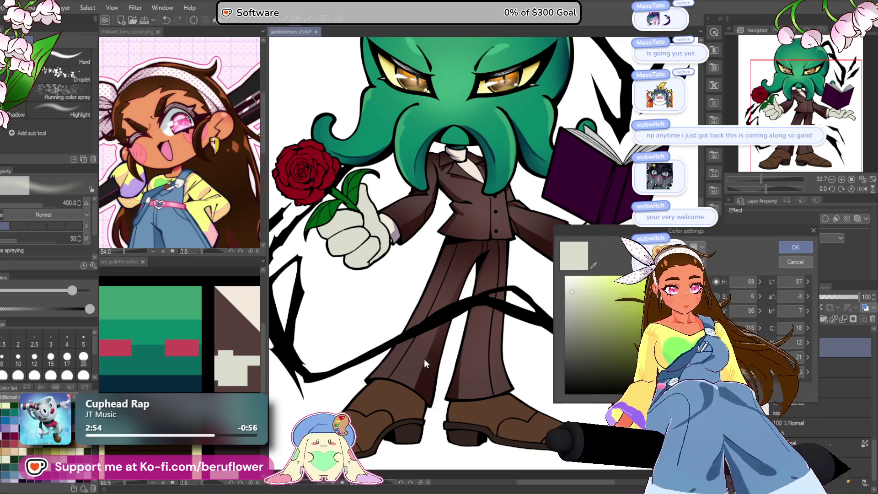
type("18")
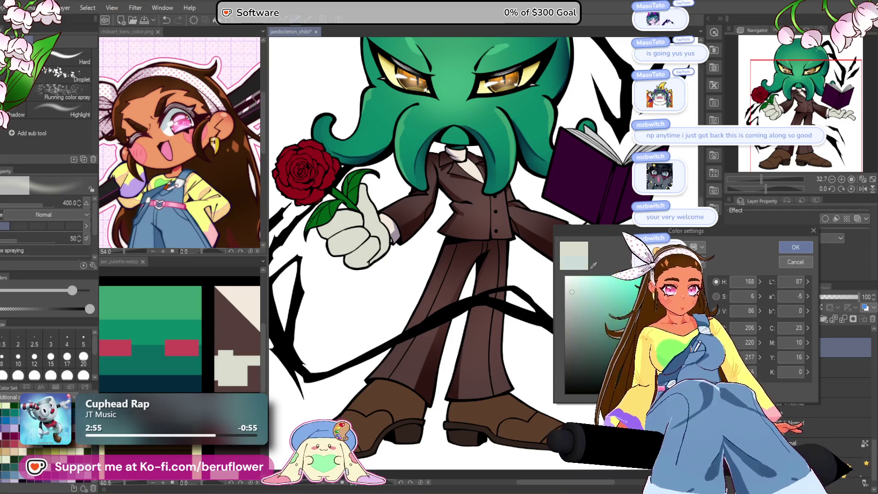
type("6")
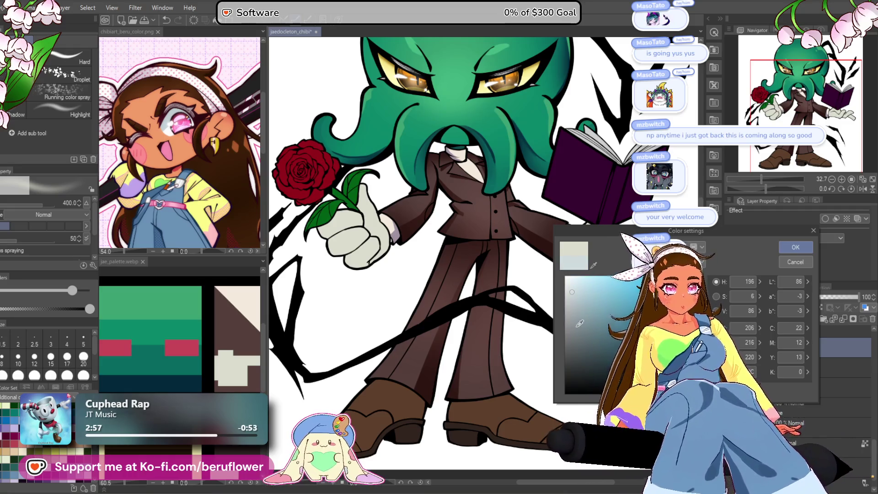
left_click(574, 326)
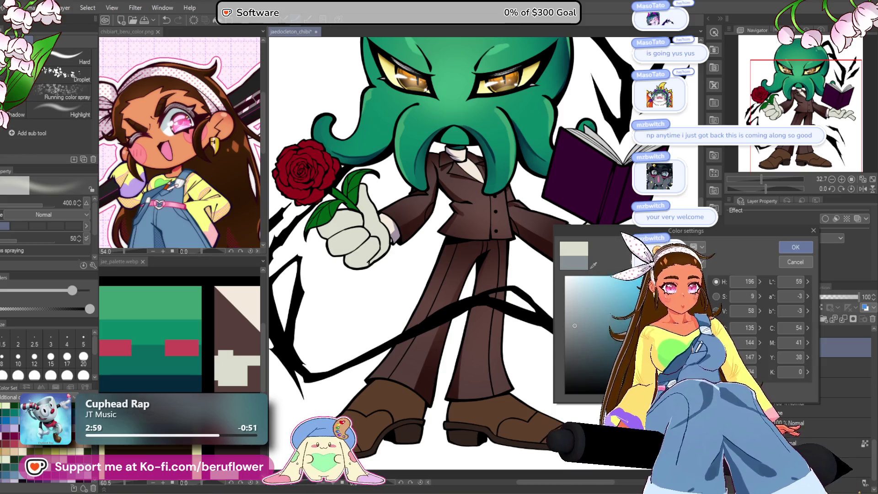
key("Return")
With the pen, zoom in on the rose-holding glove and its fingers.
key("p")
left_click_drag(396, 244, 405, 267)
scroll(405, 268, "up", 4)
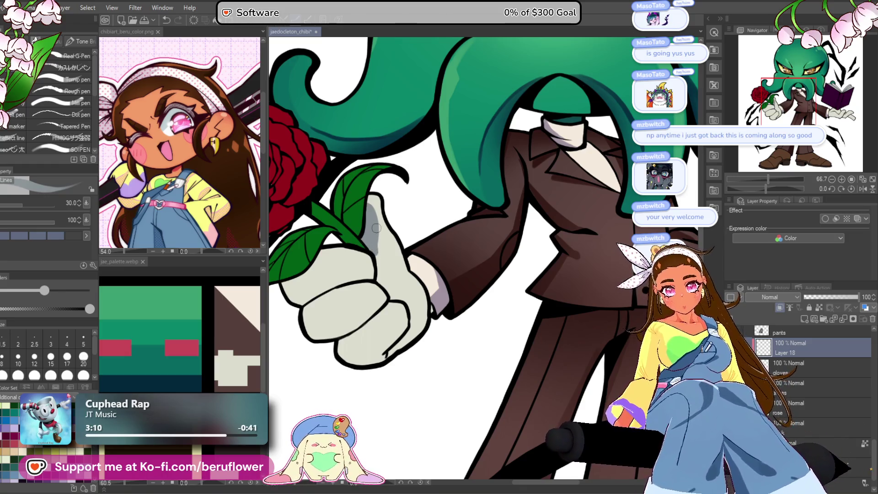
scroll(376, 228, "down", 1)
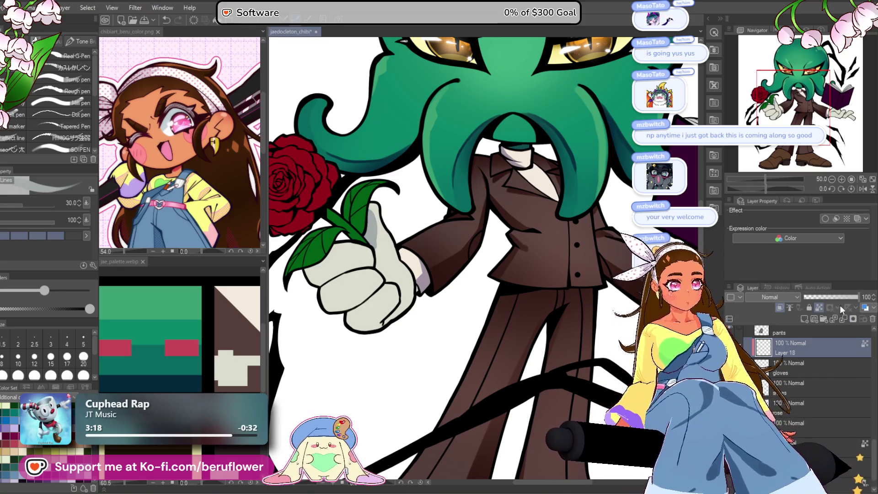
scroll(379, 233, "up", 3)
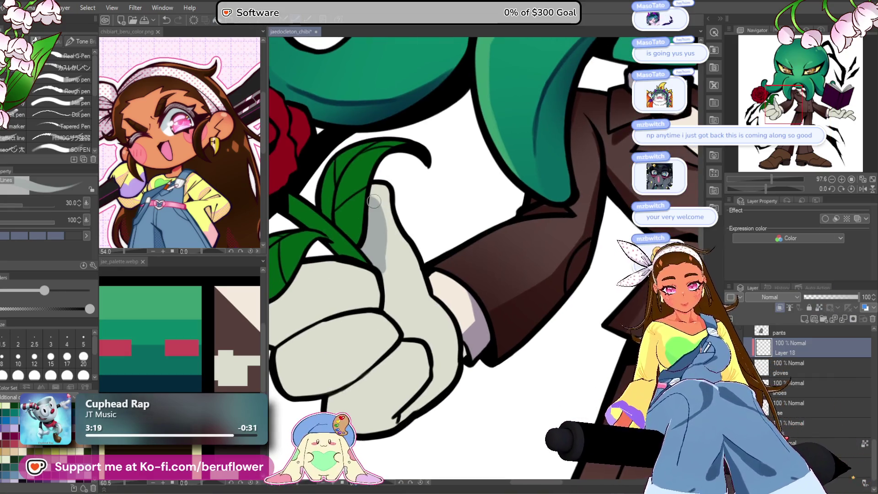
left_click_drag(390, 291, 472, 245)
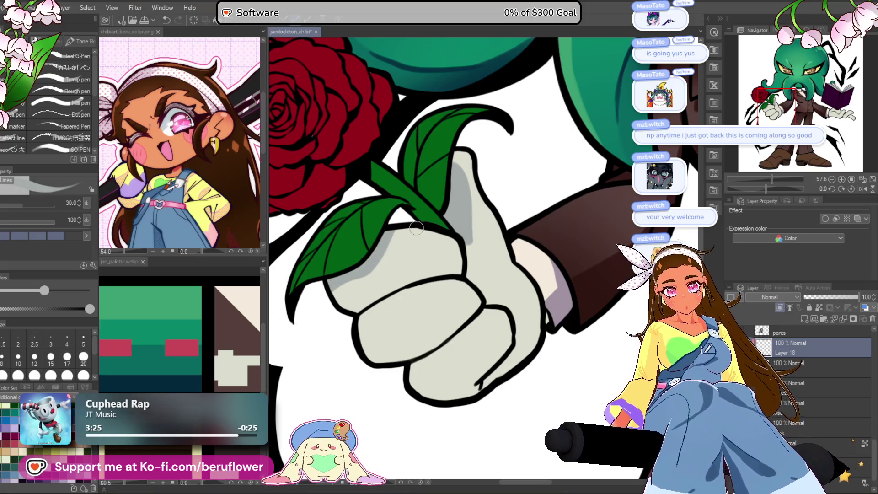
left_click_drag(489, 271, 430, 251)
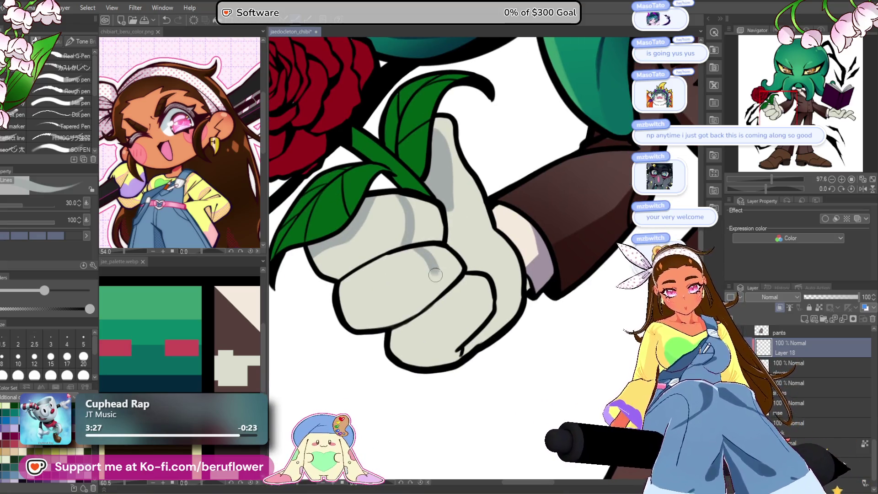
left_click_drag(426, 310, 443, 281)
left_click_drag(444, 152, 427, 189)
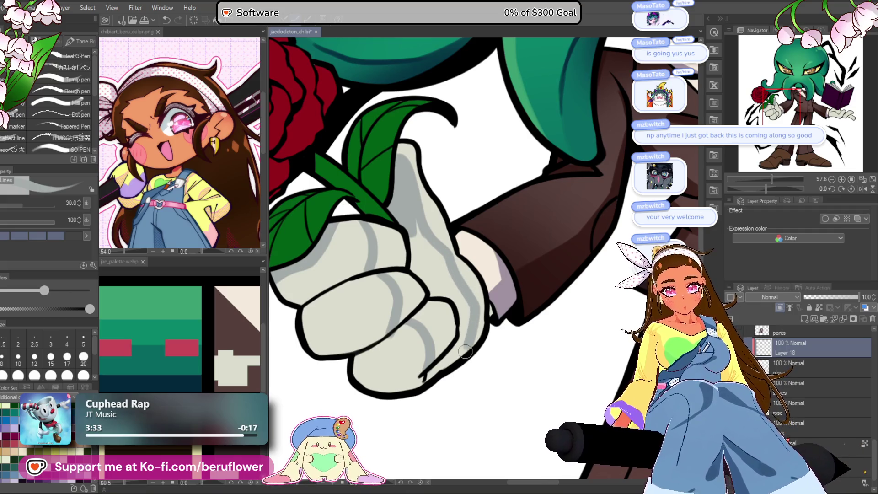
Fill an enclosed area of the rose glove with the grey-blue shading colour.
key("g")
left_click(435, 281)
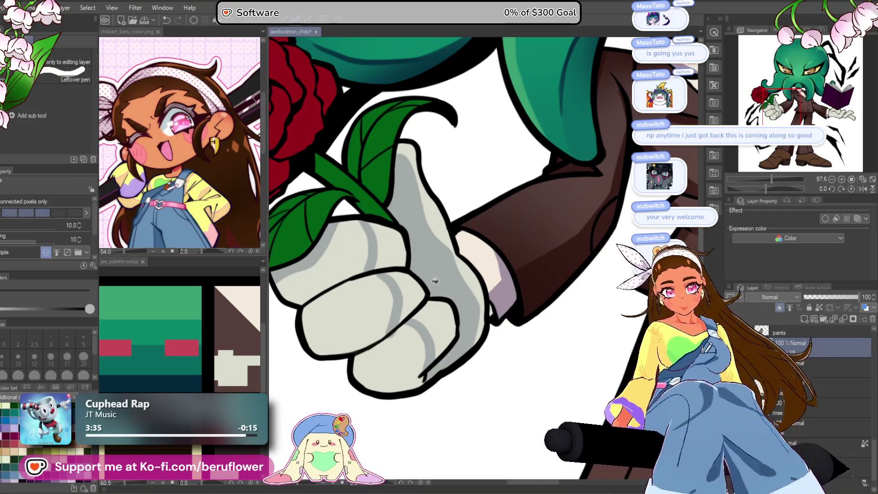
scroll(391, 232, "down", 5)
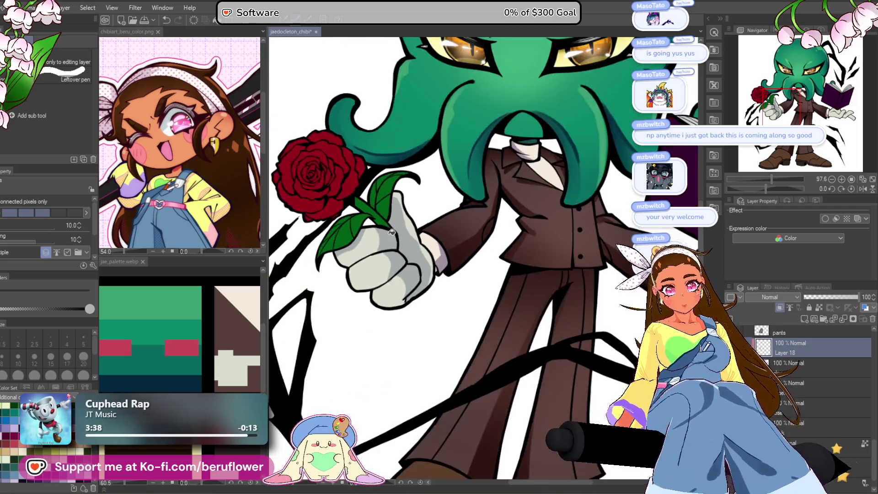
scroll(319, 257, "up", 3)
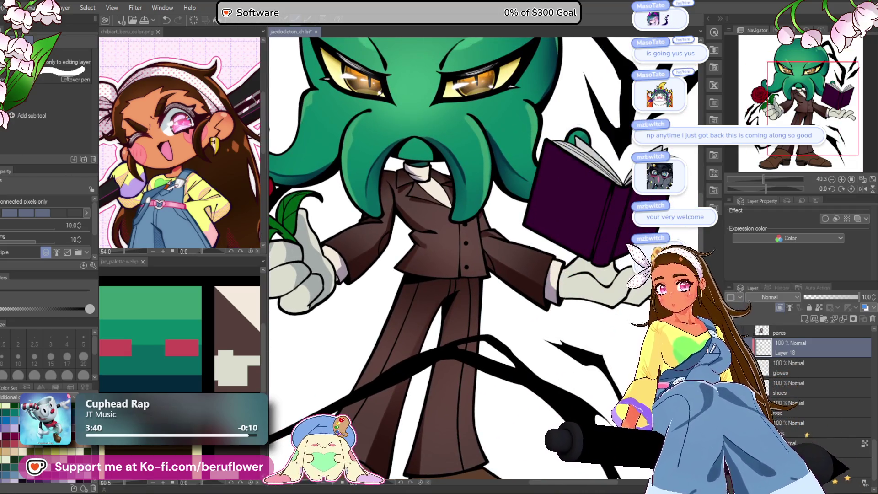
key("p")
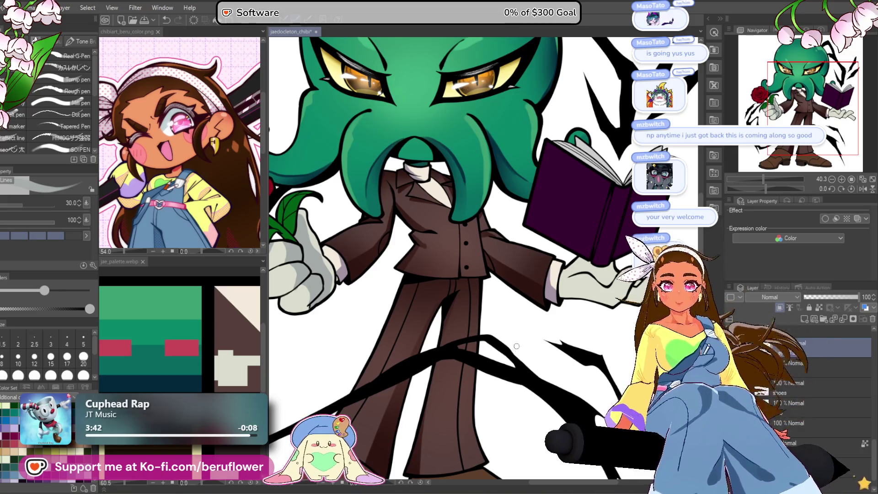
mouse_move(522, 299)
left_mouse_down()
mouse_move(462, 329)
mouse_move(481, 335)
mouse_move(475, 308)
left_mouse_up()
Zoom in on the open glove under the book and fill a gap in its grey shading.
scroll(470, 252, "up", 3)
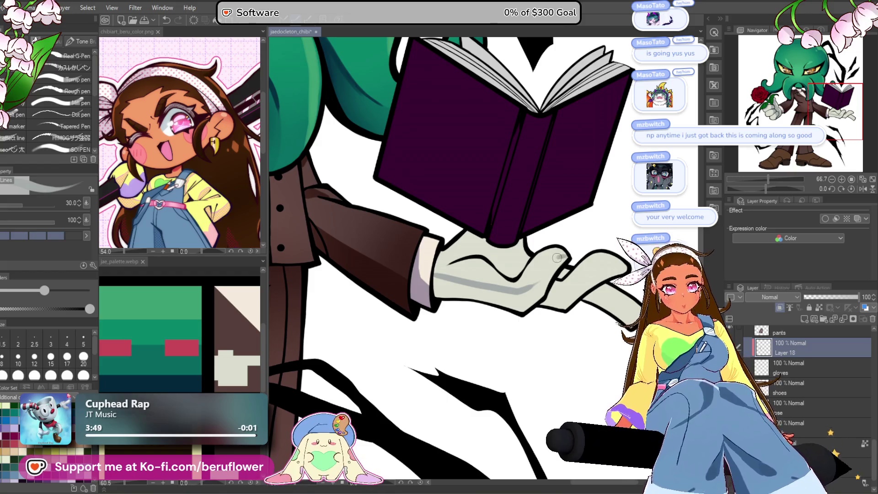
left_click_drag(530, 285, 562, 269)
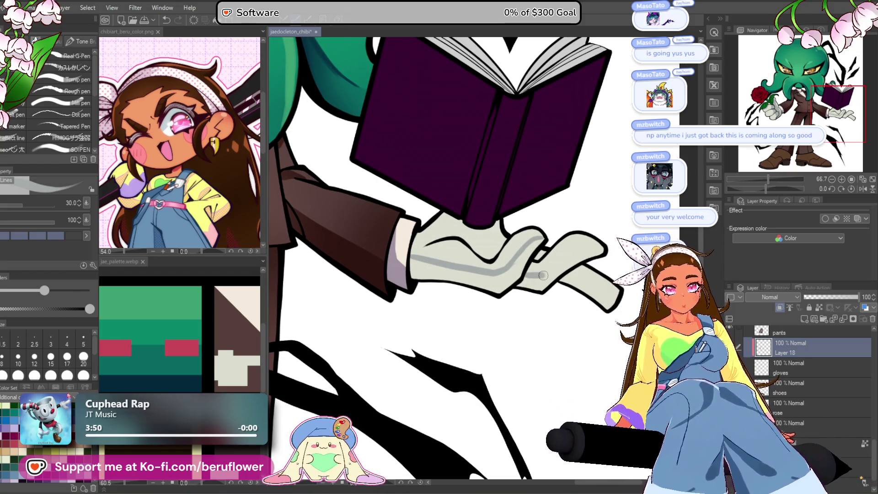
left_click_drag(553, 295, 509, 293)
mouse_move(578, 264)
left_mouse_down()
mouse_move(534, 293)
mouse_move(518, 288)
left_mouse_up()
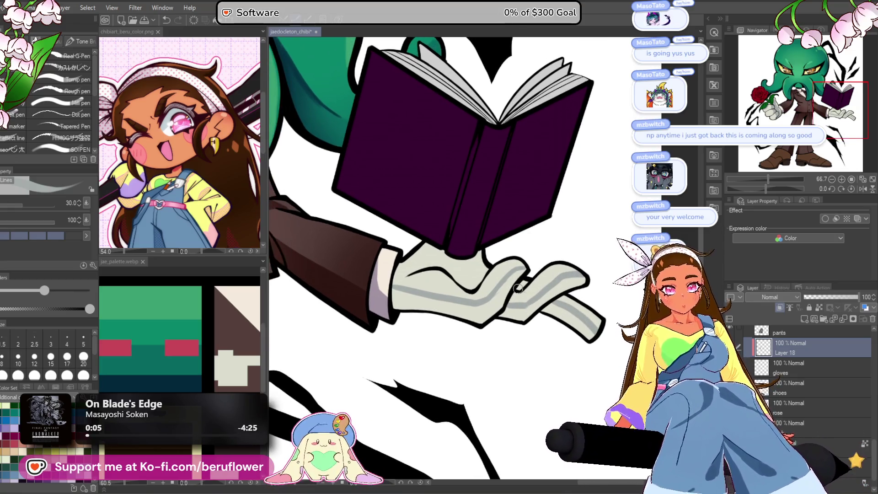
scroll(509, 257, "down", 4)
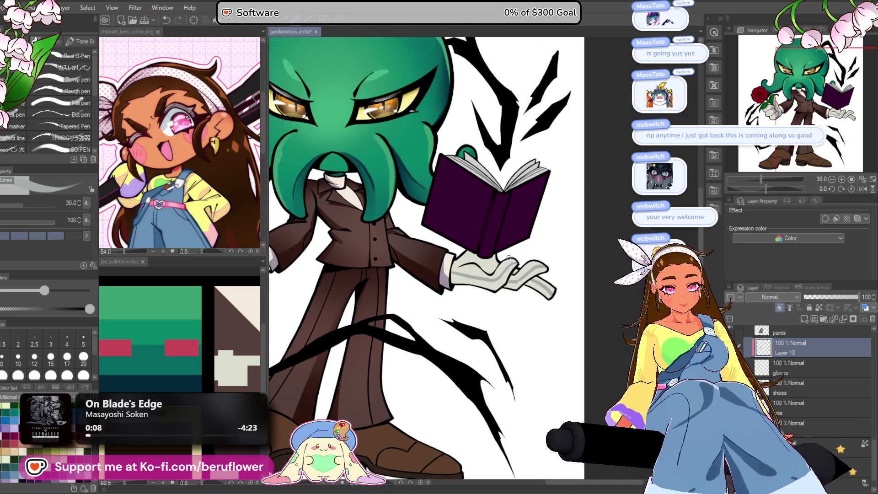
scroll(324, 366, "up", 3)
left_click_drag(325, 364, 339, 346)
key("g")
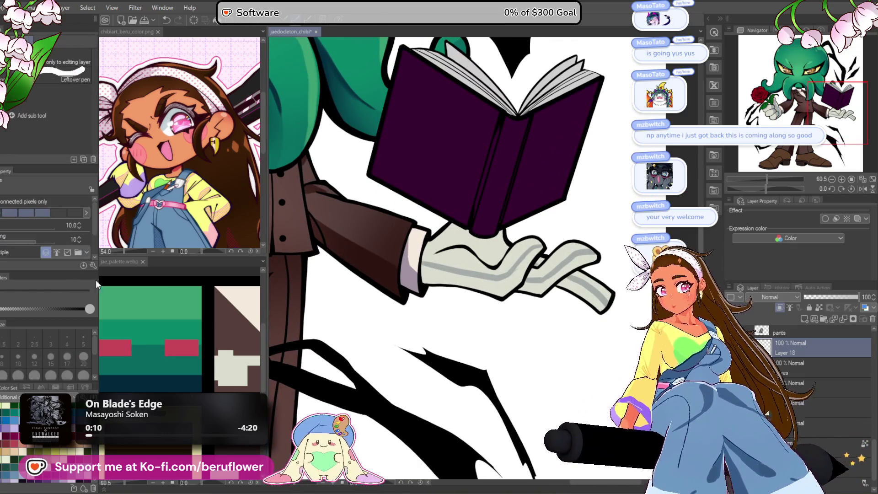
left_click(498, 284)
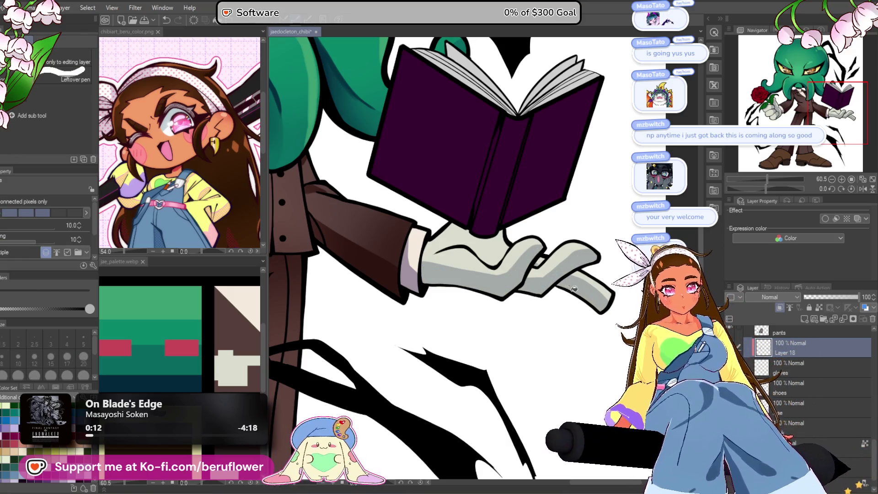
scroll(574, 297, "down", 3)
scroll(574, 297, "up", 3)
scroll(572, 299, "down", 3)
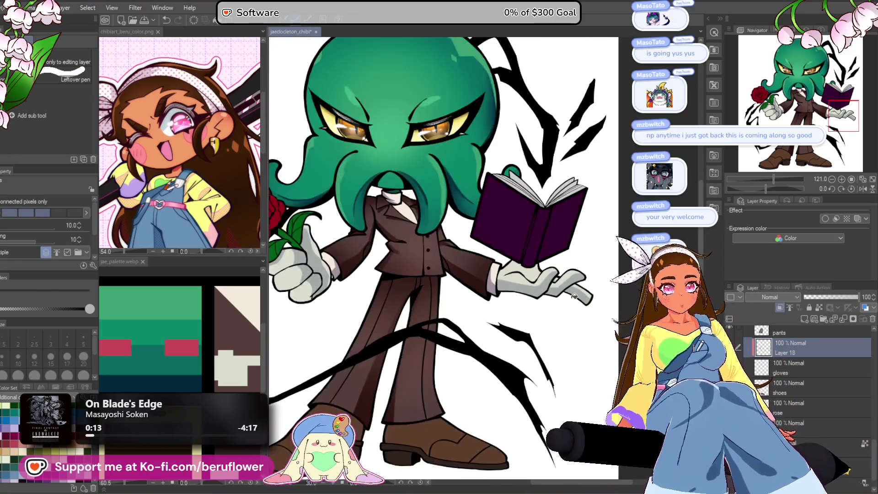
Recenter the full character and save the artwork with Ctrl+S.
left_click_drag(571, 298, 561, 333)
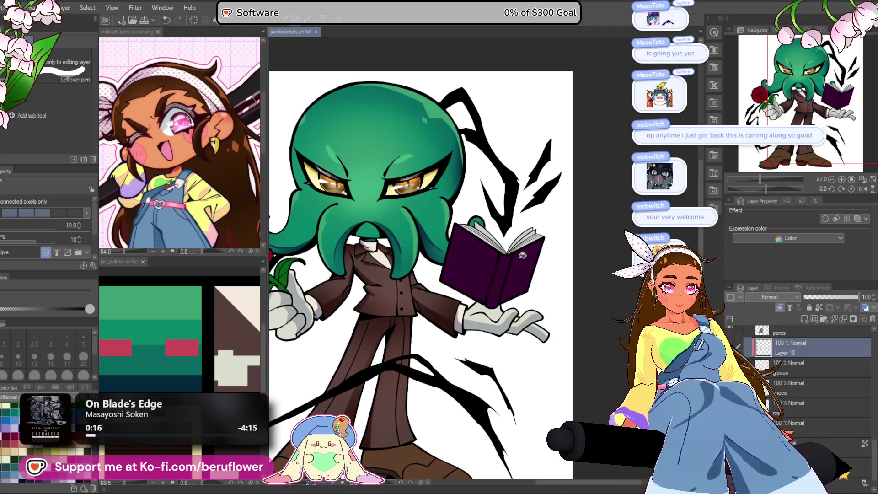
scroll(522, 255, "down", 2)
scroll(523, 256, "up", 2)
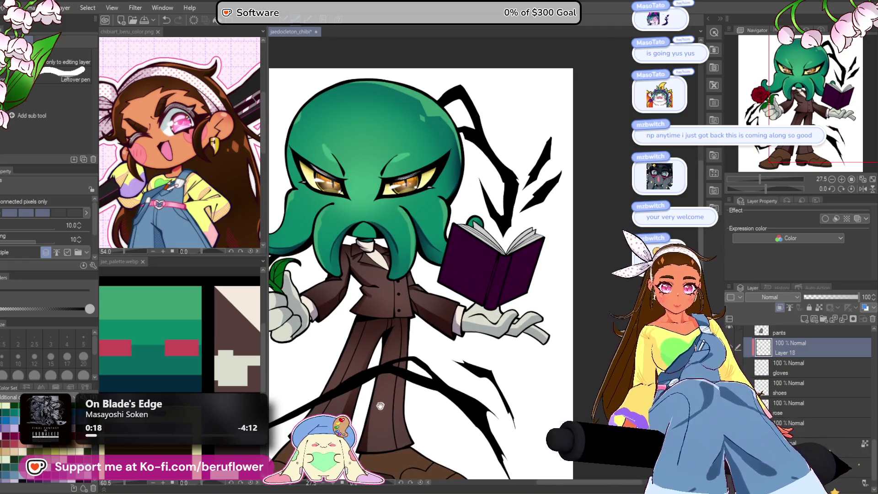
left_click_drag(382, 405, 435, 384)
key("ctrl+s")
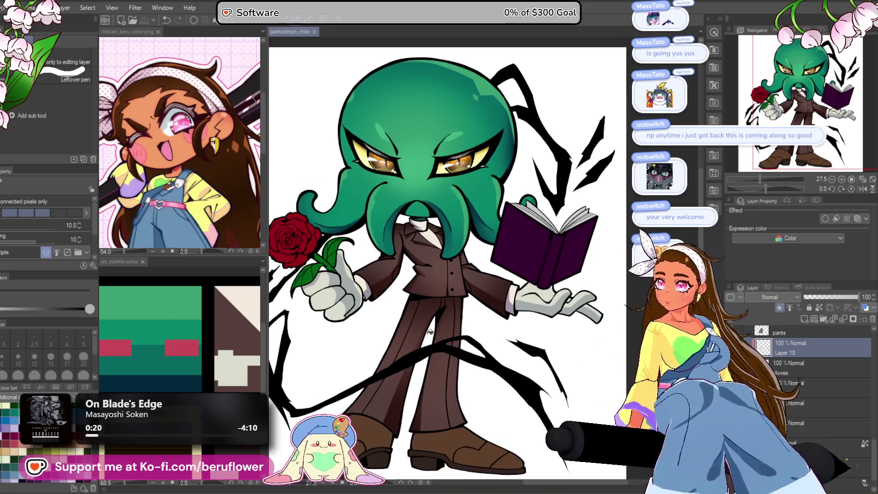
Reframe the whole character and return to the pen tool.
scroll(411, 364, "up", 2)
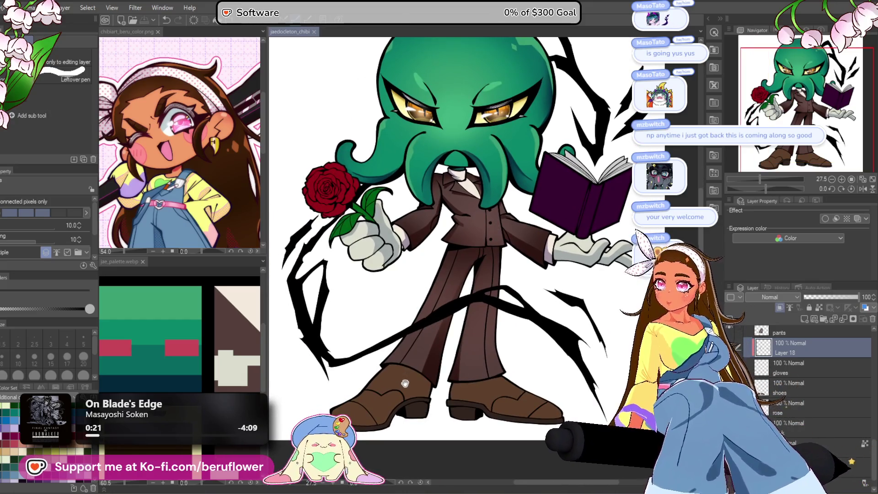
left_click_drag(405, 383, 392, 392)
left_click_drag(619, 312, 603, 320)
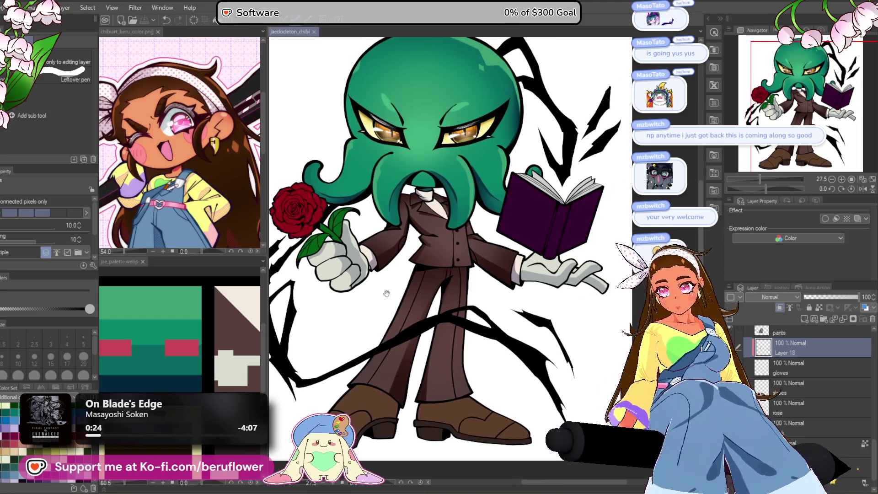
key("p")
scroll(549, 279, "up", 3)
scroll(549, 279, "down", 4)
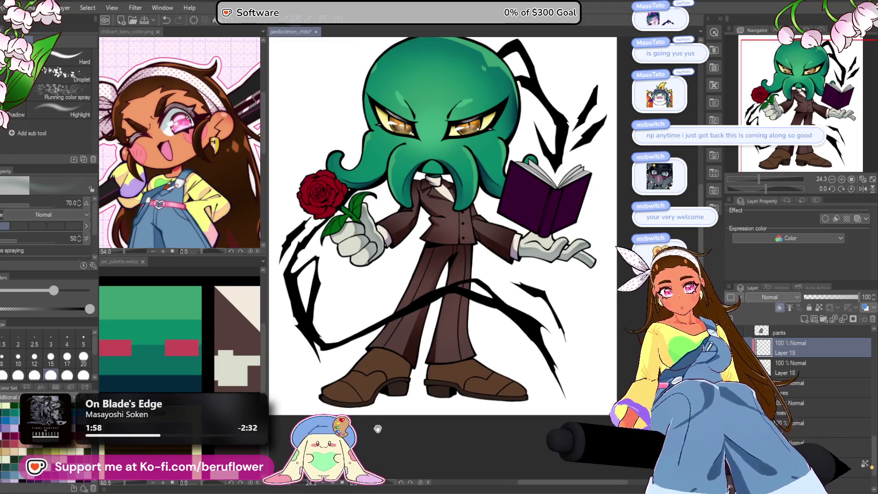